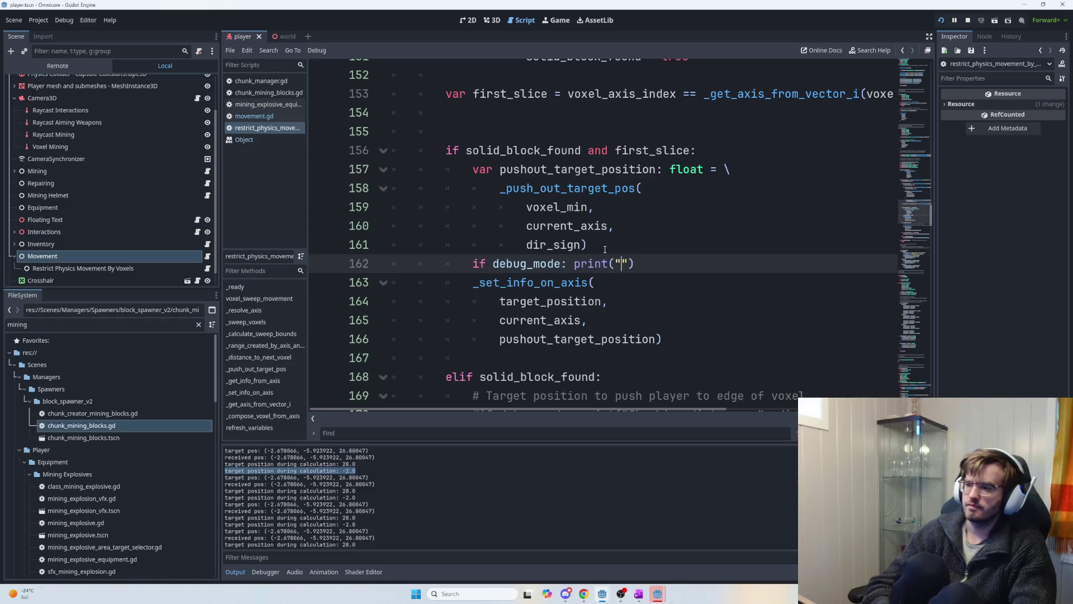
- Change the line 162 debug print to print("target pos after calc: ", pushout_target_position)
key("BackSpace")
key("BackSpace")
type("target pos after ")
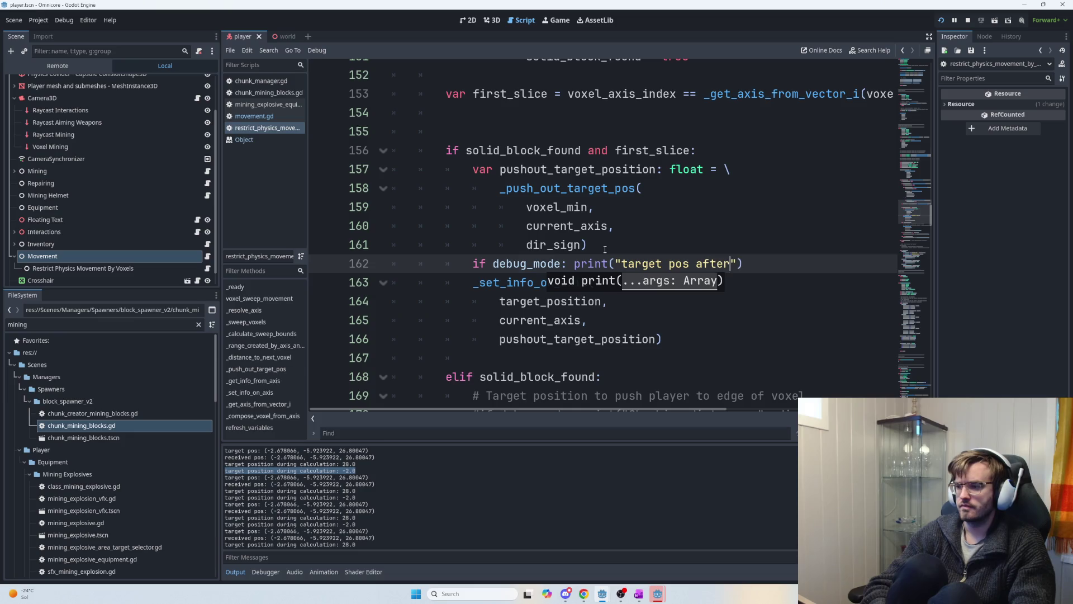
type("calc:")
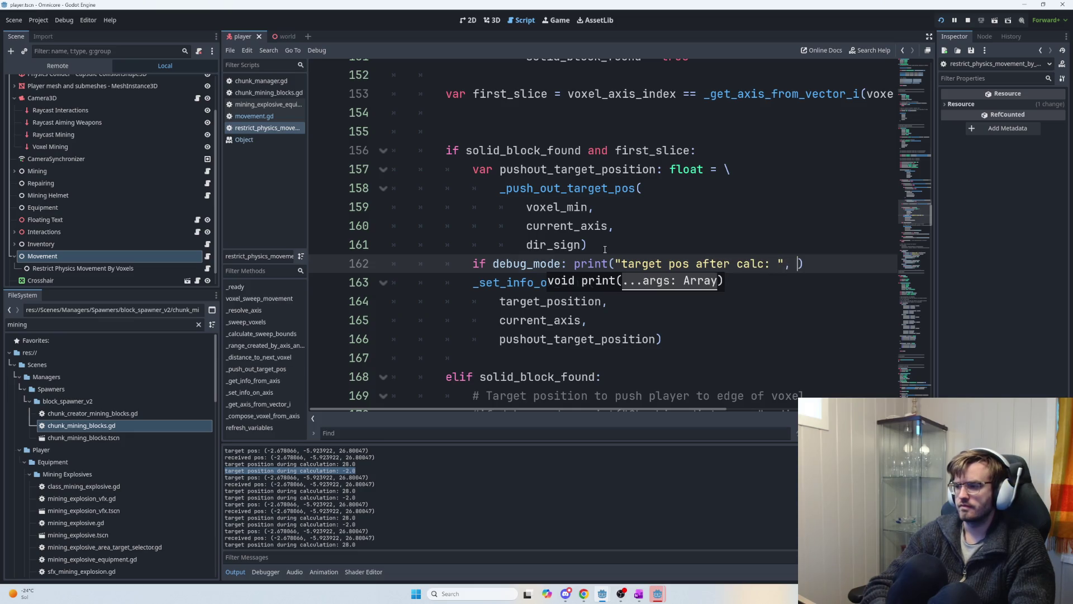
double_click(578, 169)
key("ctrl+c")
left_click(849, 265)
key("Left")
key("ctrl+v")
- Run the game to test the new print, then return to the script editor
key("F5")
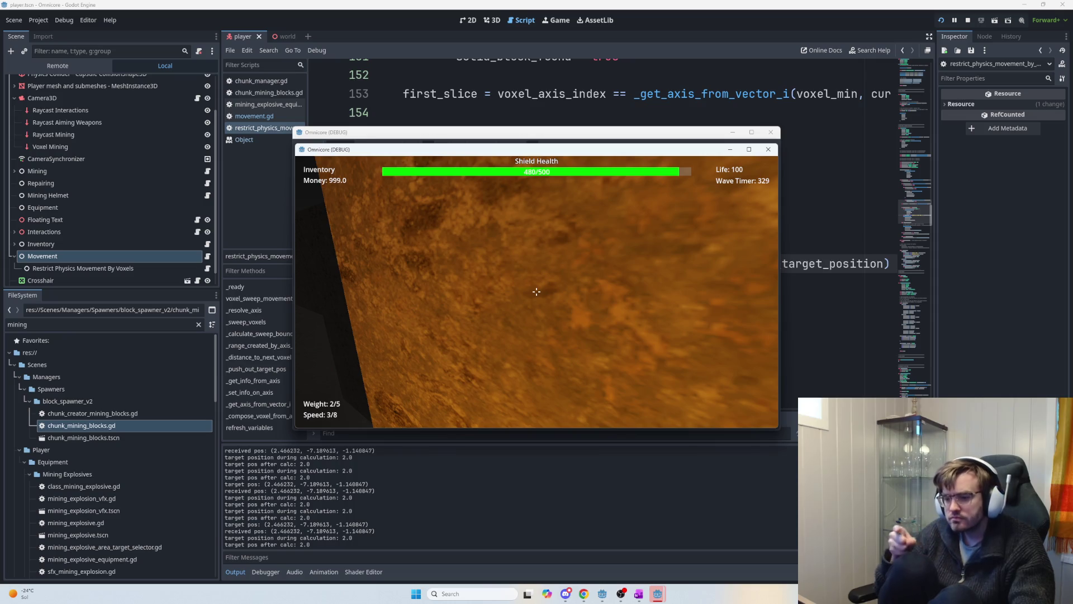
key("alt+Tab")
key("alt+Tab")
key("alt+Tab")
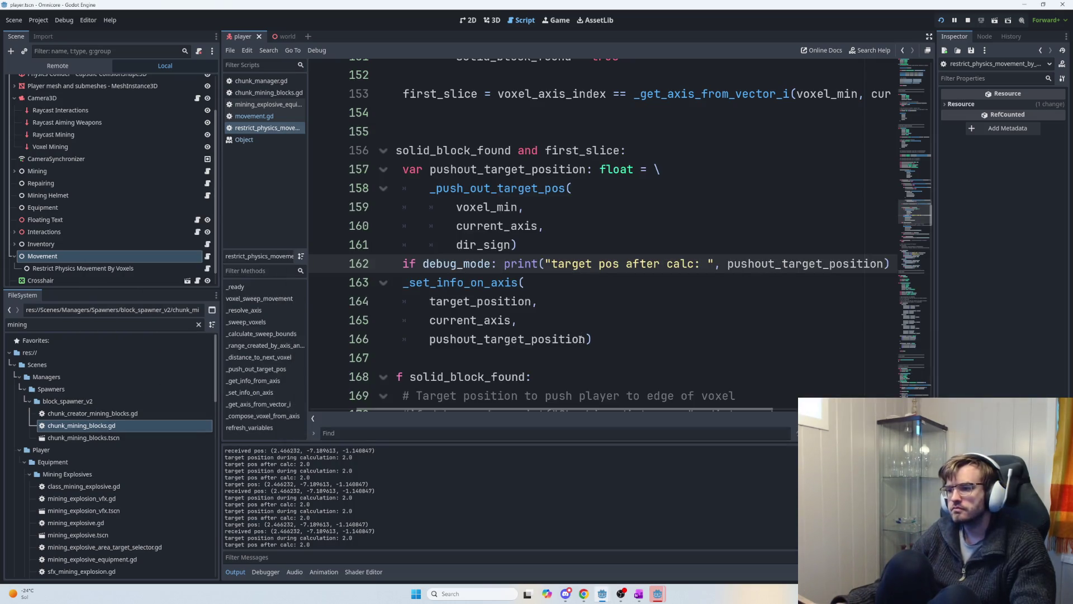
scroll(580, 335, "up", 4)
scroll(597, 397, "down", 2)
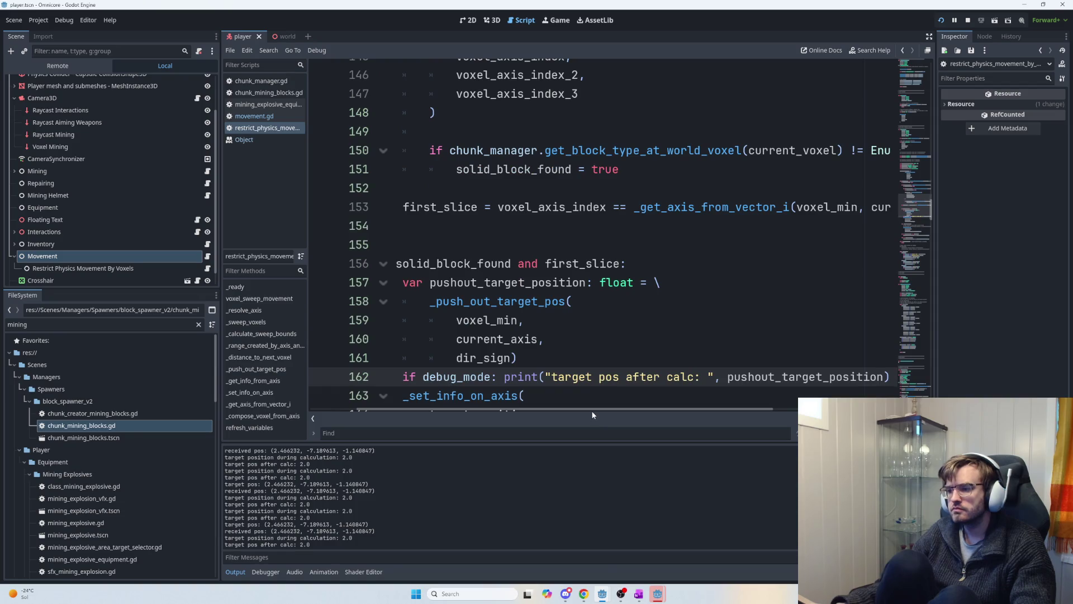
scroll(573, 413, "left", 3)
scroll(570, 302, "down", 5)
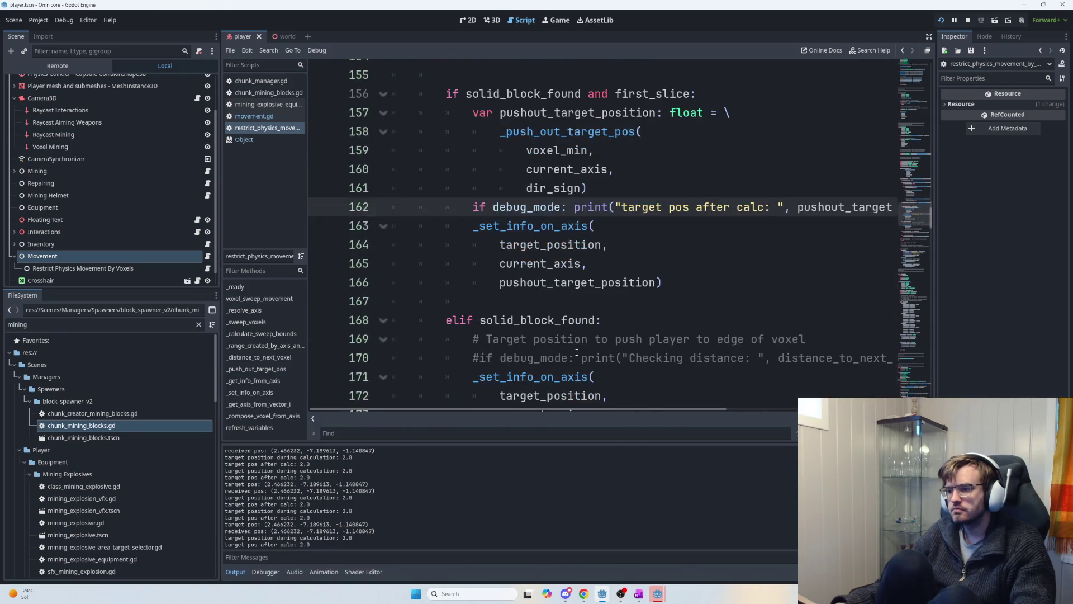
scroll(570, 303, "down", 3)
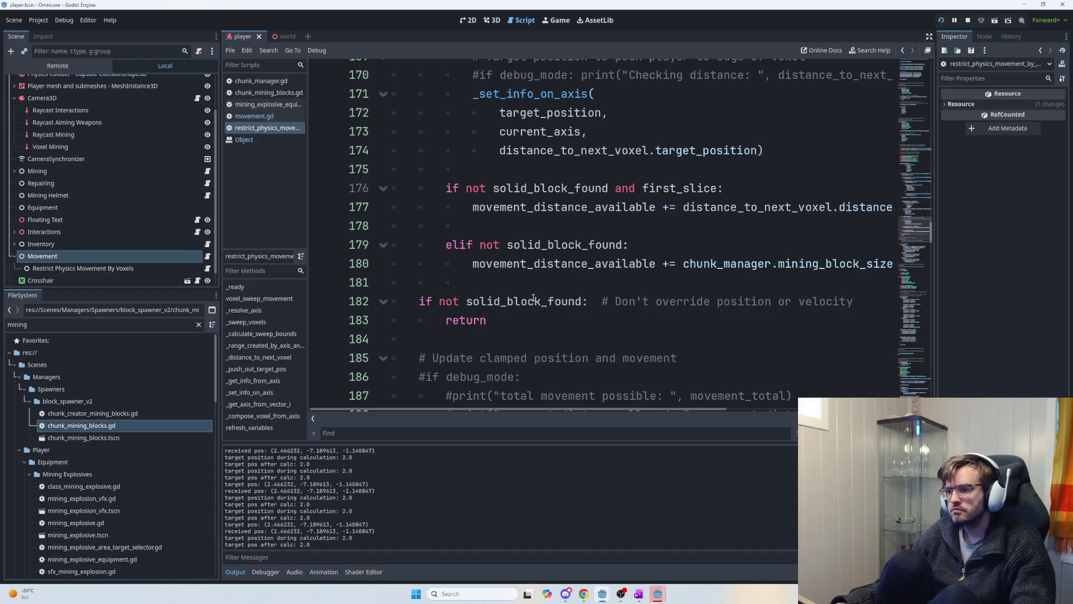
mouse_move(486, 320)
left_mouse_down()
mouse_move(399, 300)
mouse_move(412, 298)
left_mouse_up()
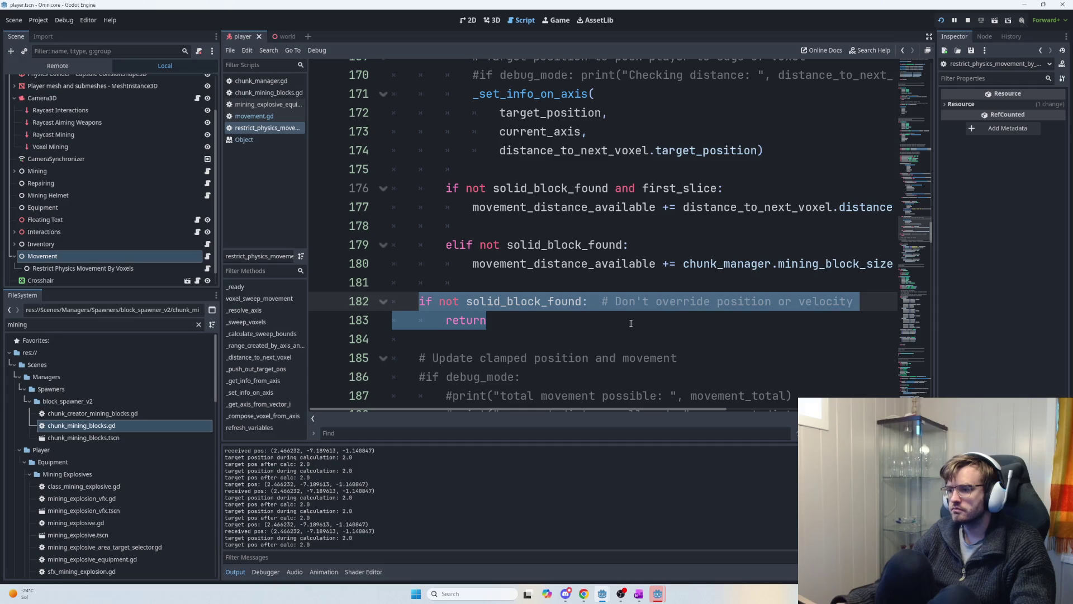
scroll(632, 323, "down", 2)
scroll(503, 282, "up", 1)
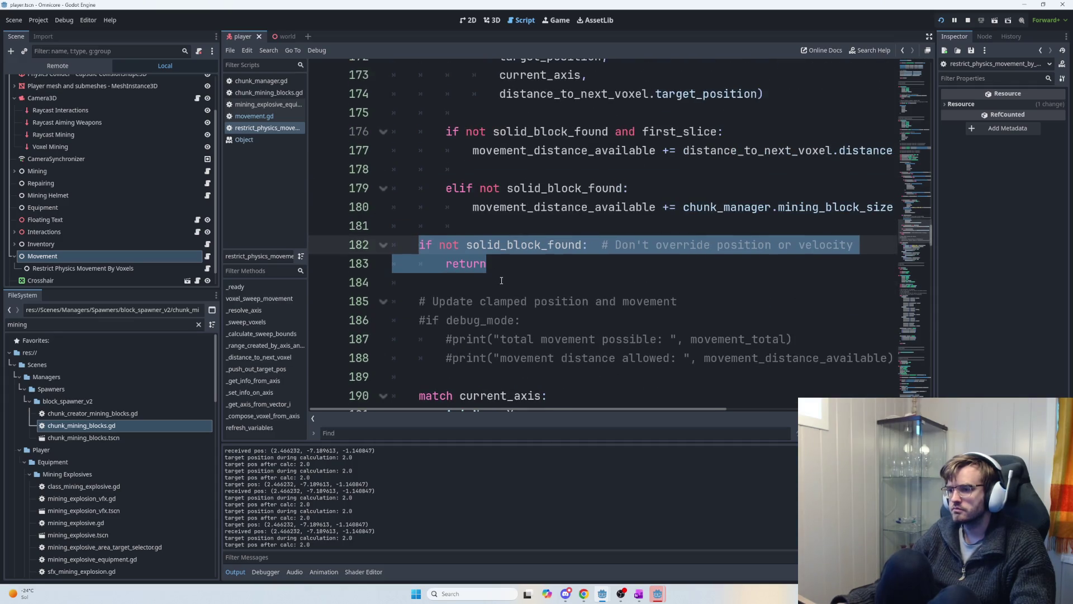
scroll(505, 285, "down", 3)
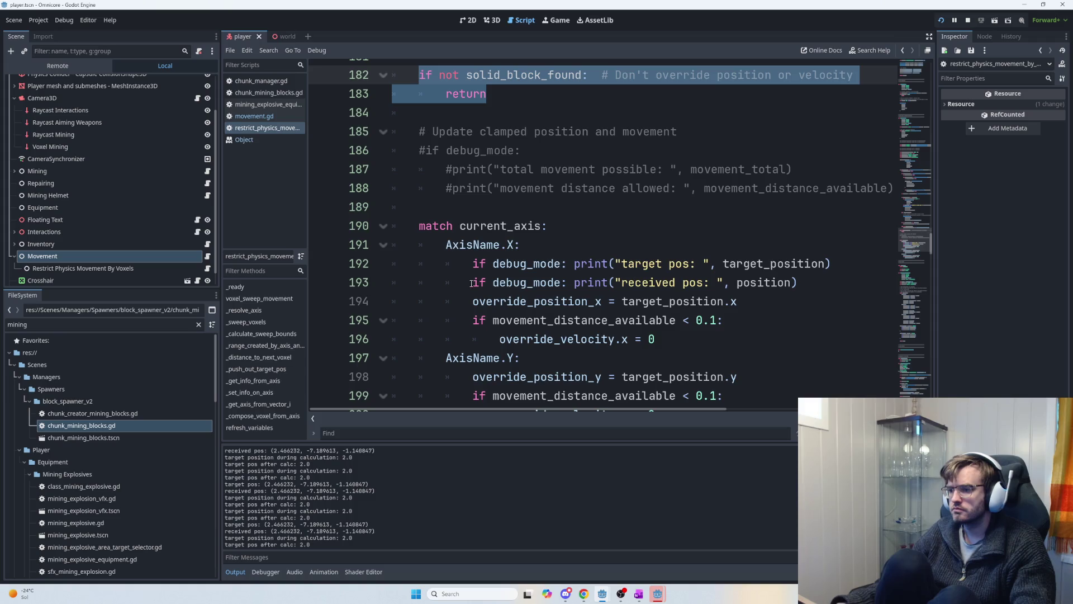
mouse_move(572, 274)
key("alt+Tab")
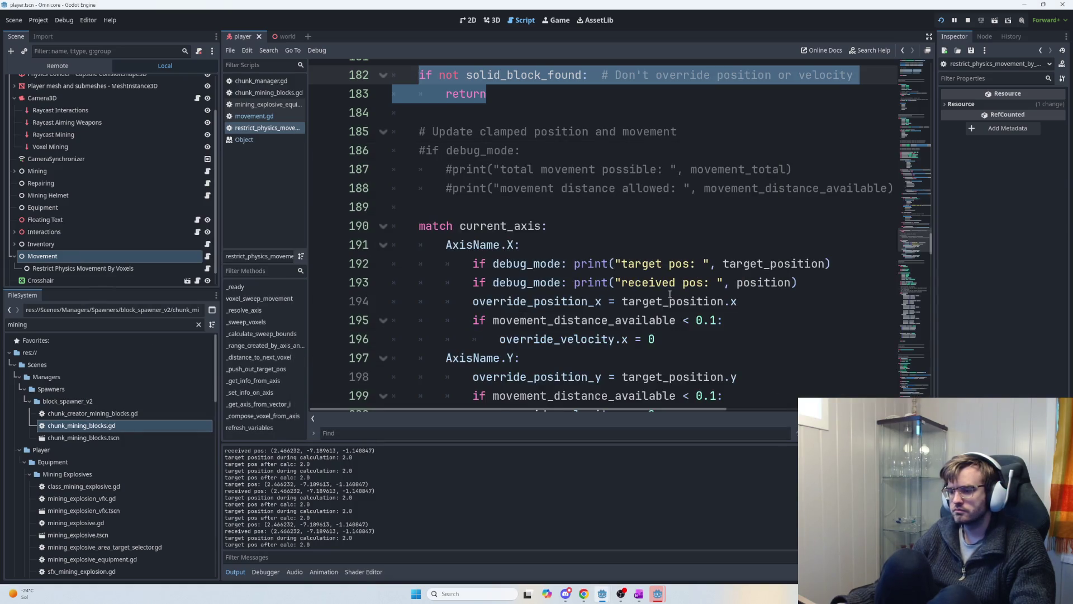
key("alt+Tab")
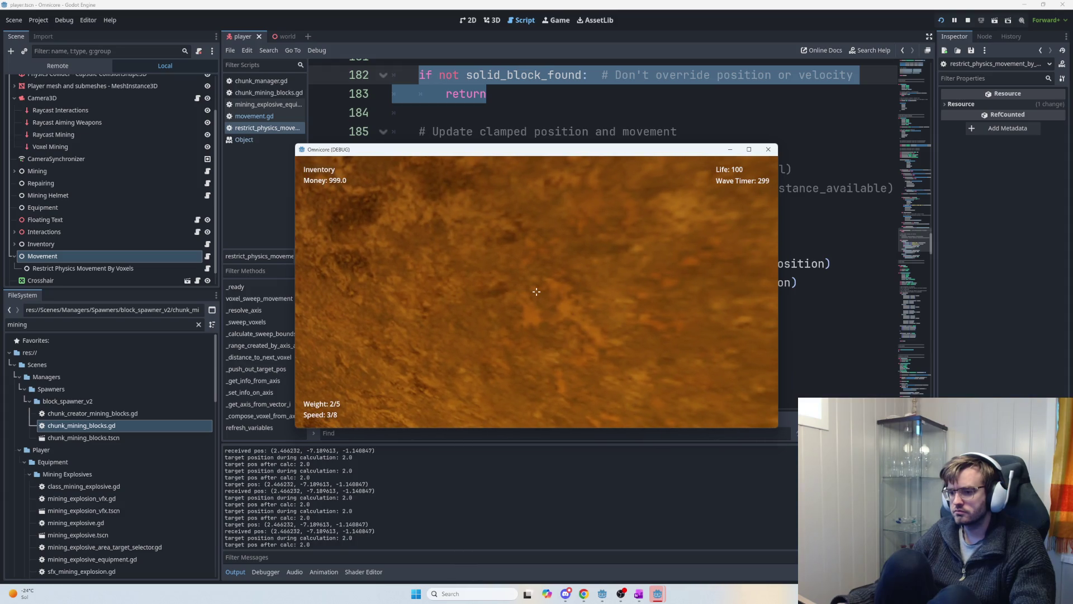
key("alt+Tab")
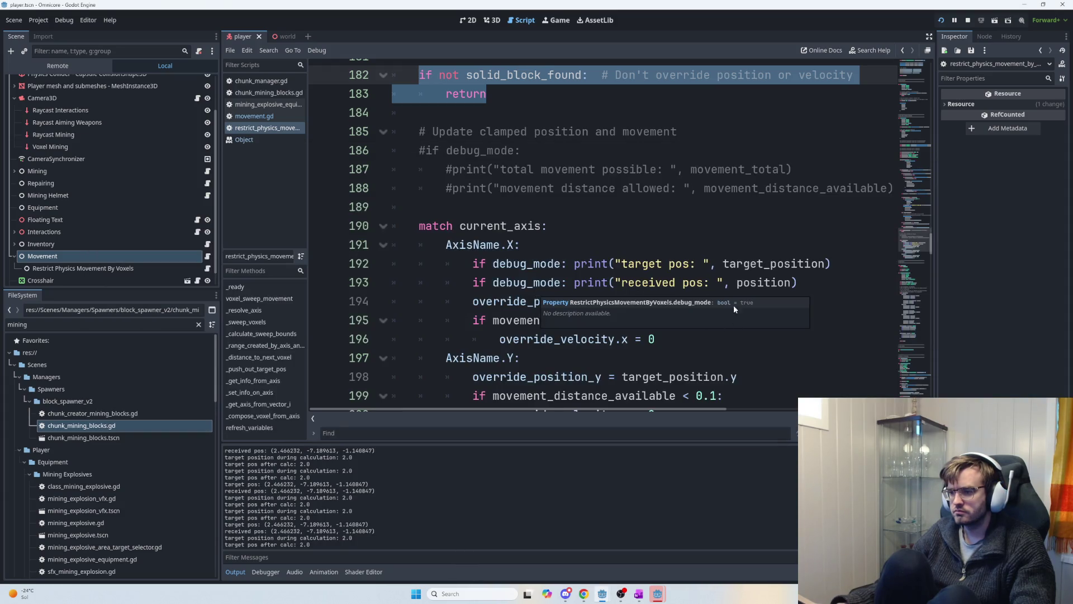
left_click(824, 266)
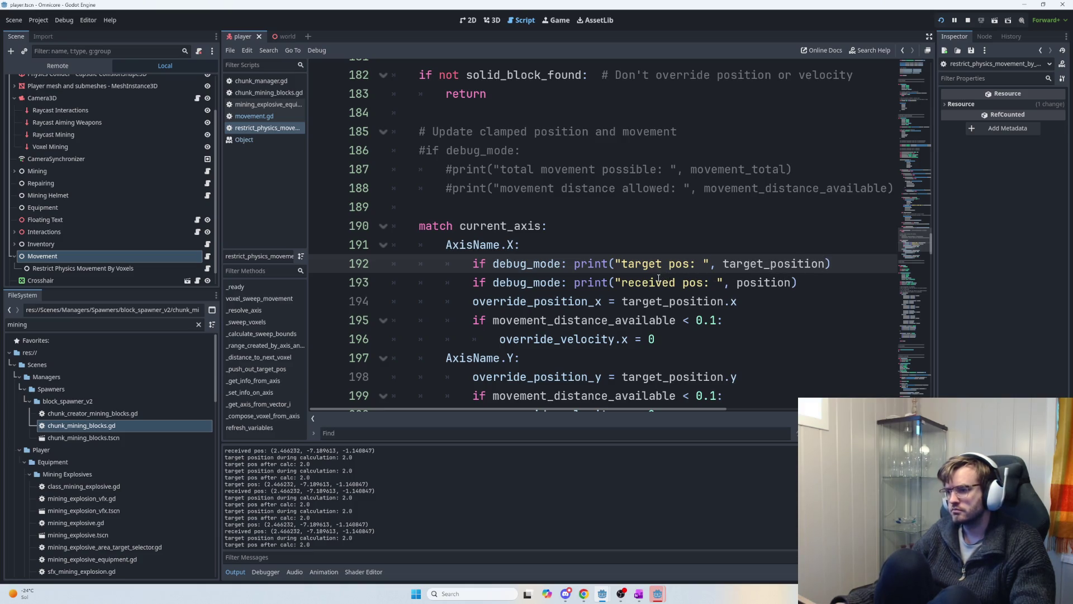
scroll(622, 286, "down", 2)
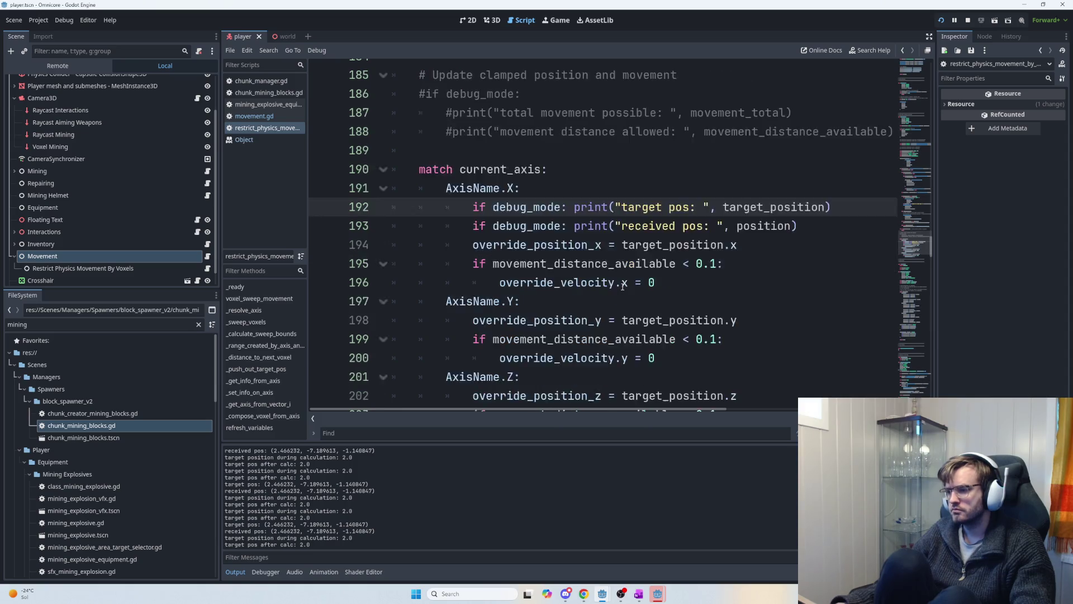
mouse_move(621, 287)
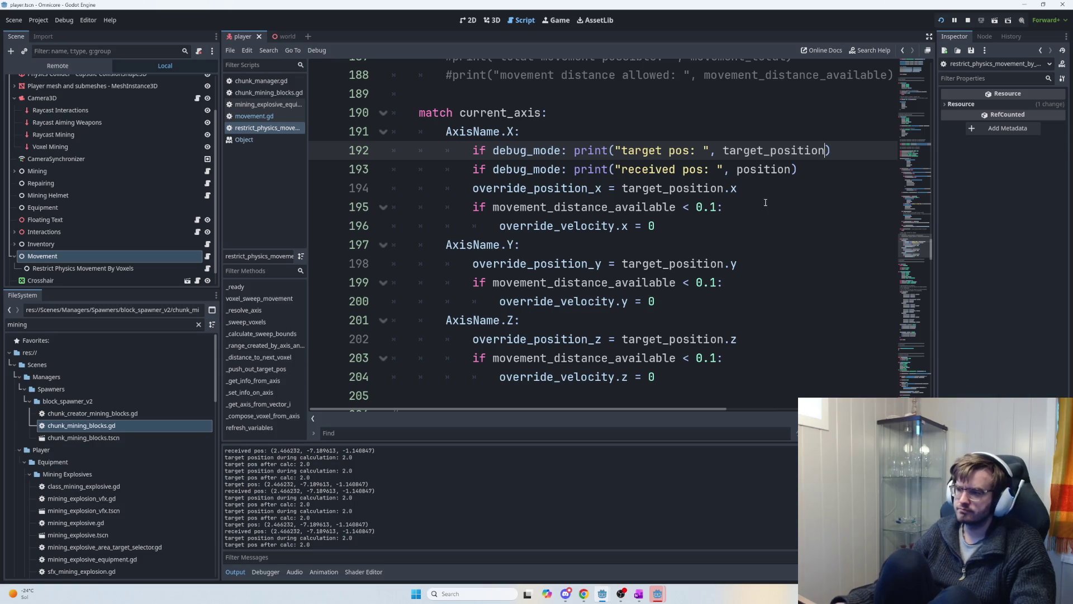
left_click_drag(824, 173, 473, 150)
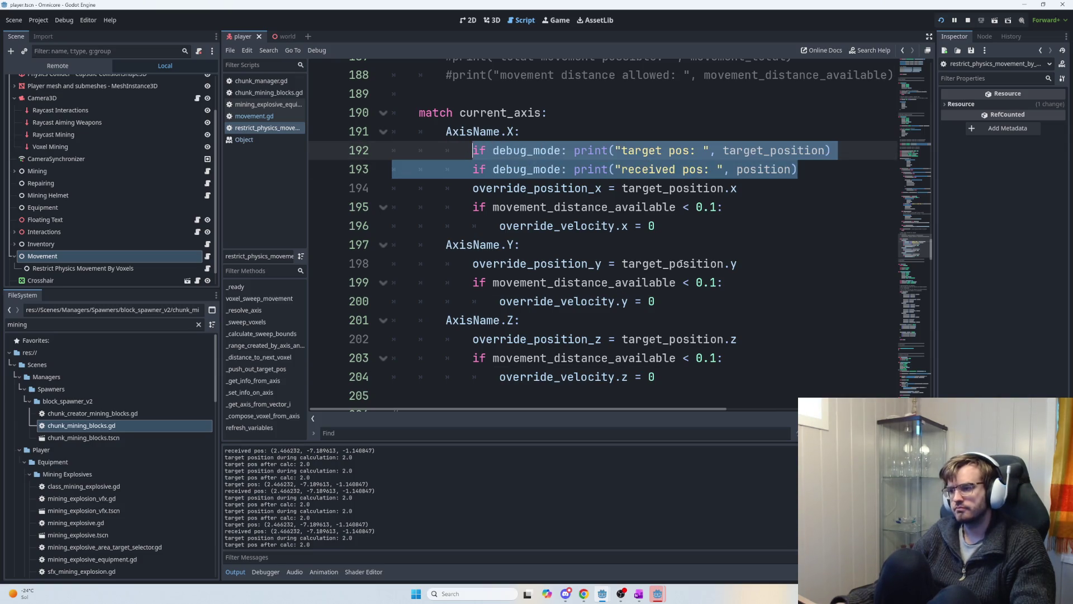
- Paste the 'target pos:' and 'received pos:' debug prints under the AxisName.Y case
key("ctrl+c")
left_click(661, 247)
key("Return")
key("ctrl+v")
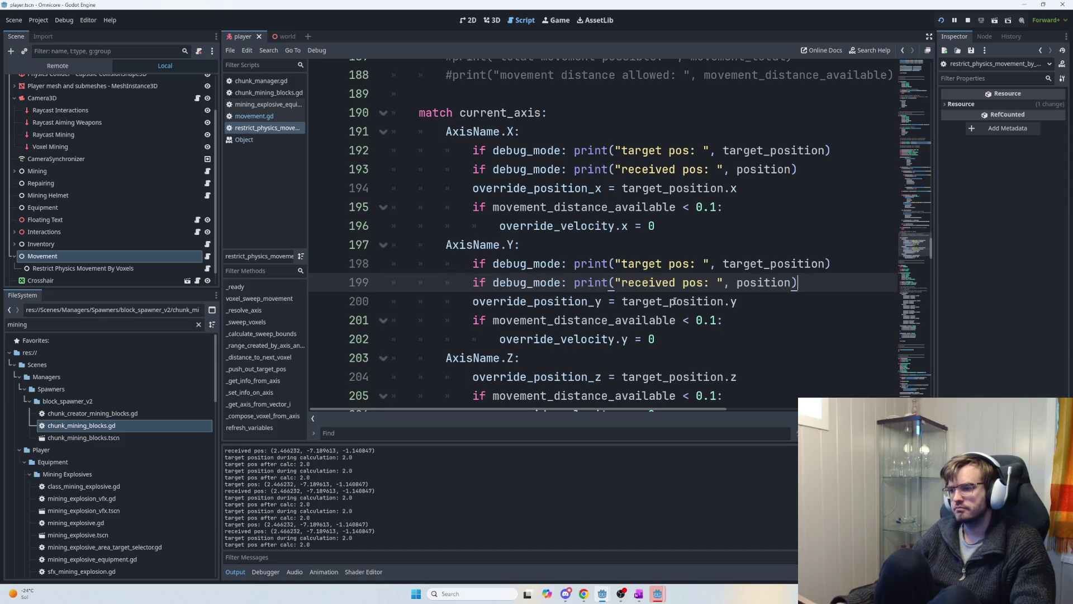
left_click(577, 355)
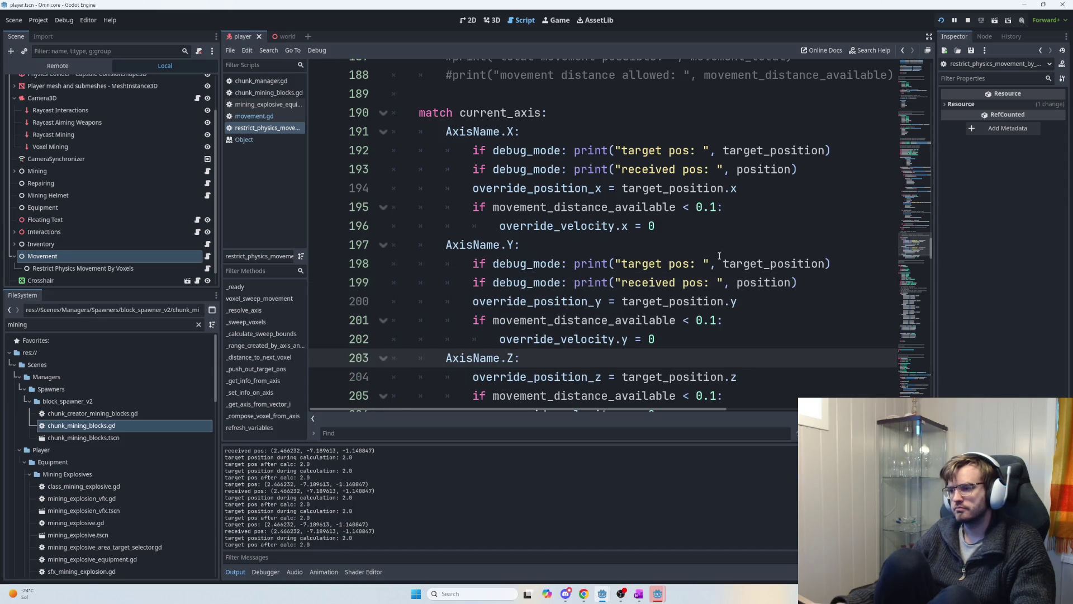
- Restore the X-axis debug prints after accidentally cutting and deleting them
left_click_drag(799, 171, 446, 145)
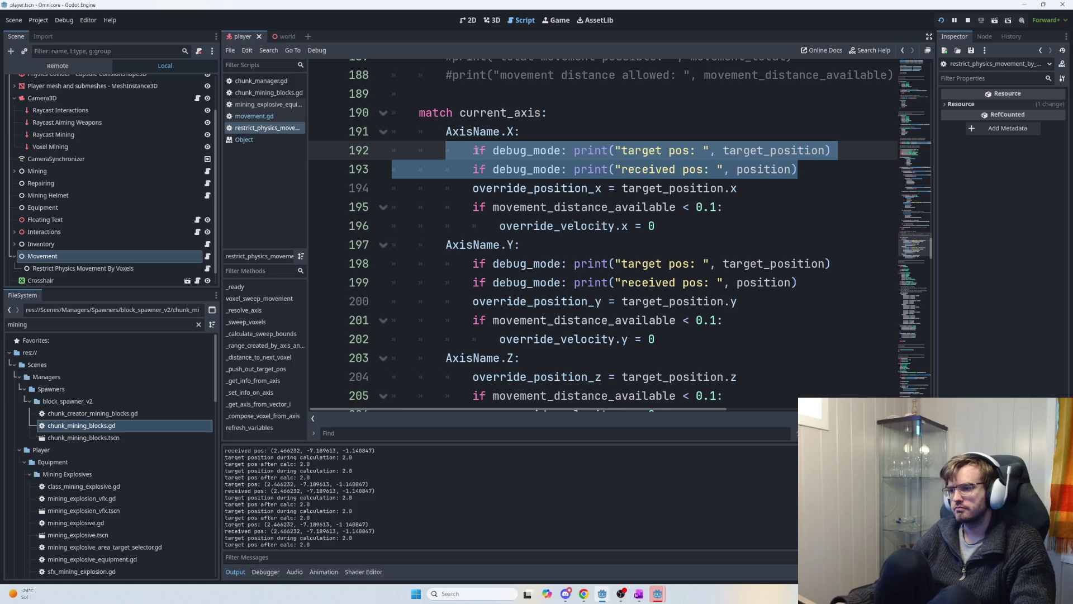
key("ctrl+x")
key("ctrl+z")
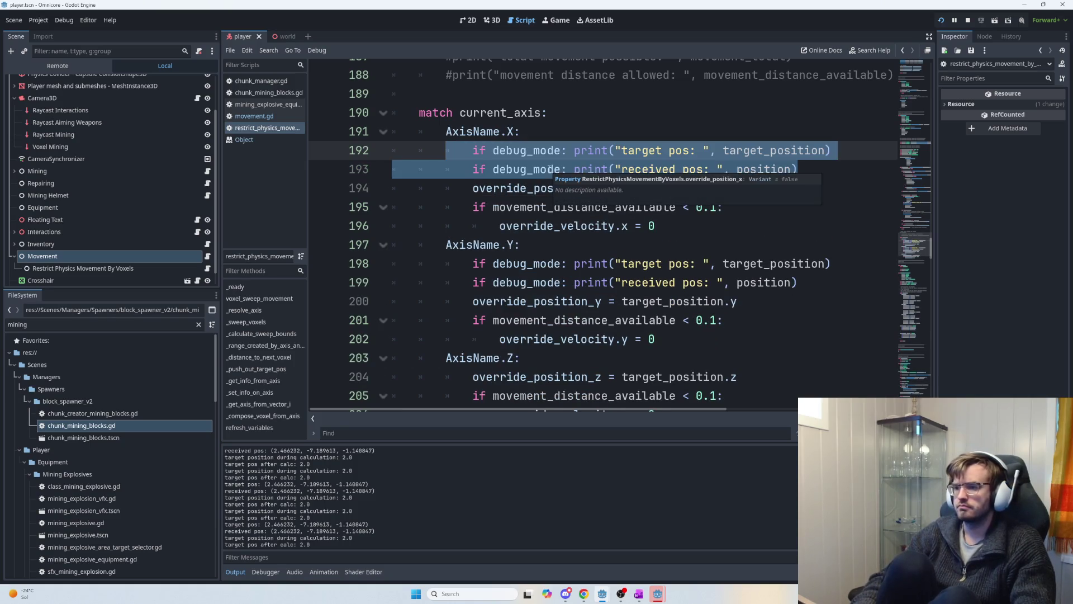
key("BackSpace")
key("BackSpace")
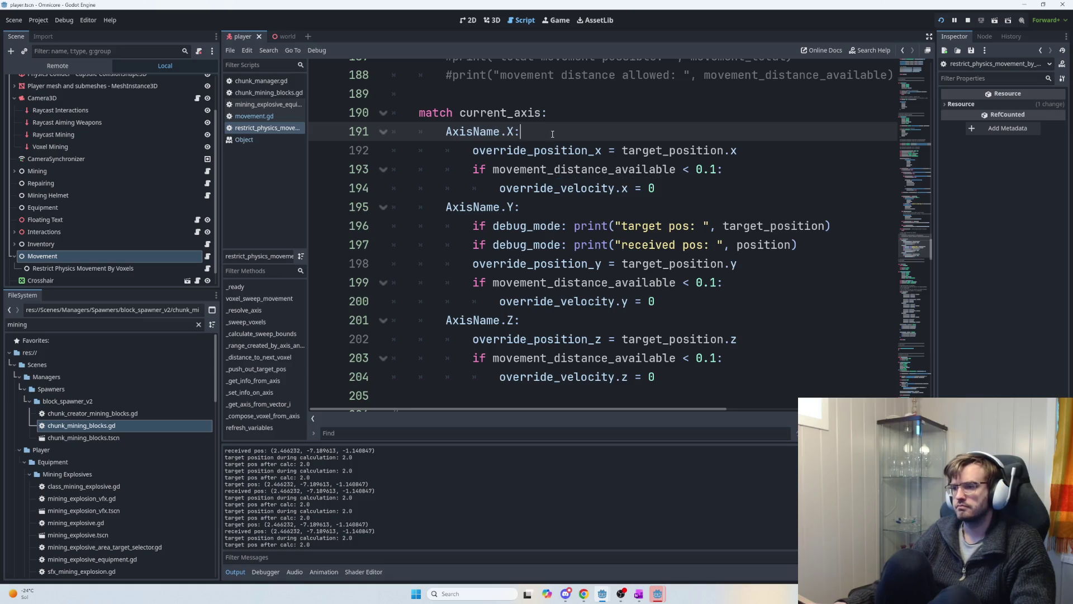
key("shift+Up")
key("shift+Home")
key("ctrl+z")
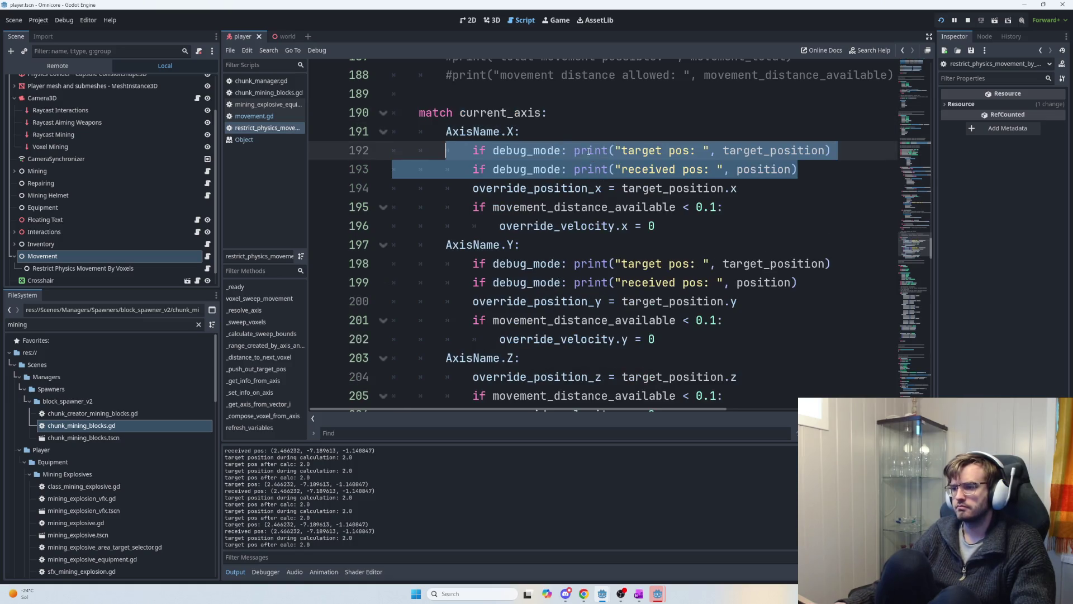
- Select the match current_axis and AxisName.X lines, then go to the print on line 162
left_click_drag(550, 137, 413, 112)
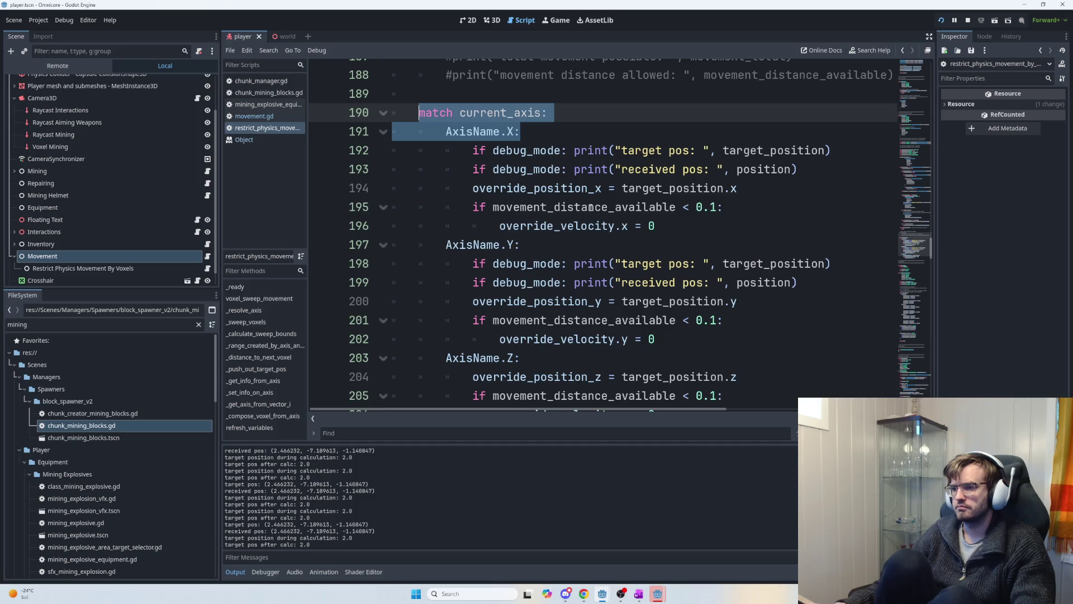
scroll(590, 207, "up", 10)
scroll(619, 266, "up", 3)
left_click(475, 263)
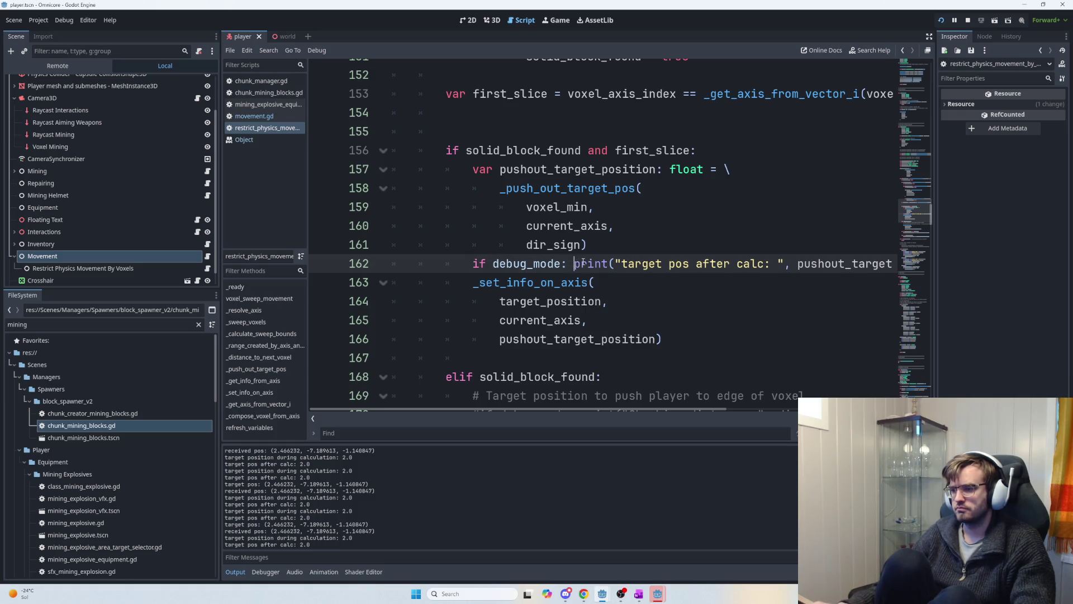
- Nest the line 162 print under match current_axis: and AxisName.X: with correct indentation
key("ctrl+v")
left_click_drag(445, 302, 521, 302)
key("Tab")
key("Tab")
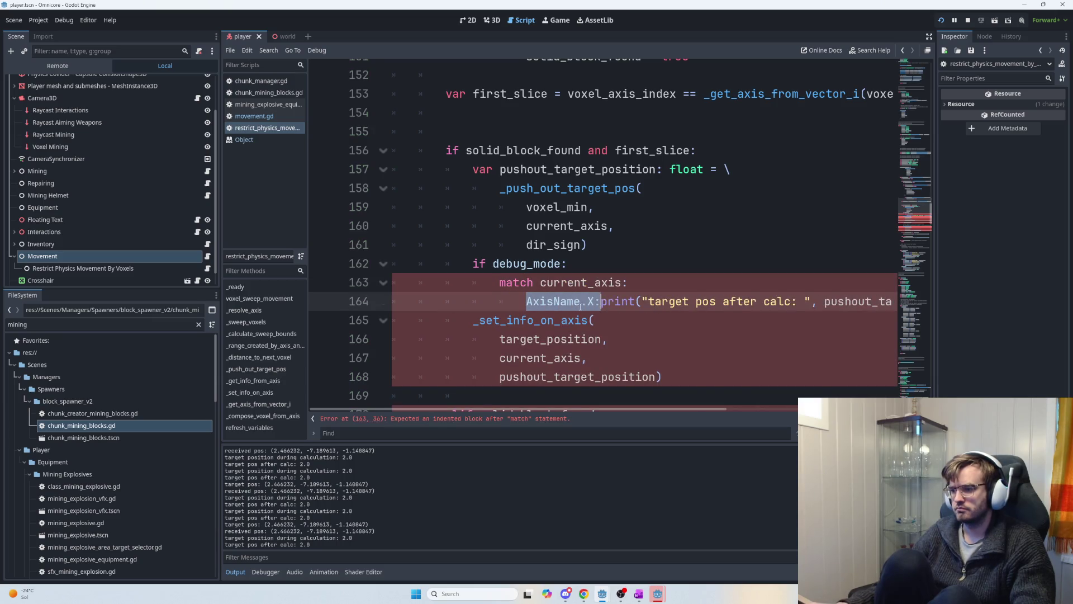
left_click(607, 303)
key("Return")
key("Tab")
key("Tab")
- Run the game, host a session to test, and return to the script editor
key("F5")
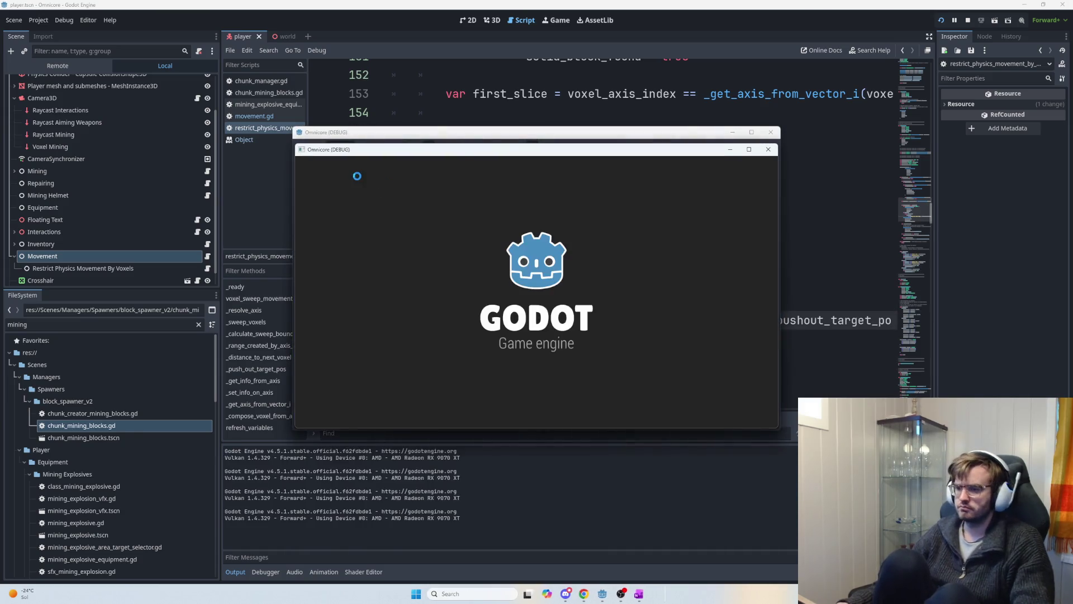
left_click(335, 163)
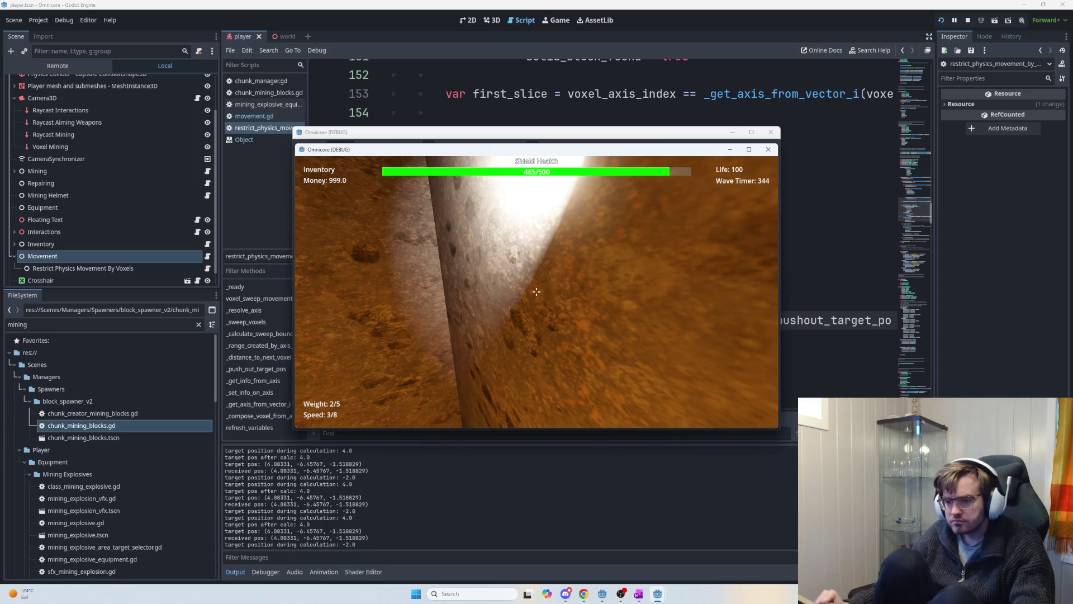
key("alt+Tab")
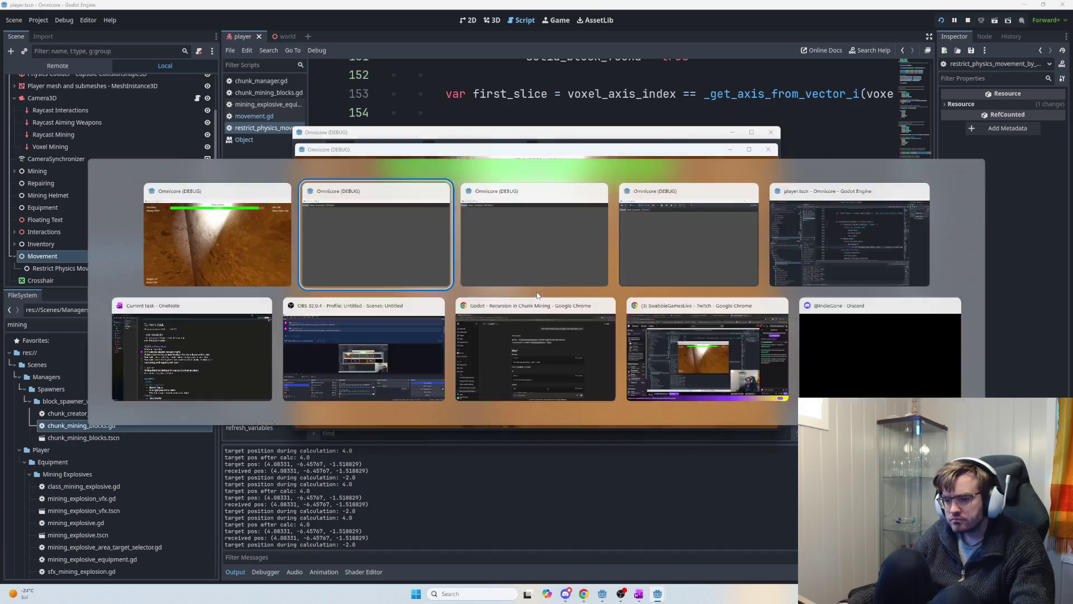
key("alt+Tab")
key("alt+Tab")
left_click(819, 275)
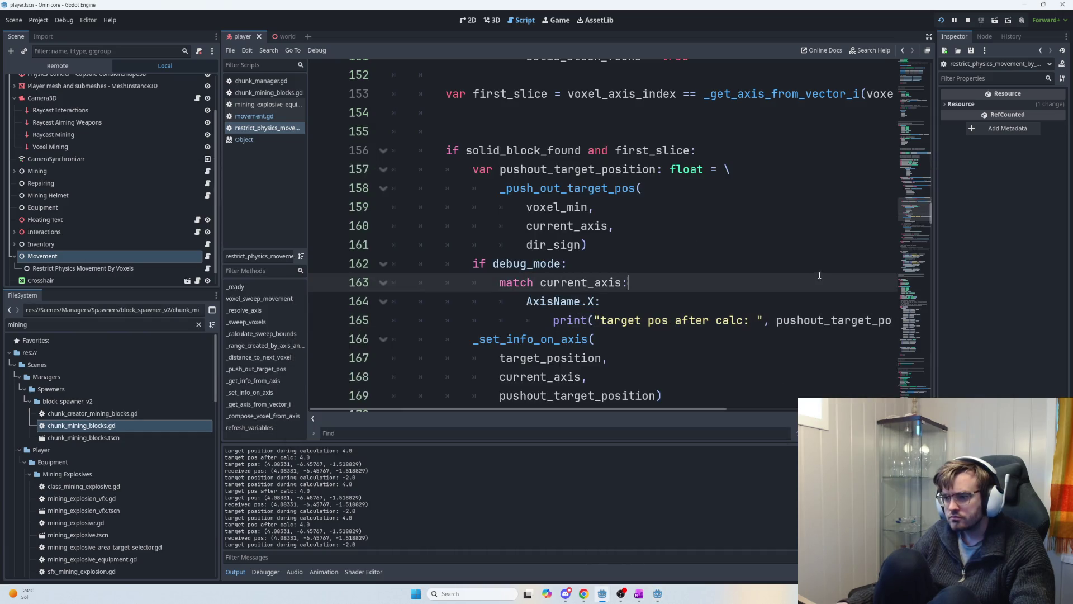
scroll(523, 256, "down", 2)
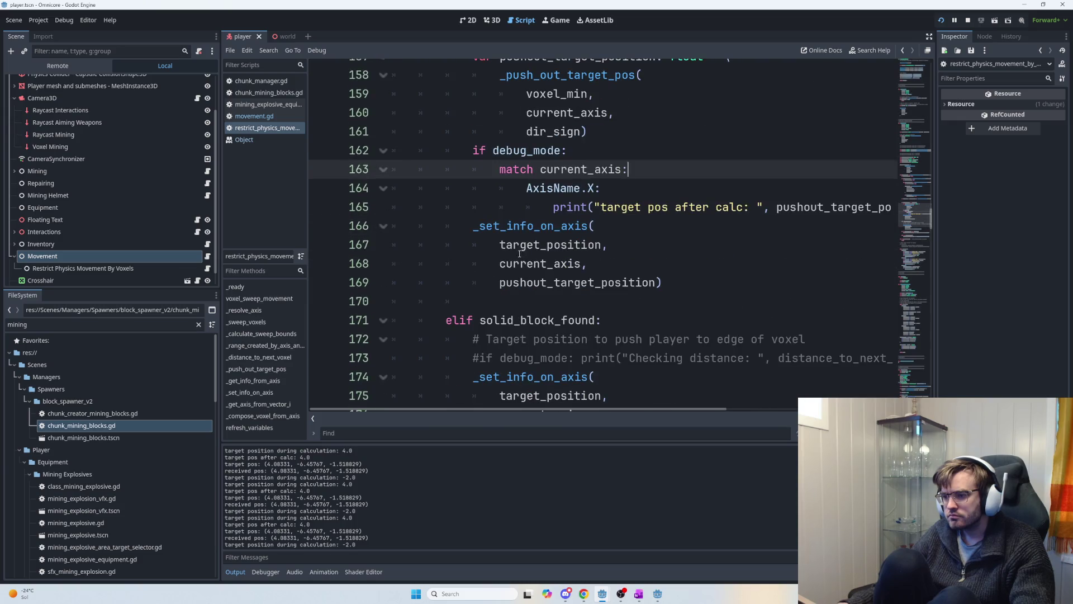
left_click_drag(467, 225, 588, 225)
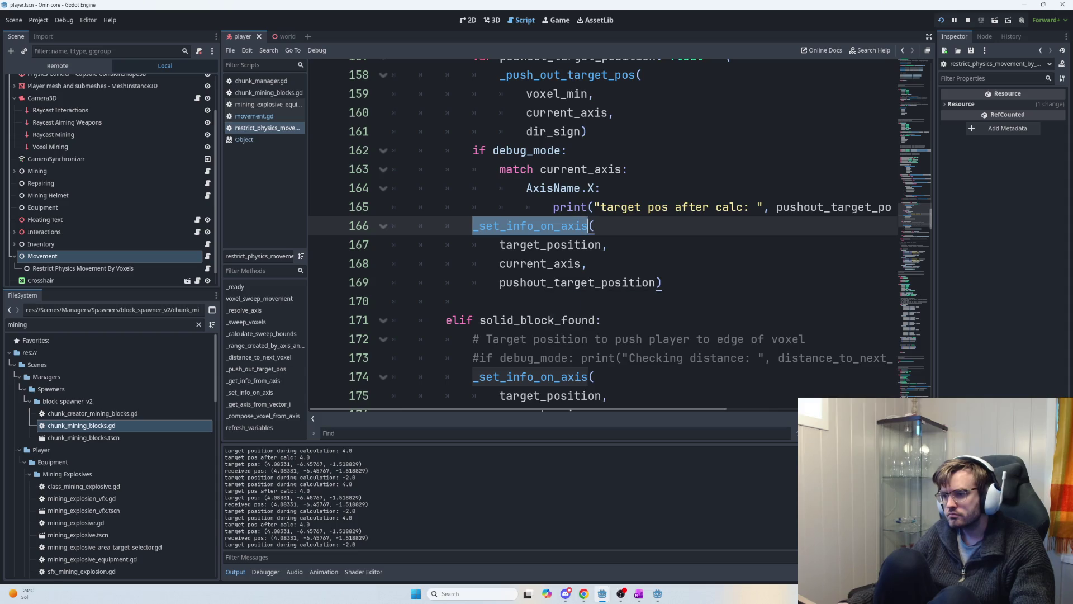
key("F12")
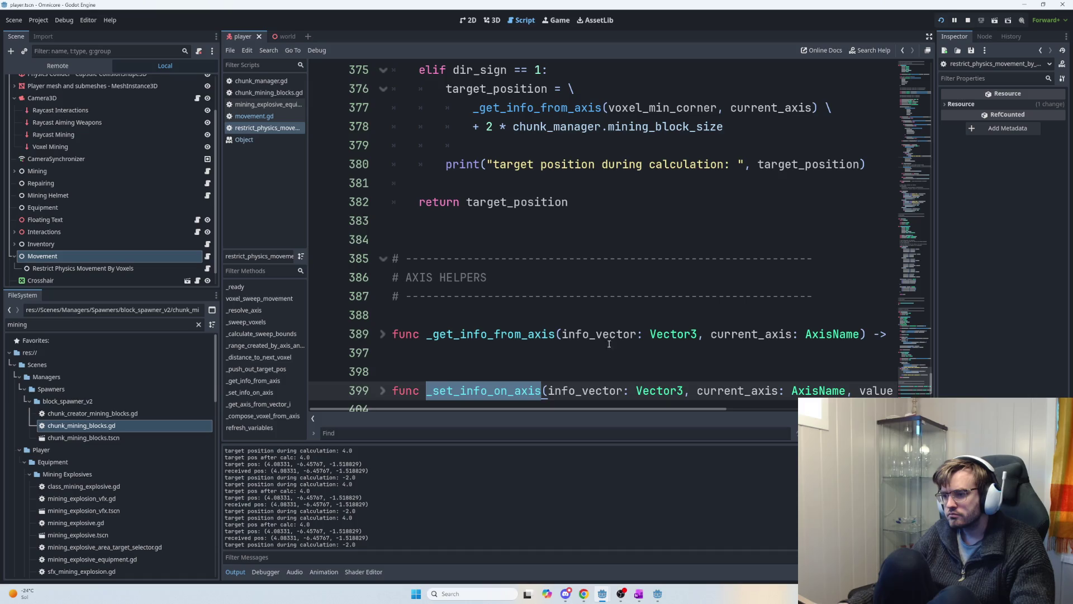
scroll(507, 403, "right", 2)
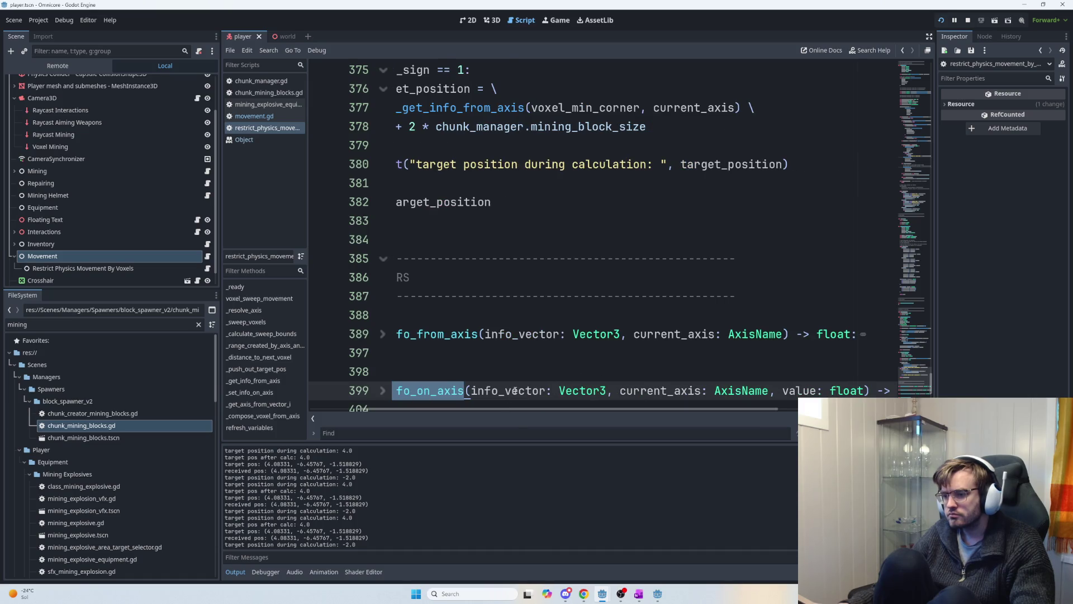
scroll(513, 391, "up", 3)
scroll(592, 371, "down", 3)
scroll(591, 371, "up", 2)
scroll(519, 362, "down", 5)
scroll(498, 285, "up", 5)
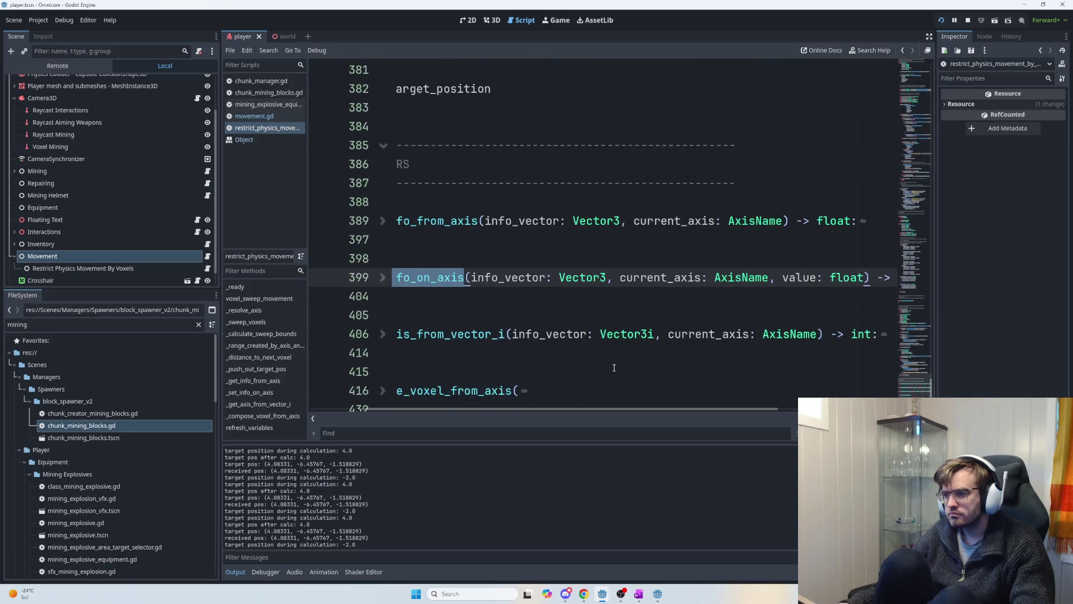
left_click(911, 249)
left_click_drag(913, 247, 915, 235)
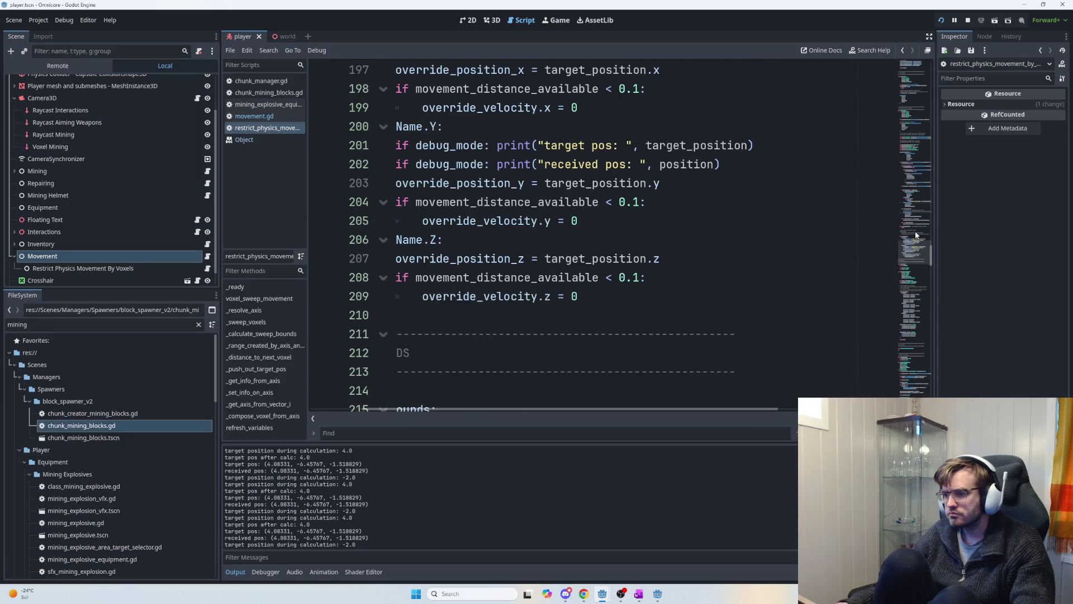
scroll(591, 407, "left", 3)
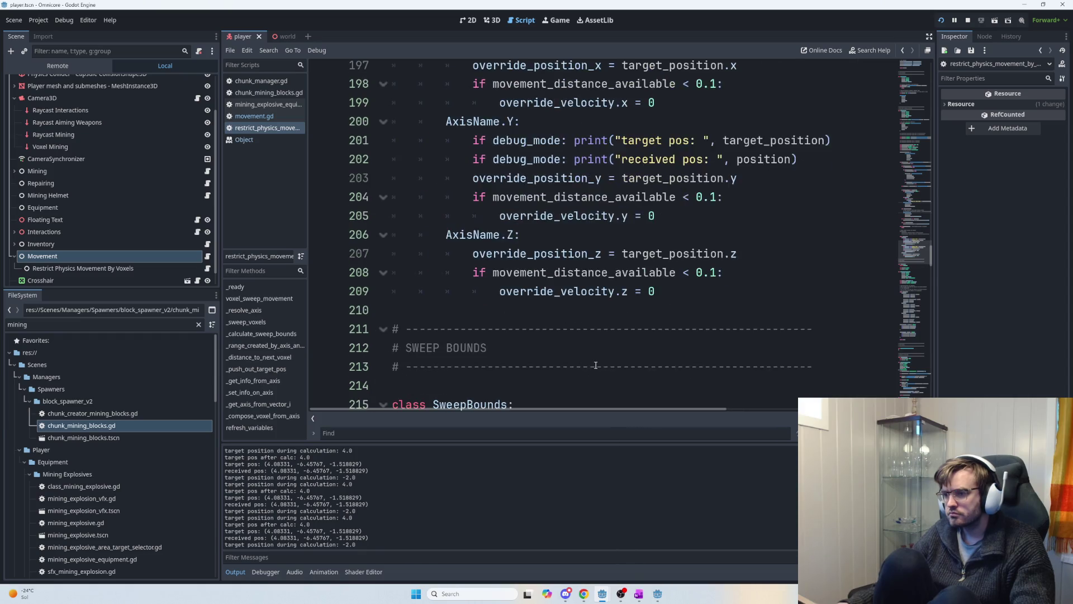
scroll(599, 366, "up", 4)
left_click(608, 310)
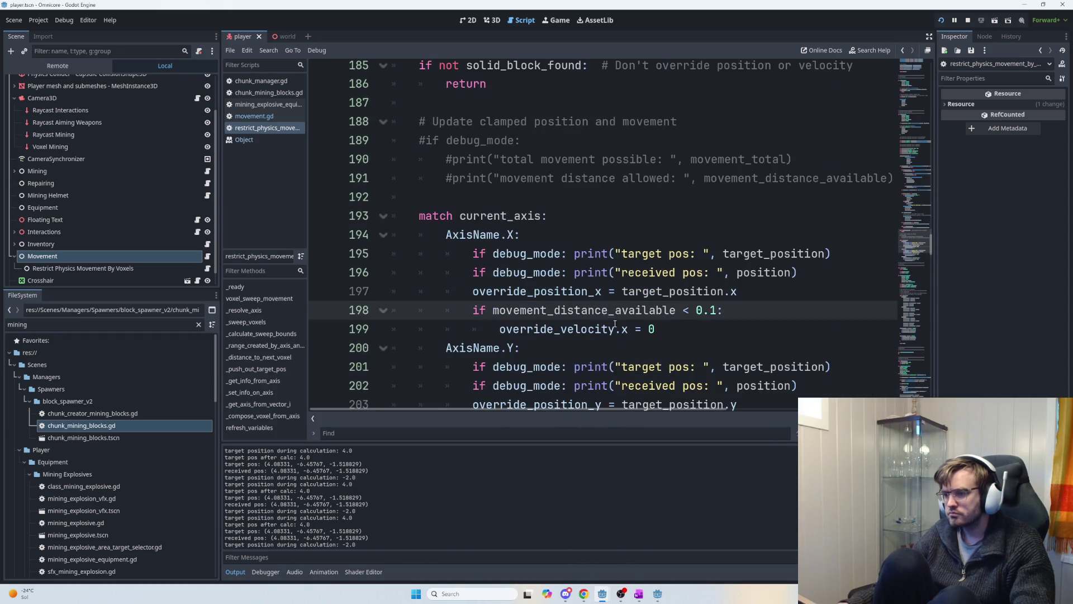
key("ctrl+f")
type("target")
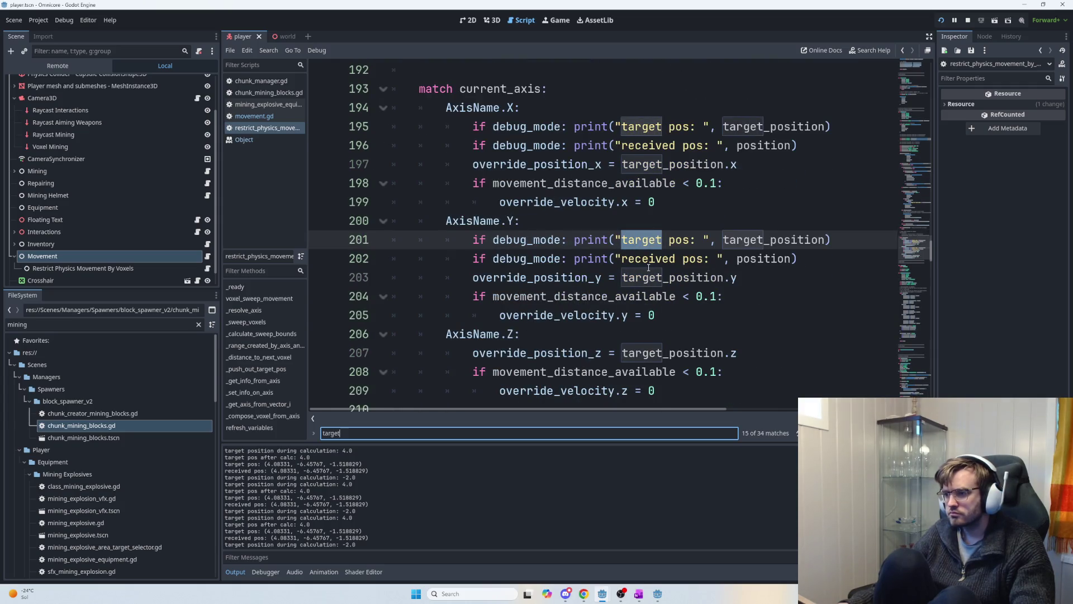
scroll(648, 267, "up", 4)
scroll(675, 307, "down", 3)
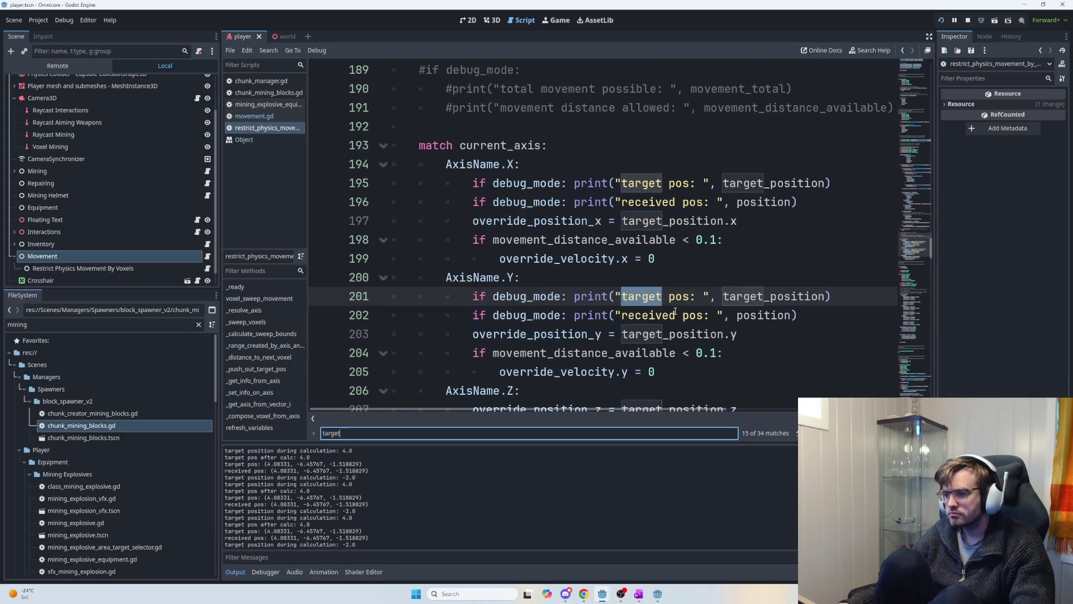
scroll(677, 309, "up", 4)
scroll(673, 305, "up", 3)
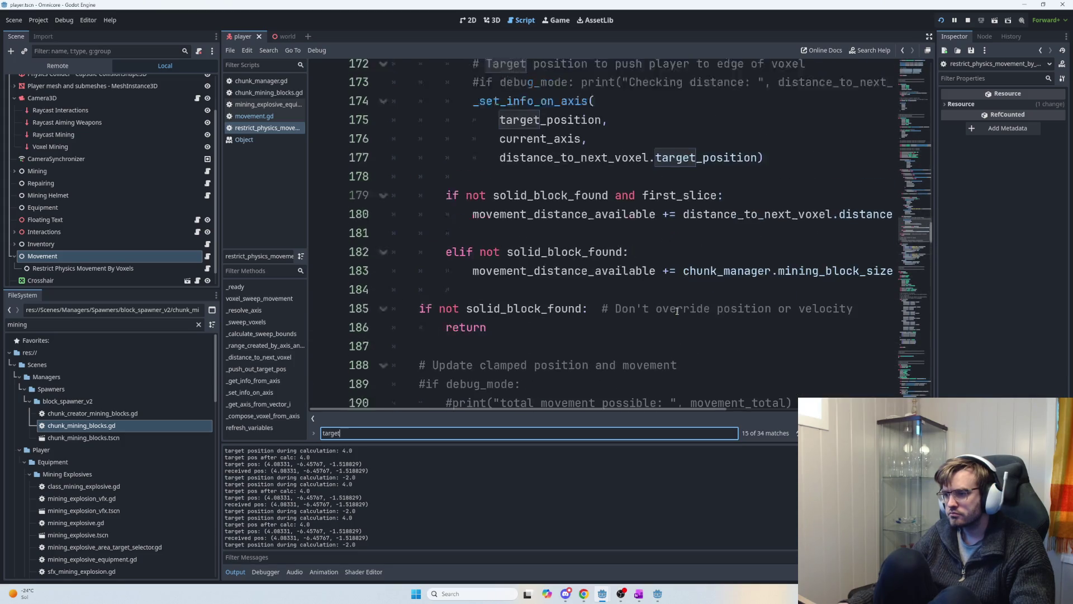
scroll(663, 285, "up", 4)
scroll(660, 283, "up", 2)
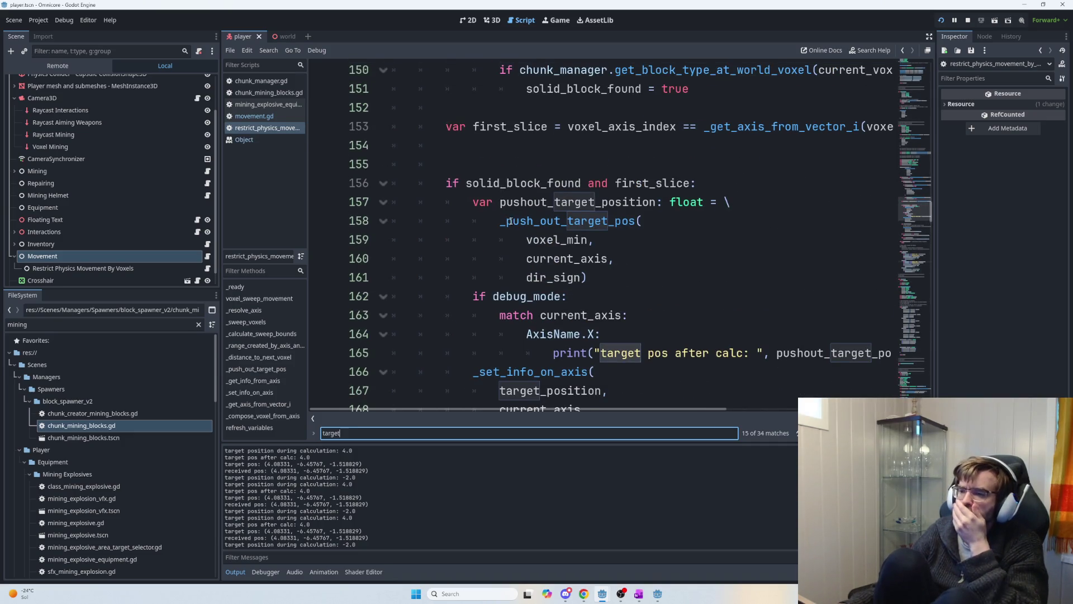
scroll(551, 259, "down", 2)
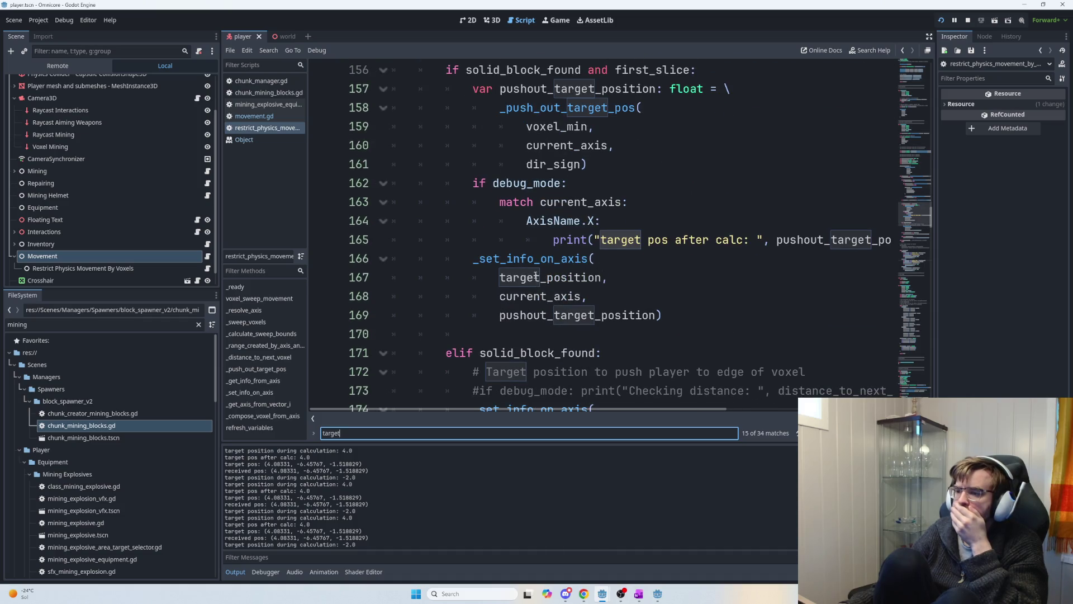
double_click(559, 277)
scroll(612, 305, "down", 2)
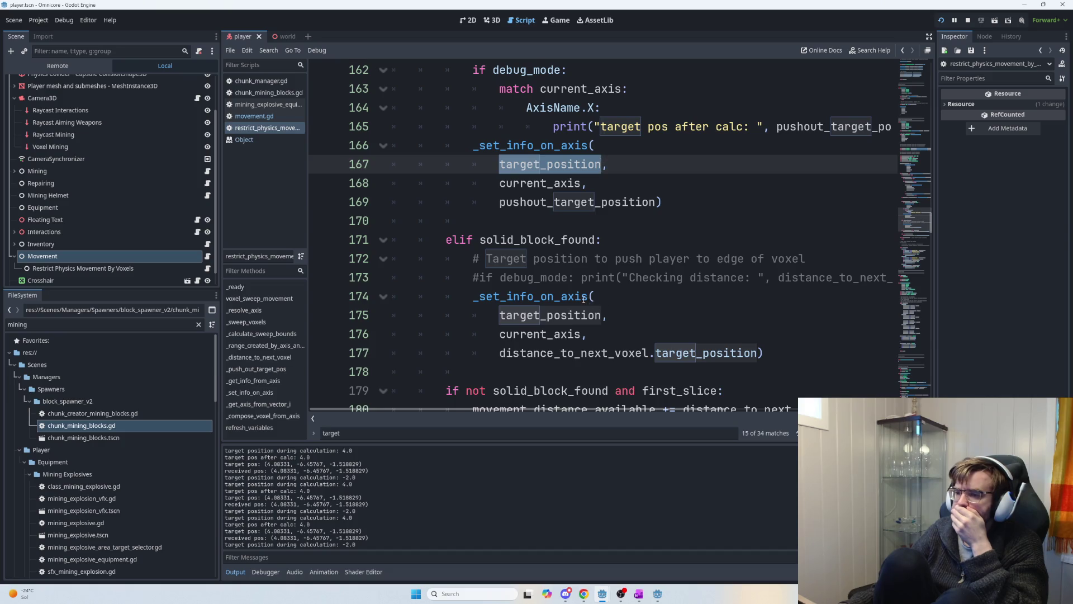
scroll(584, 298, "up", 2)
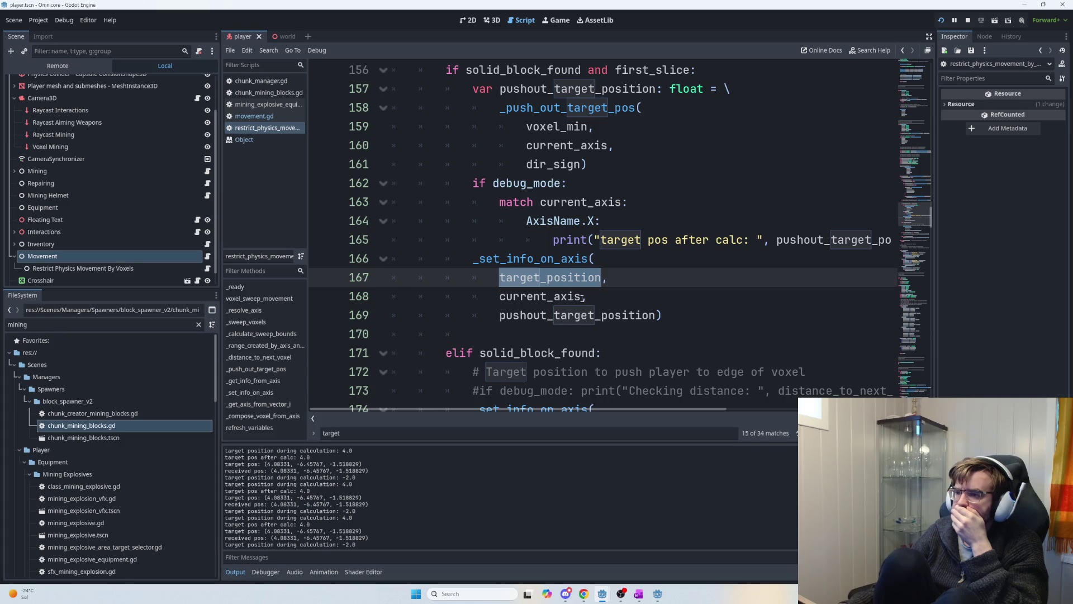
mouse_move(582, 298)
scroll(558, 244, "down", 2)
left_click_drag(441, 239, 610, 234)
left_click(611, 235)
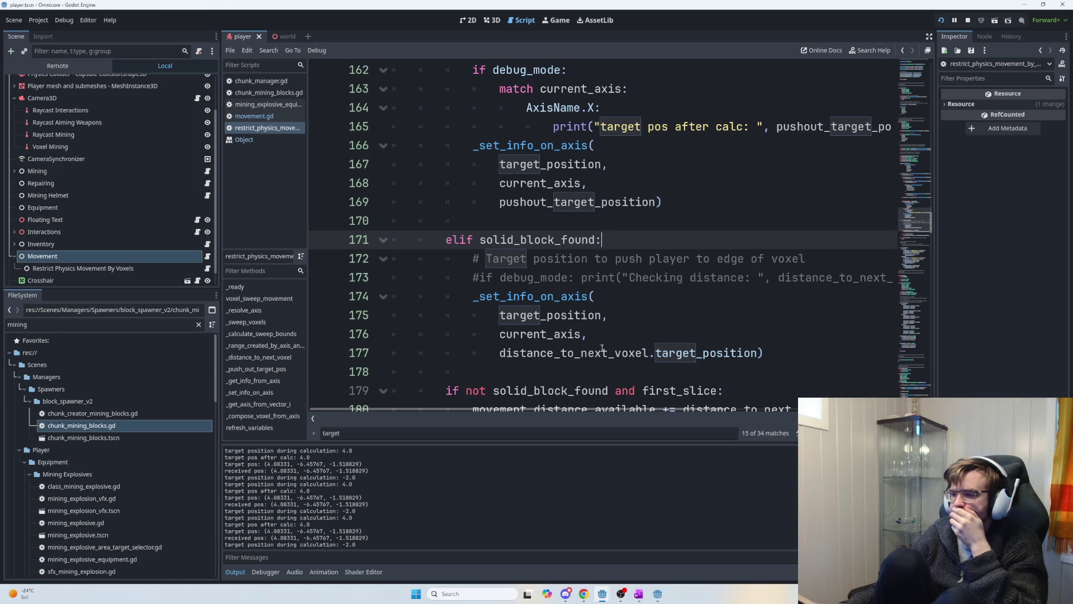
double_click(548, 342)
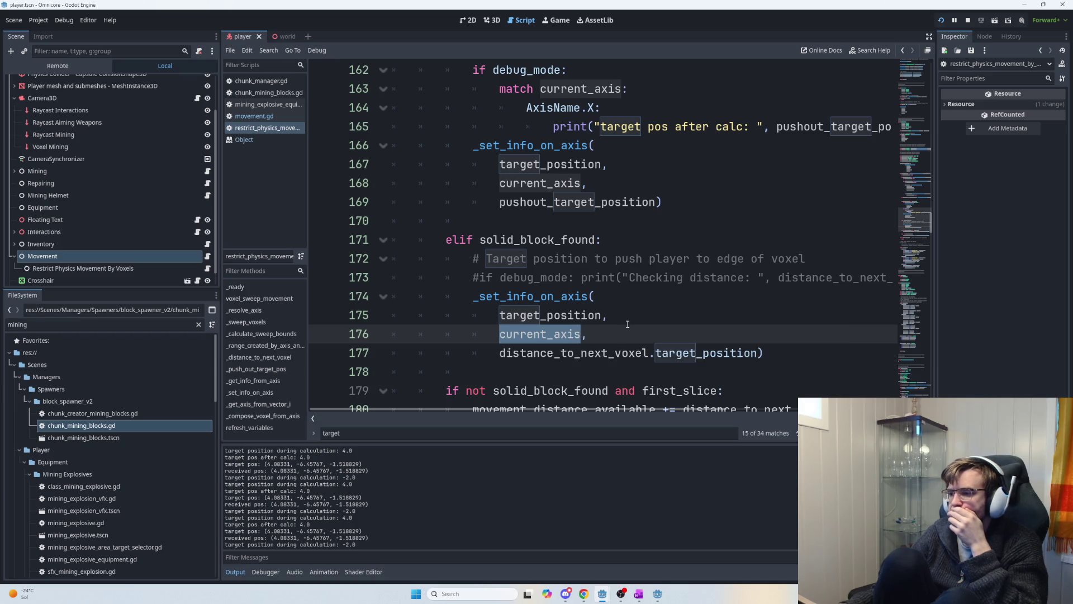
left_click_drag(648, 353, 500, 357)
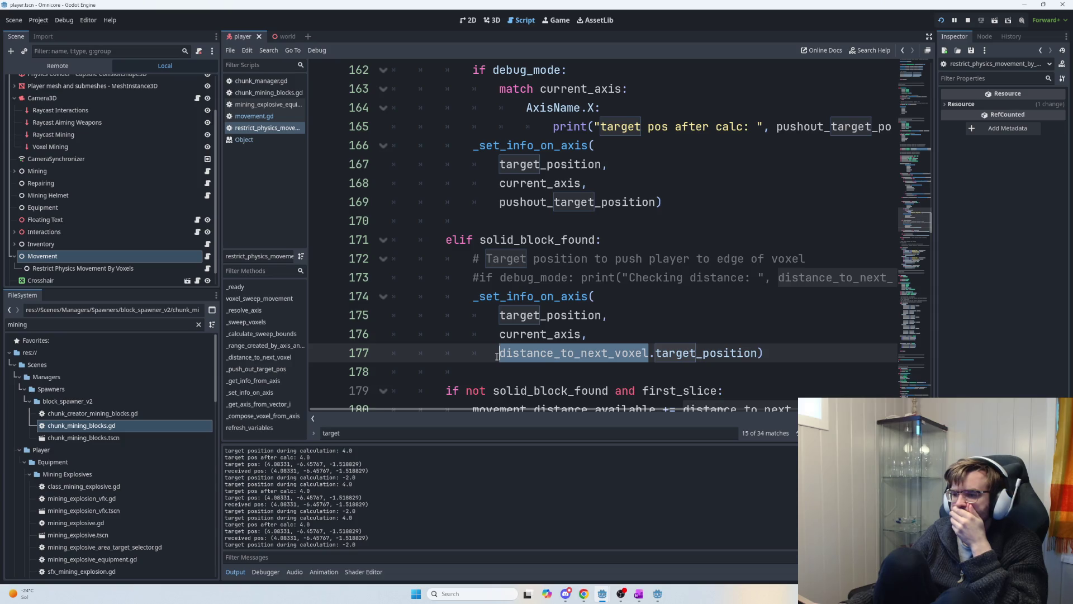
scroll(515, 347, "up", 7)
scroll(534, 336, "up", 7)
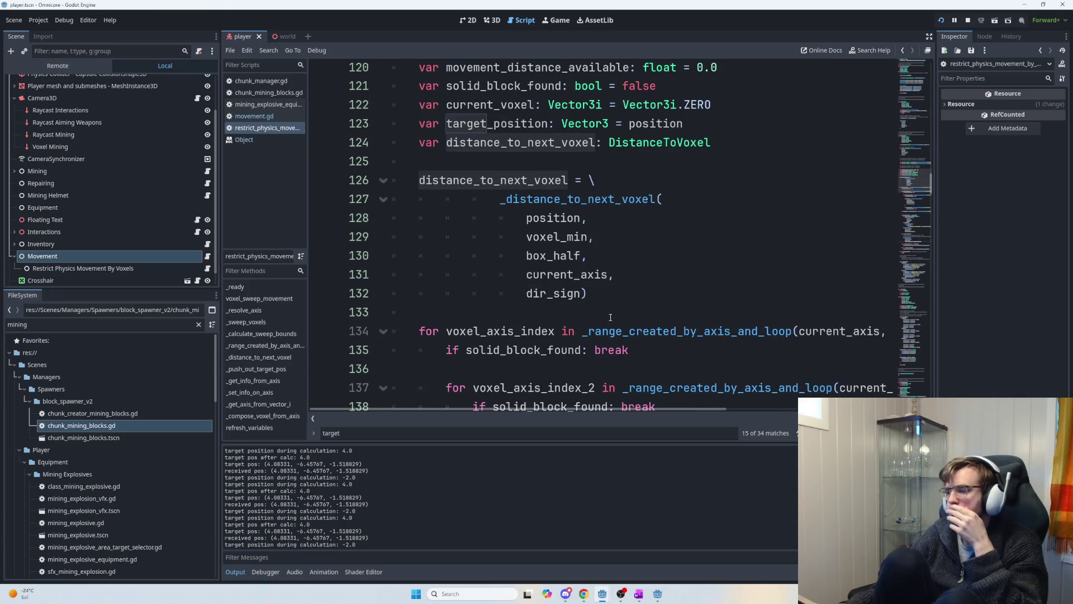
left_click_drag(611, 300, 410, 179)
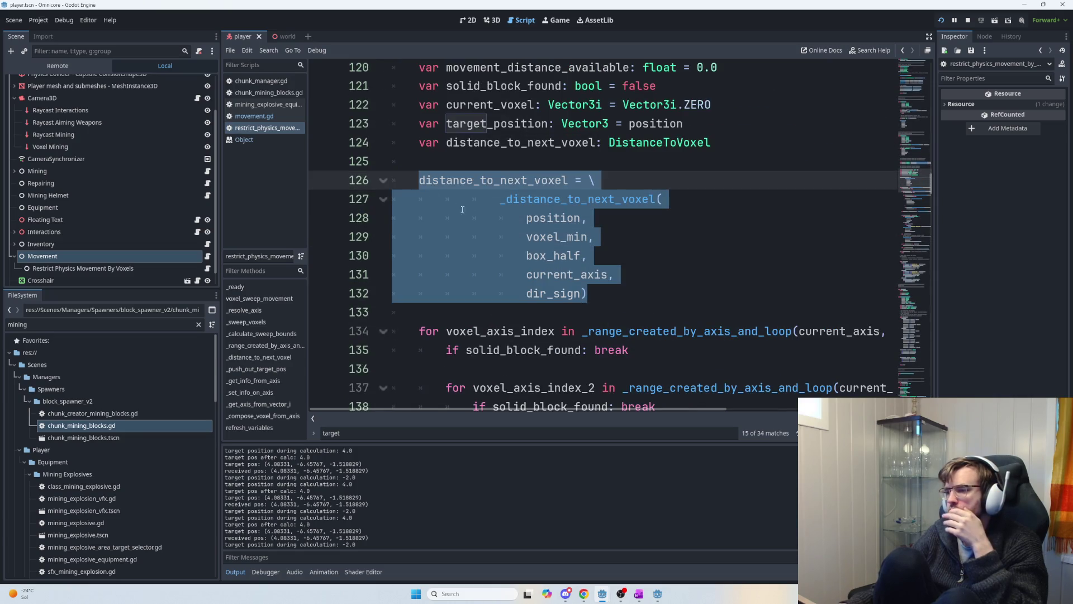
mouse_move(555, 280)
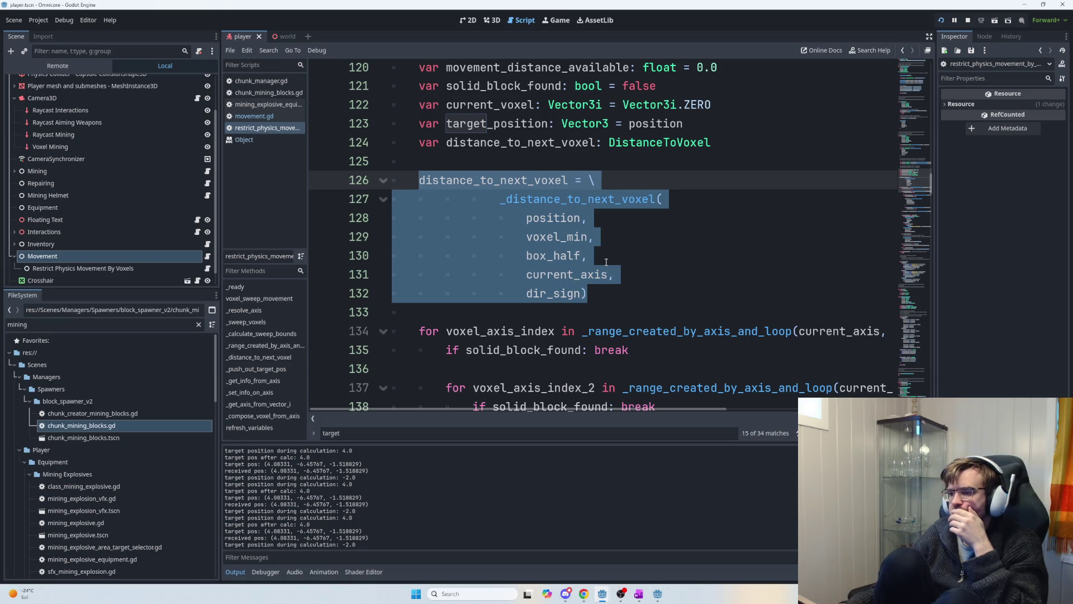
scroll(605, 263, "down", 1)
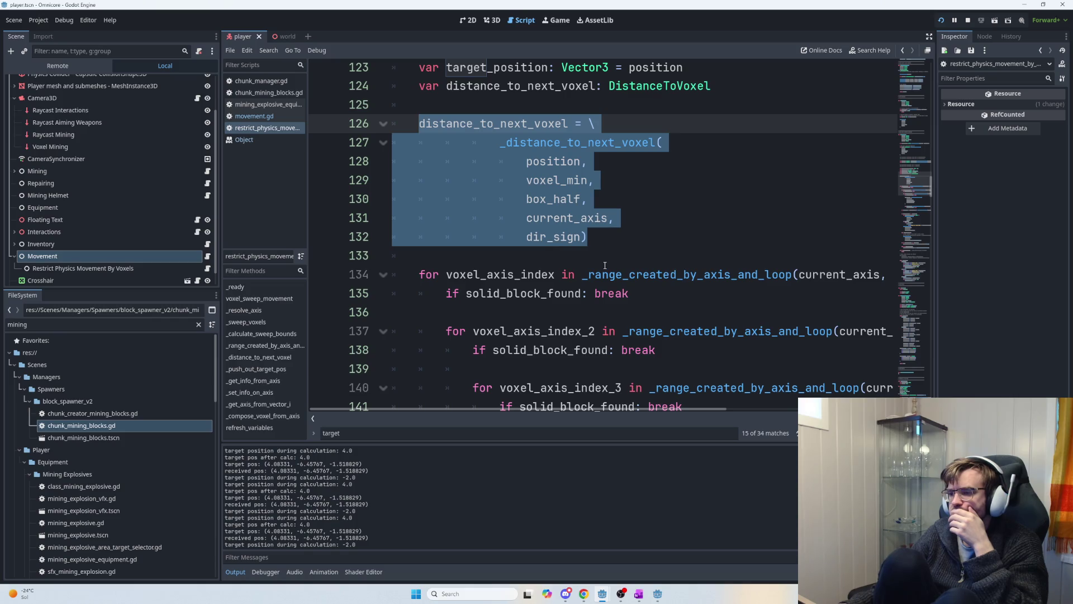
scroll(605, 265, "down", 9)
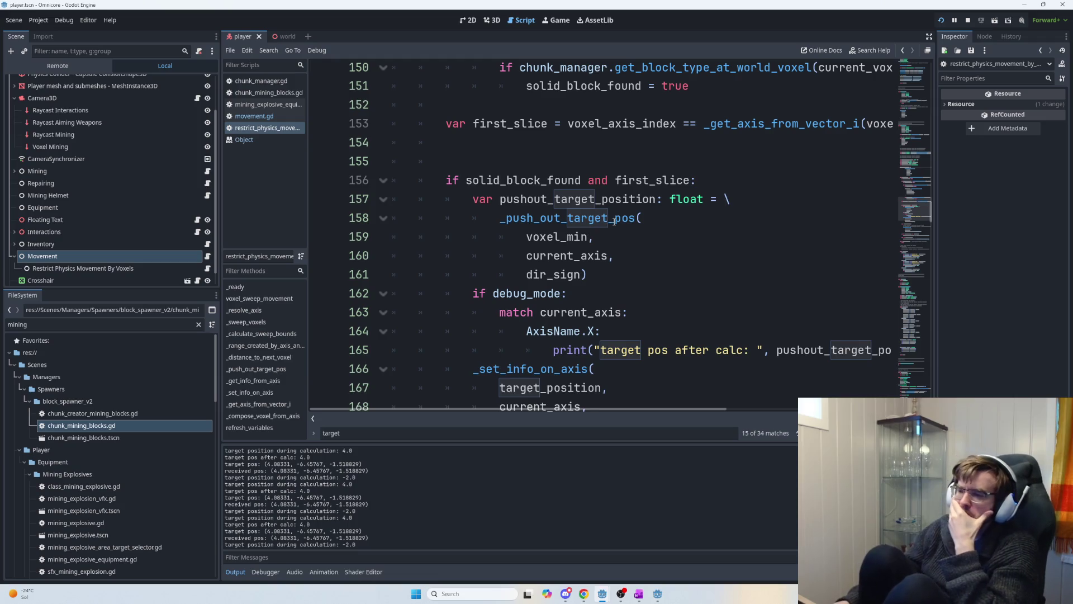
scroll(872, 269, "down", 2)
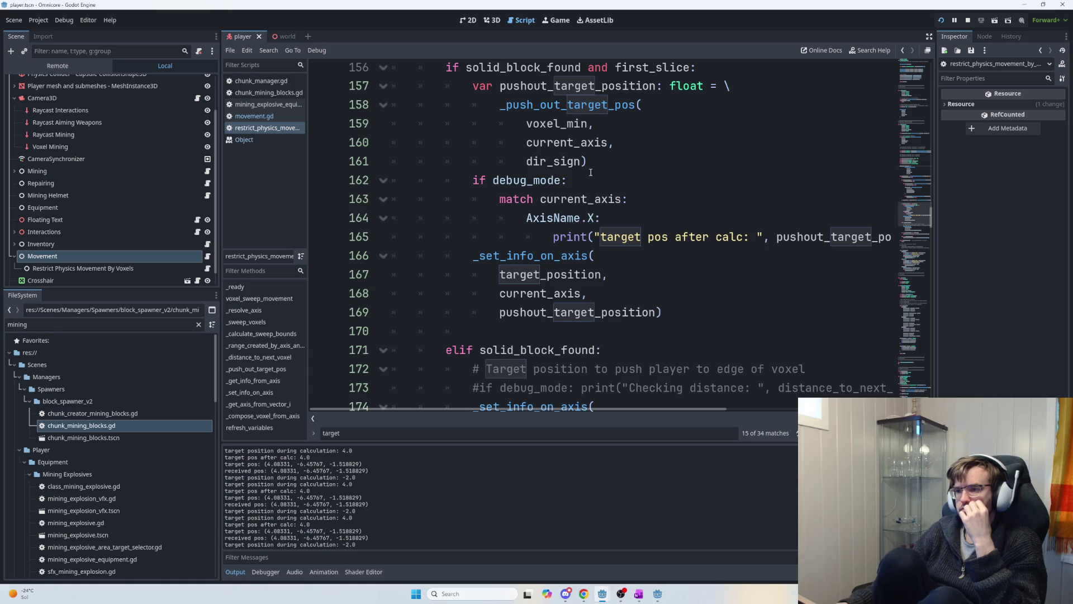
double_click(569, 85)
key("ctrl+c")
scroll(626, 247, "up", 2)
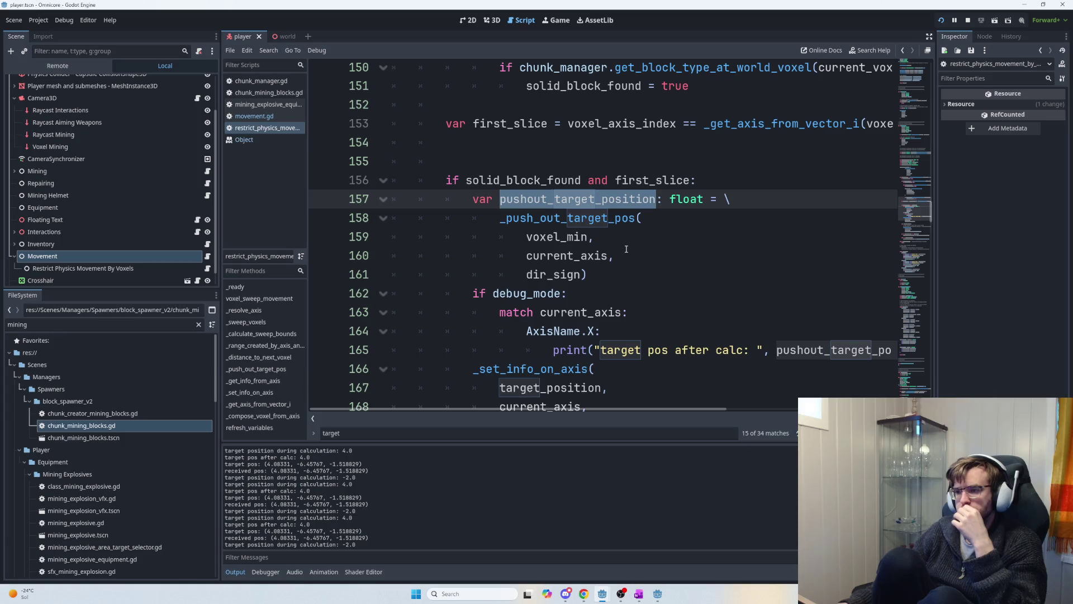
scroll(623, 257, "down", 2)
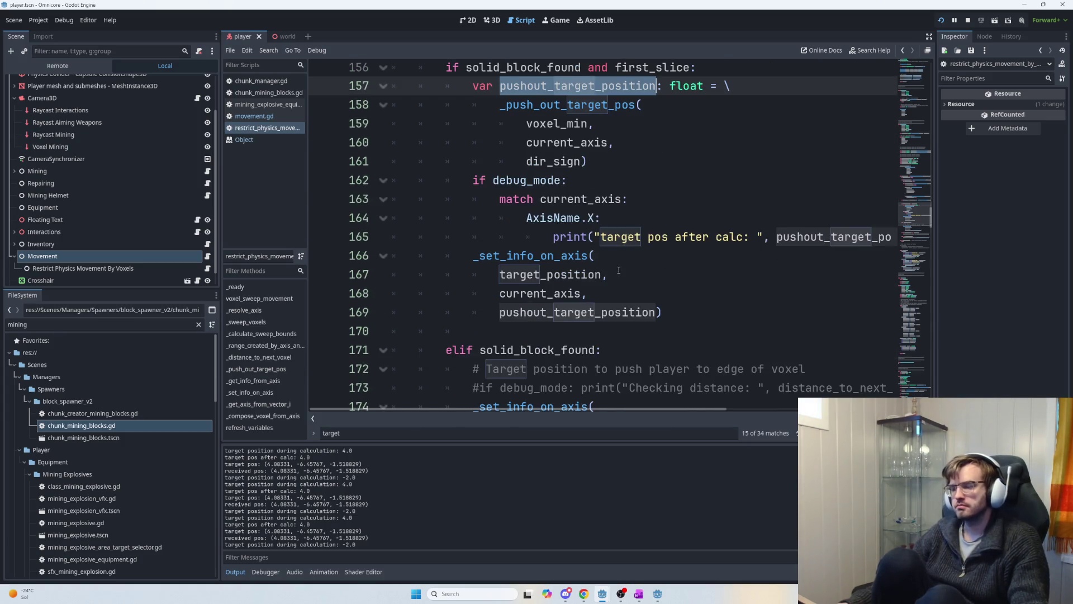
scroll(620, 274, "down", 3)
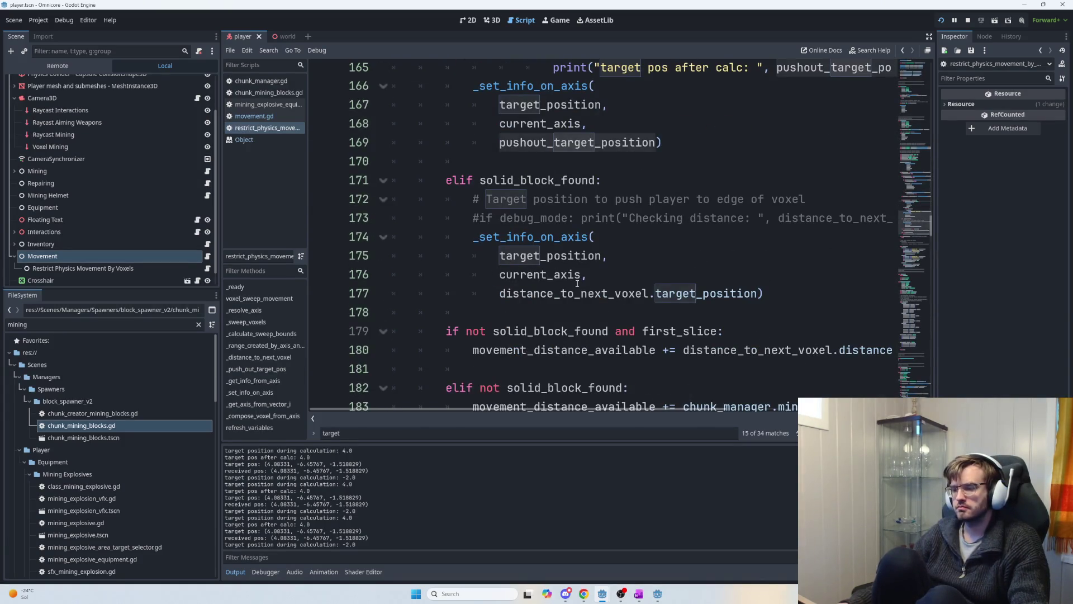
mouse_move(765, 293)
left_mouse_down()
mouse_move(559, 273)
mouse_move(475, 251)
mouse_move(470, 237)
left_mouse_up()
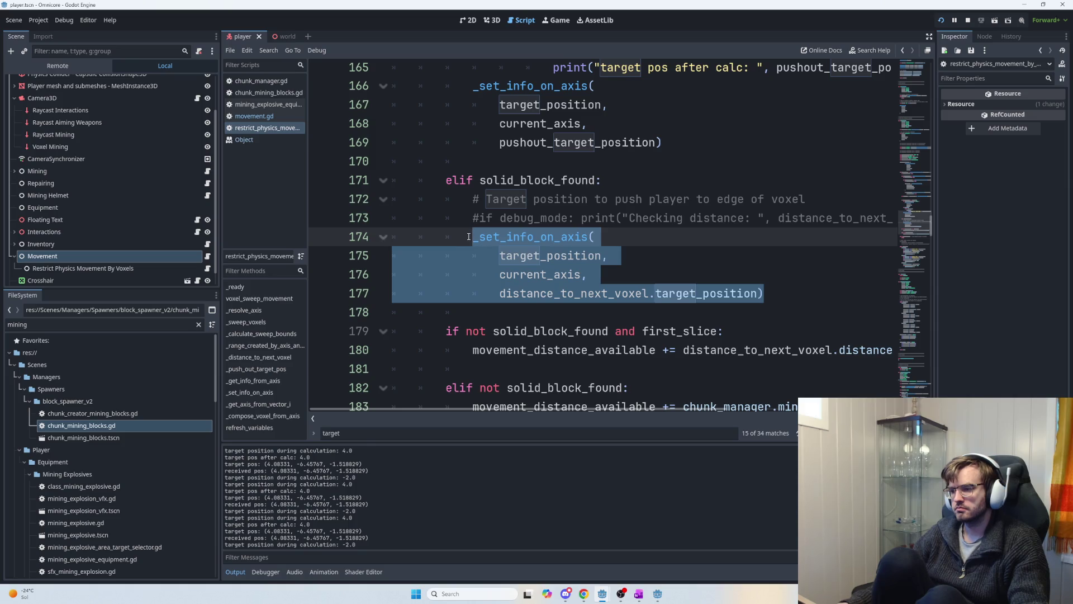
- Undo the stray paste, then replace elif lines 172–177 with the first-slice pushout block (lines 157–169)
key("ctrl+v")
key("ctrl+z")
scroll(595, 269, "up", 4)
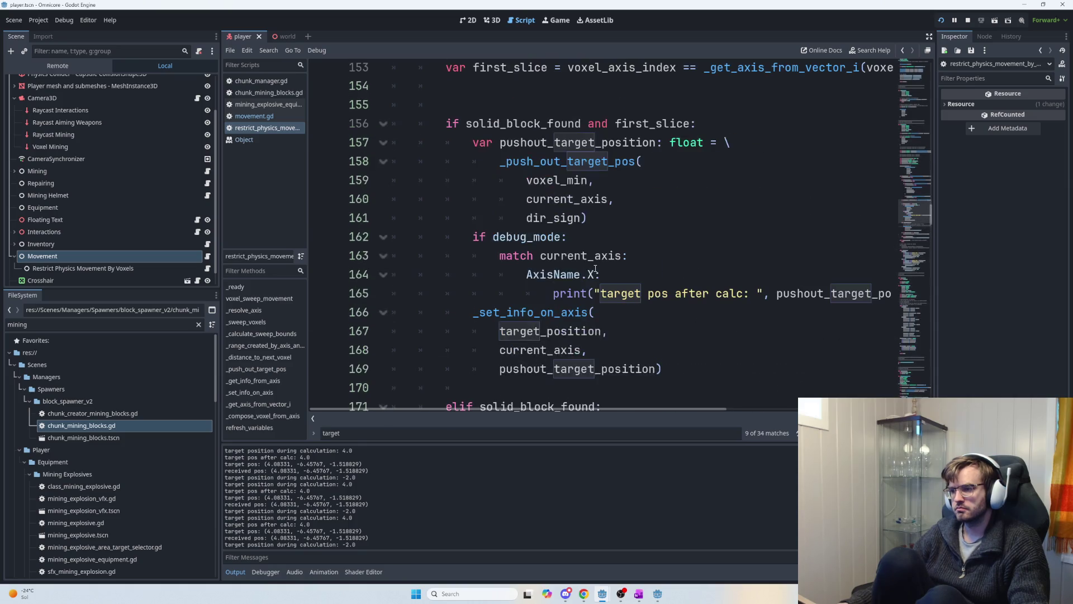
mouse_move(474, 142)
left_mouse_down()
mouse_move(562, 237)
mouse_move(623, 256)
left_mouse_up()
left_click(517, 176)
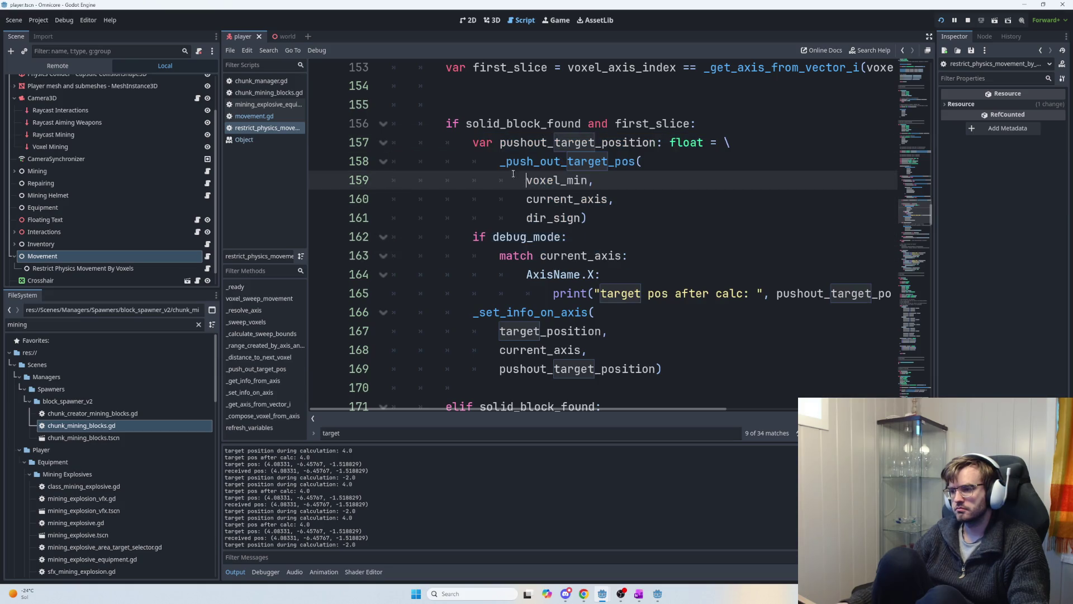
left_click_drag(475, 142, 681, 367)
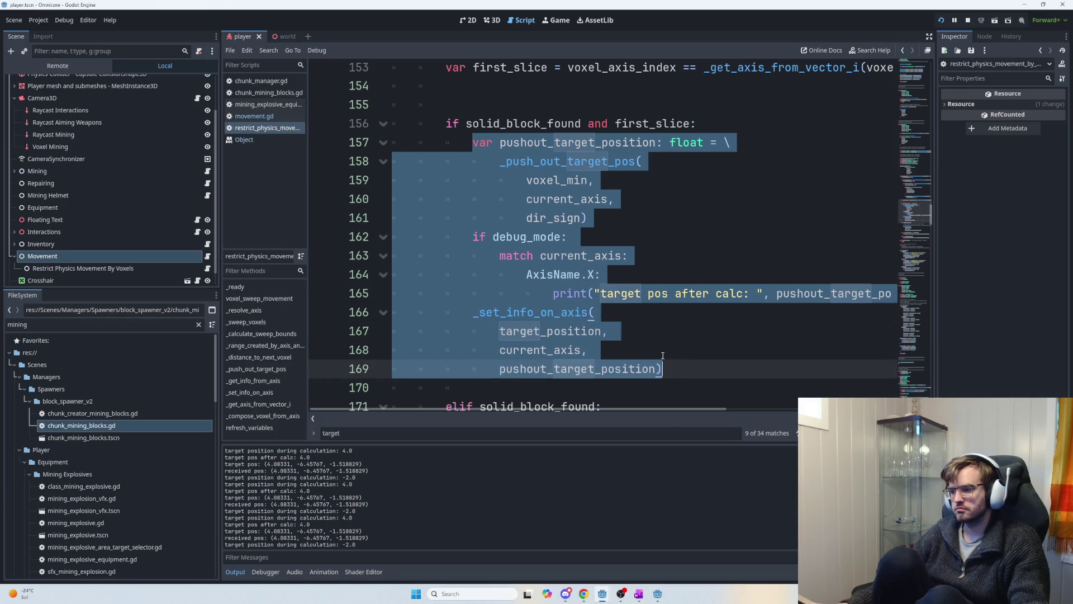
scroll(597, 342, "down", 3)
mouse_move(765, 350)
left_mouse_down()
mouse_move(682, 312)
mouse_move(474, 256)
left_mouse_up()
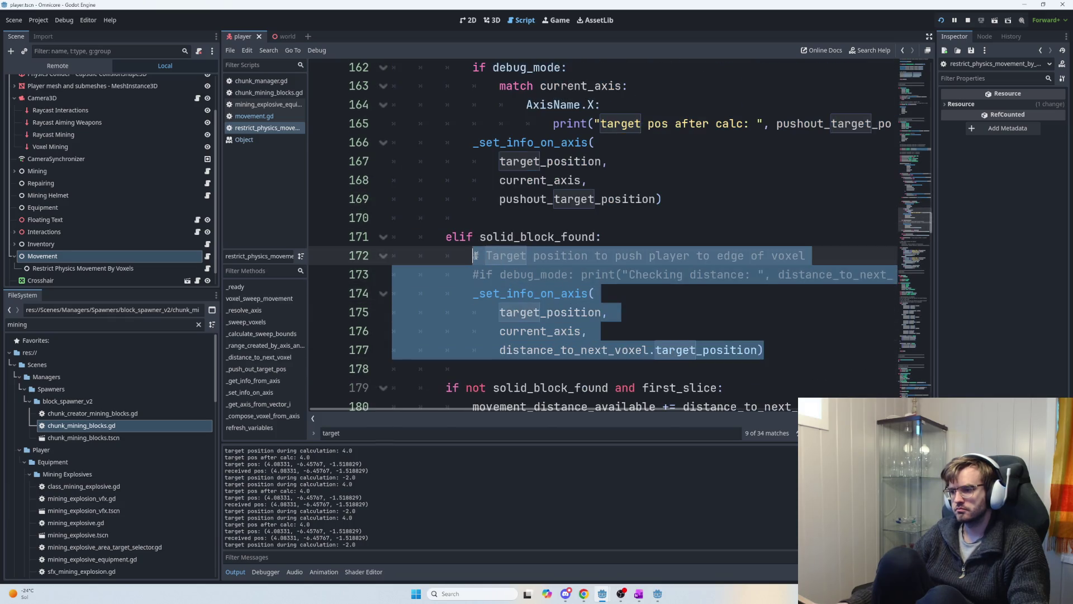
key("ctrl+v")
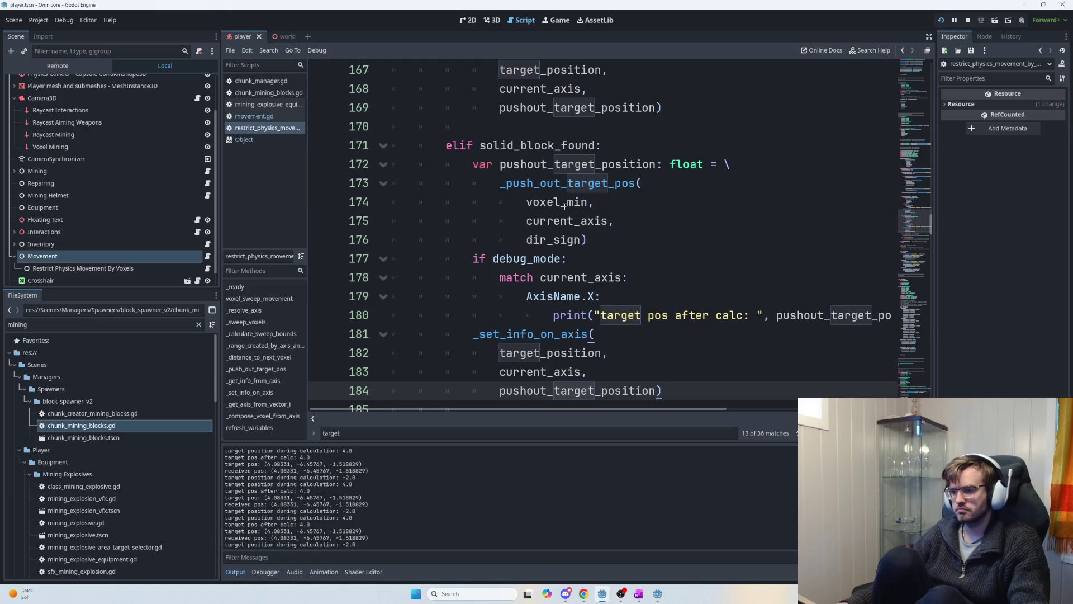
- Select voxel_min in the pasted _push_out_target_pos call on line 174
mouse_move(563, 205)
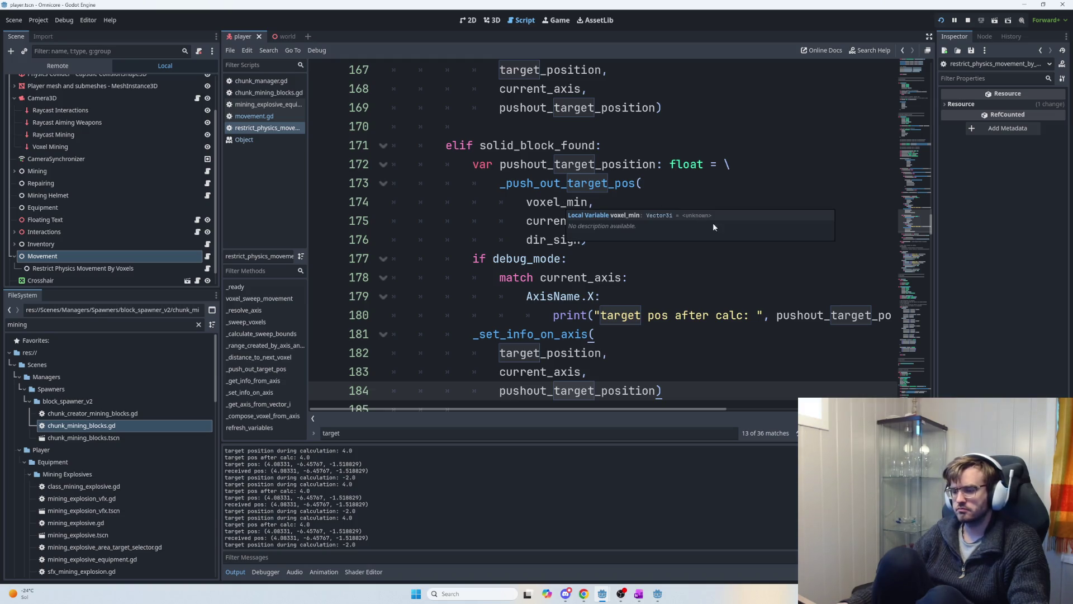
left_click(556, 205)
double_click(556, 204)
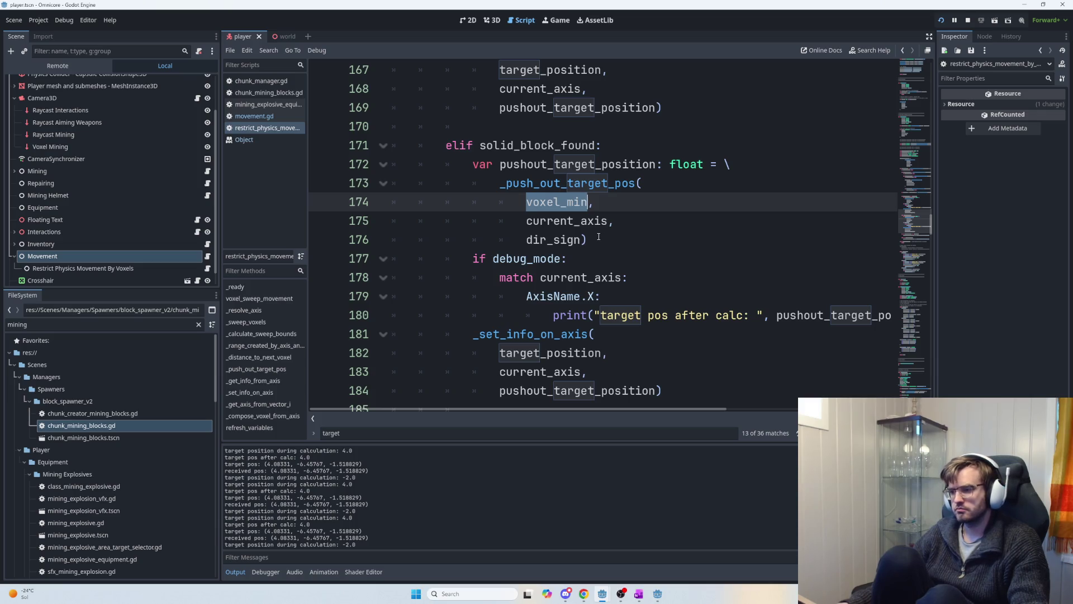
scroll(627, 254, "up", 2)
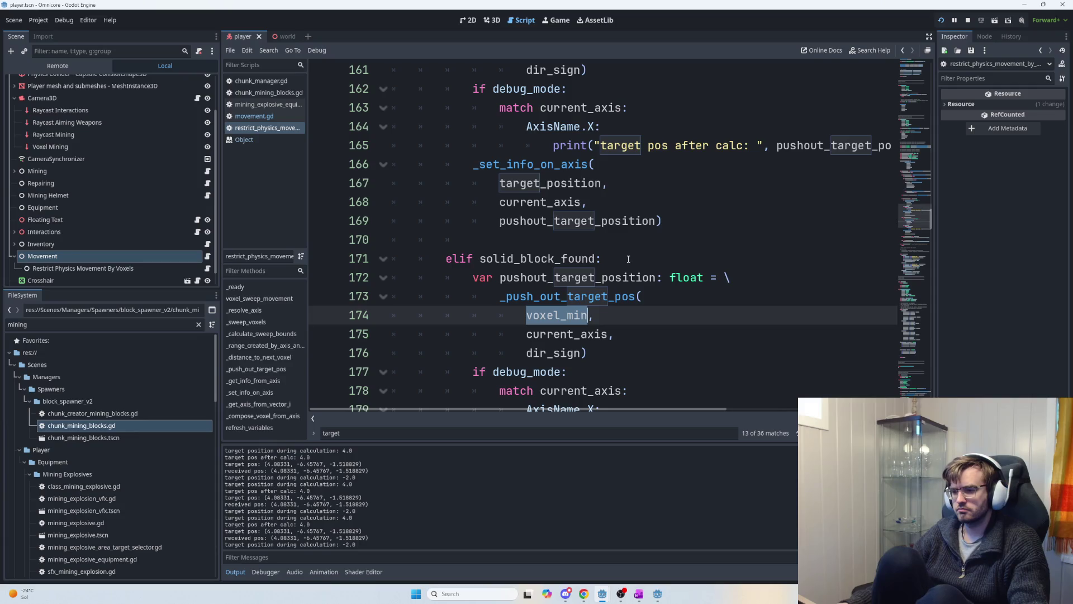
- Replace voxel_min with current_voxel in the elif branch's call on line 174
scroll(630, 259, "down", 1)
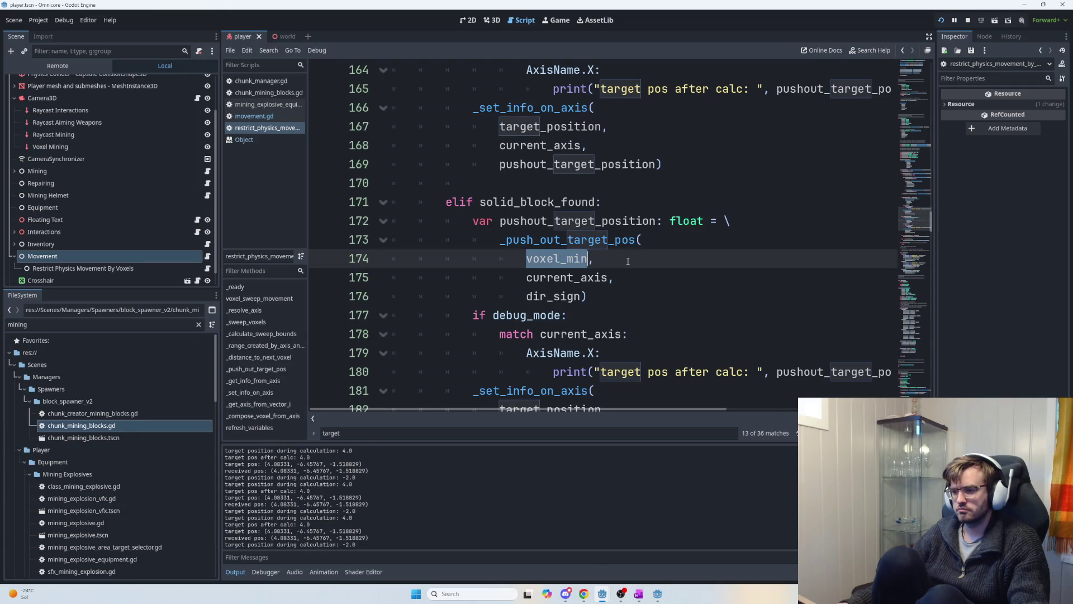
type("cur")
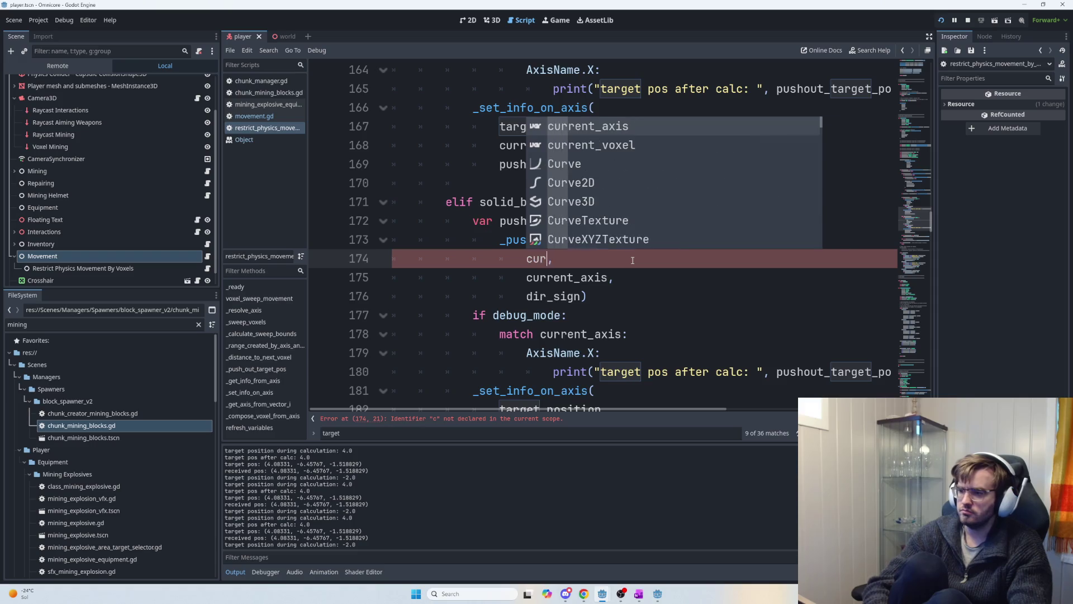
type("rent_voxel")
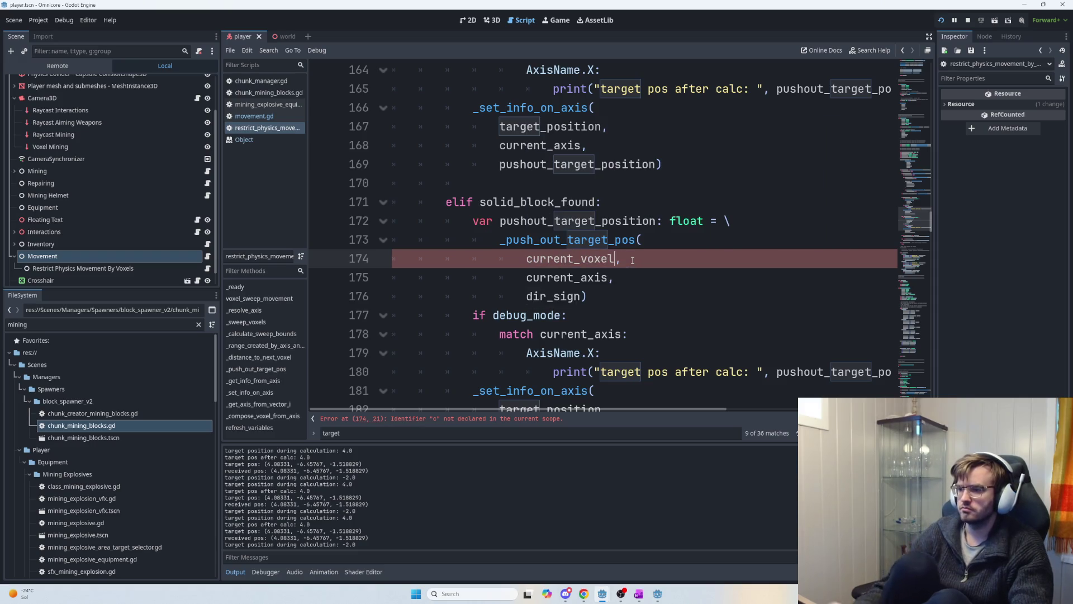
scroll(650, 300, "up", 3)
scroll(650, 300, "up", 5)
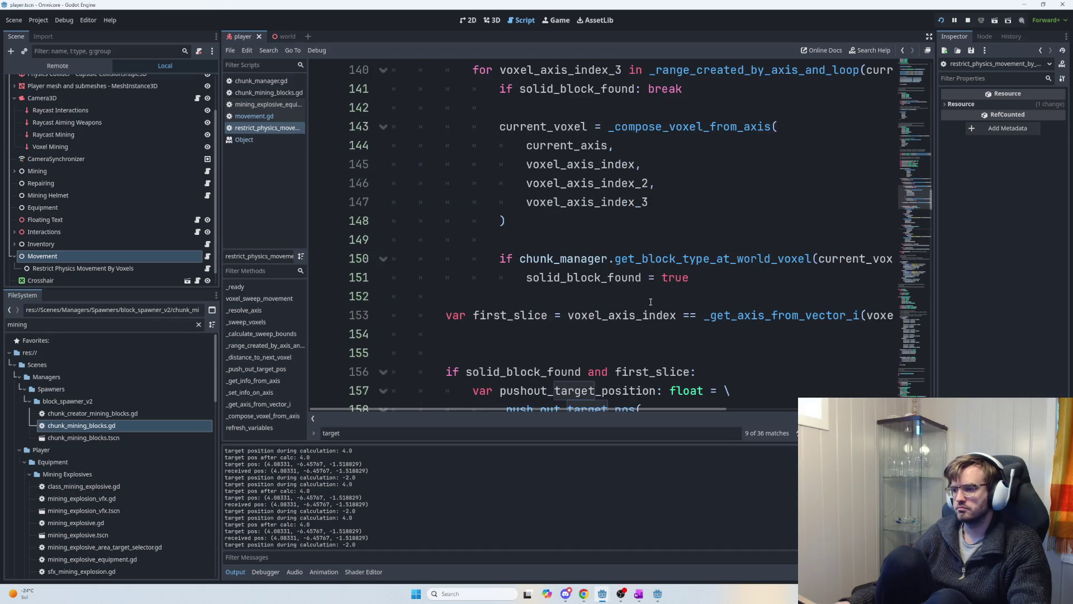
scroll(650, 315, "up", 3)
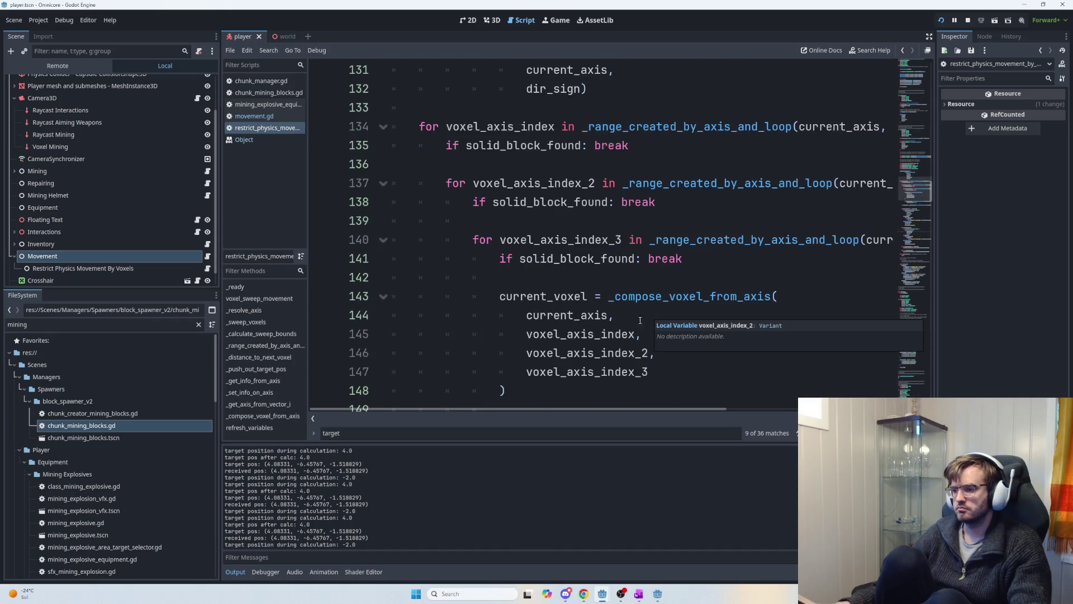
- Replace voxel_min with current_voxel in the first-slice call on line 159
double_click(542, 296)
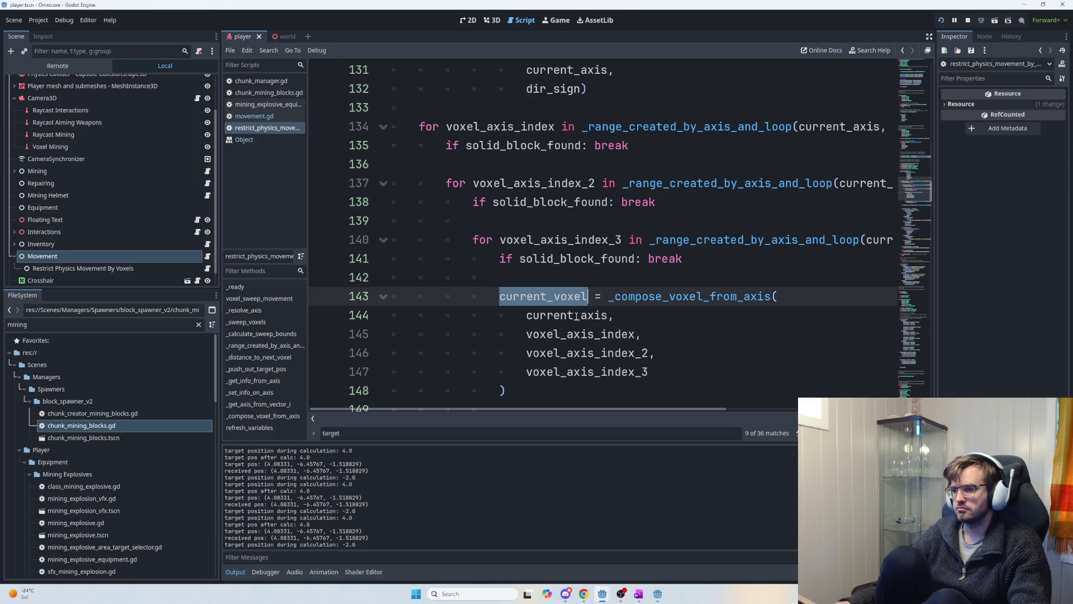
scroll(576, 317, "down", 6)
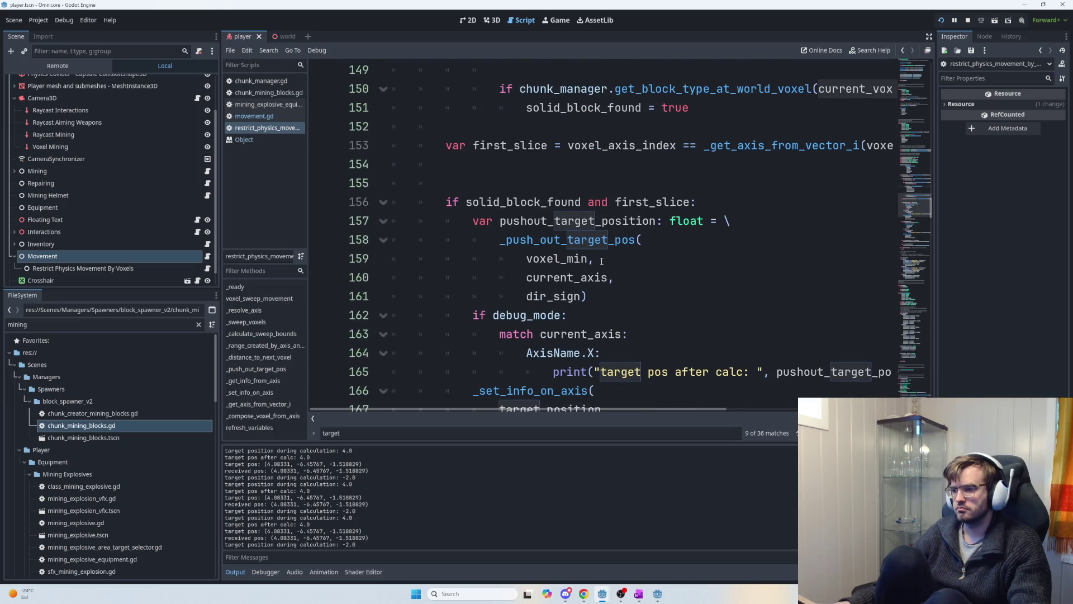
double_click(564, 259)
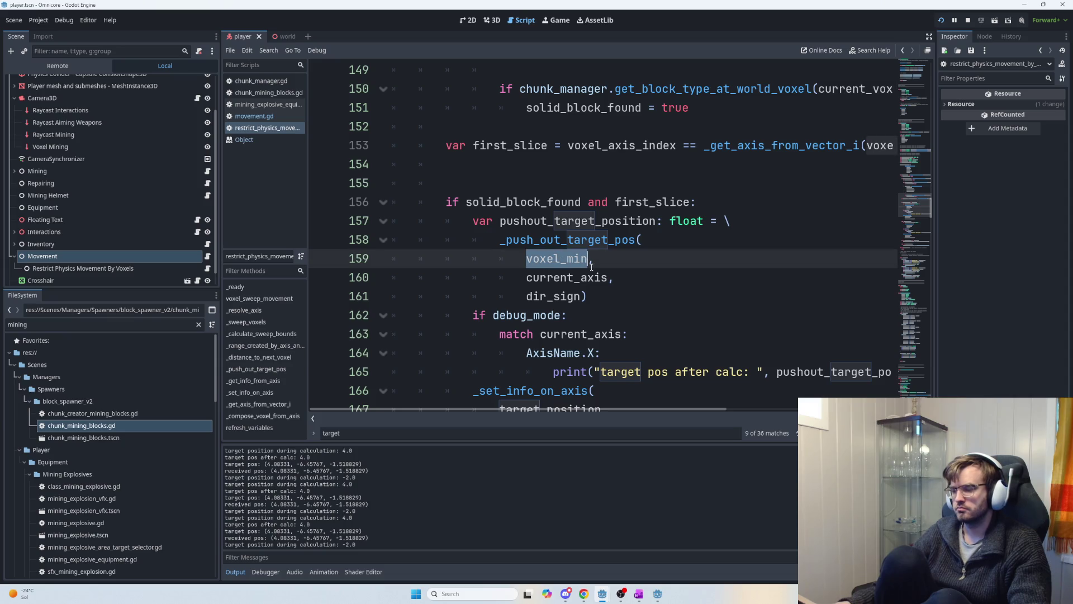
type("current_voxel")
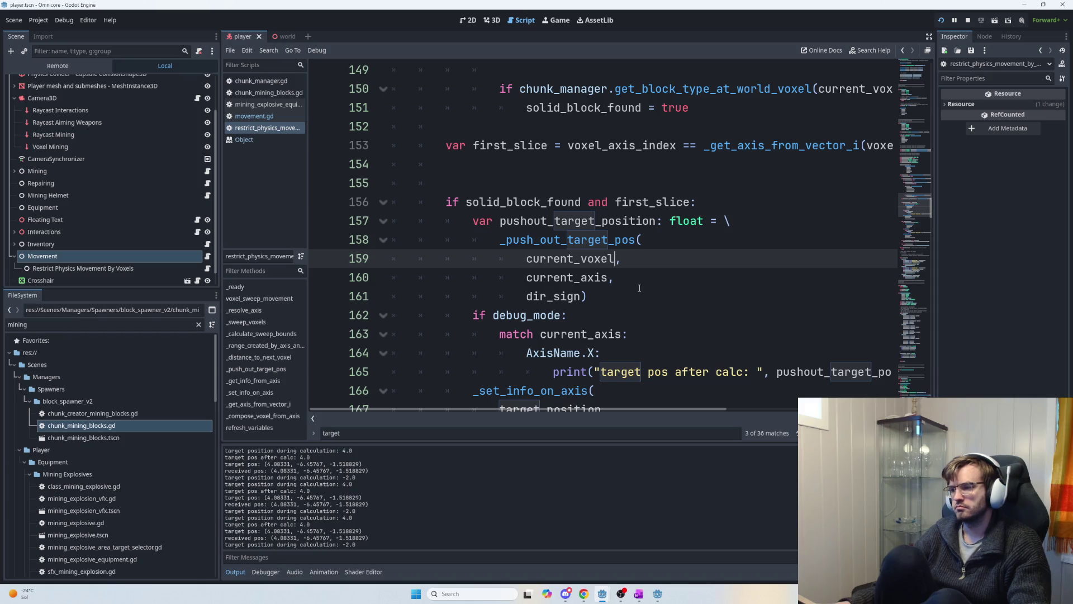
scroll(630, 291, "down", 2)
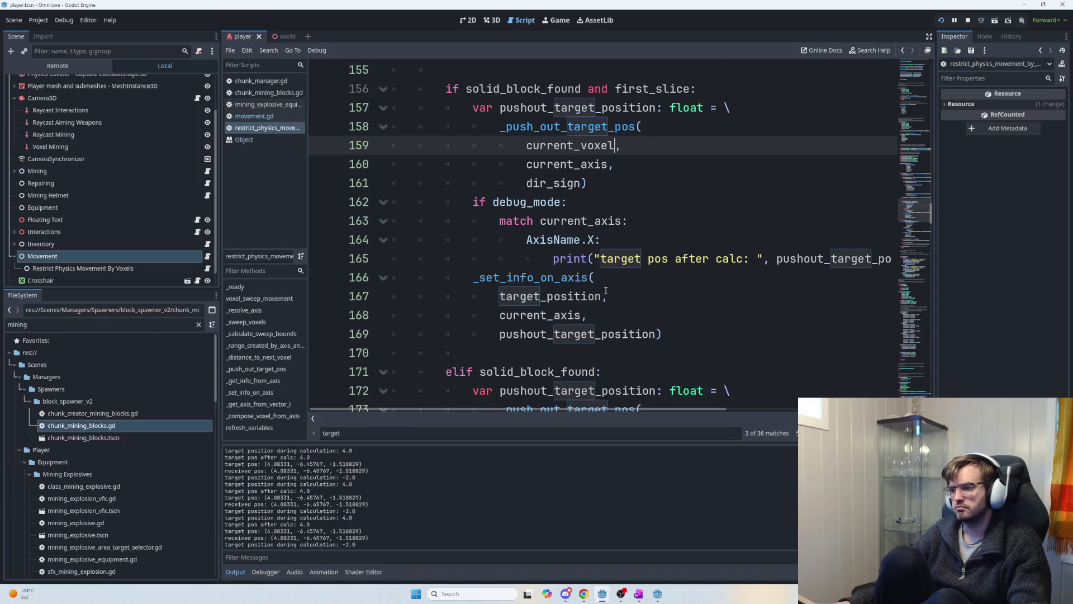
scroll(607, 291, "down", 1)
scroll(557, 278, "up", 1)
scroll(557, 277, "down", 1)
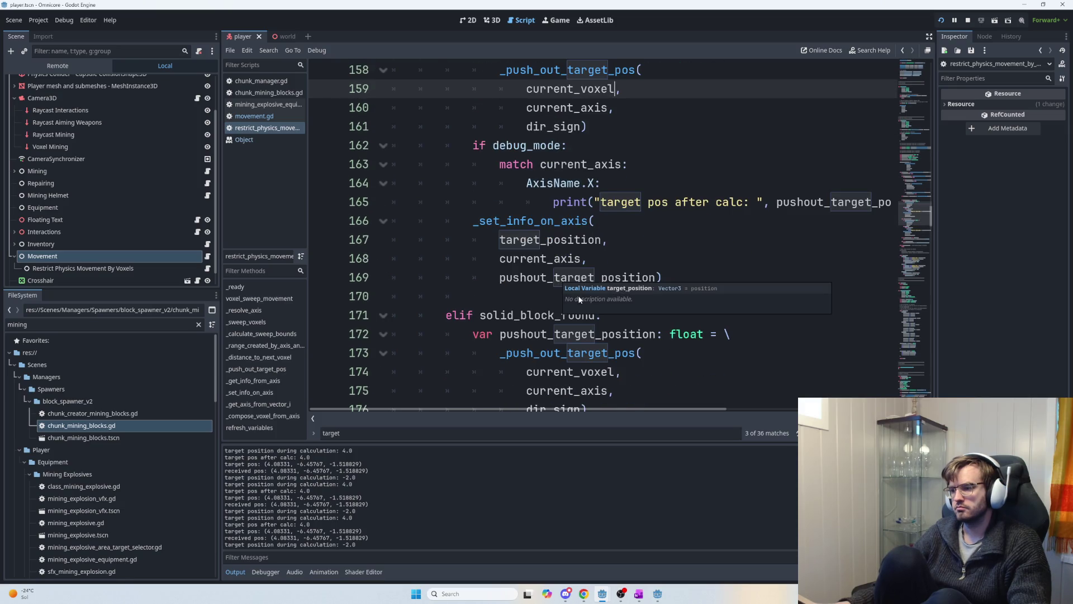
scroll(656, 323, "down", 4)
- Run the project, then switch back to the editor to read the output log
key("F5")
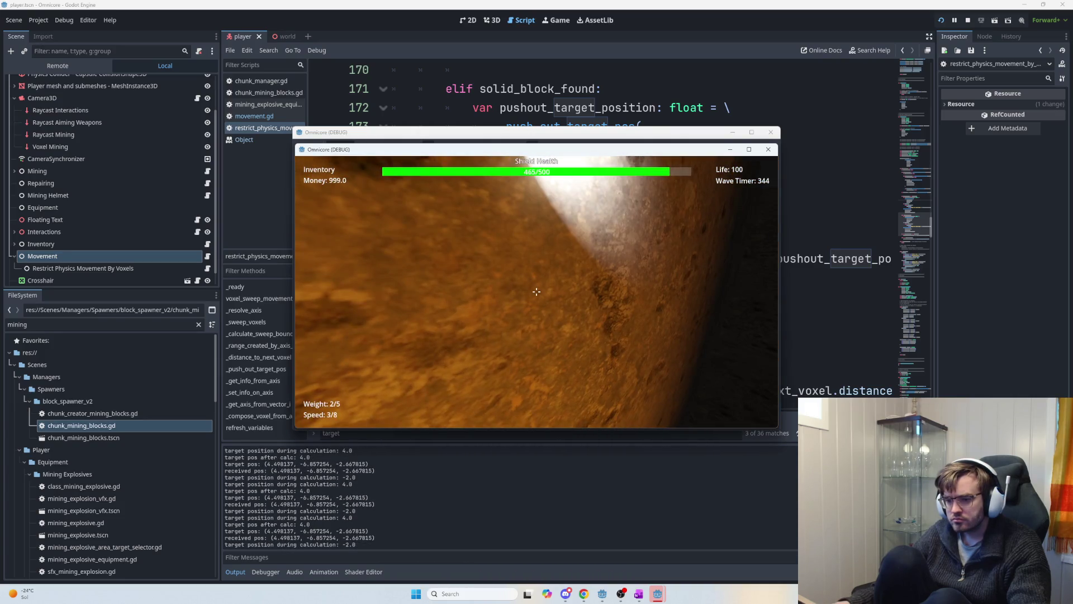
key("alt+Tab")
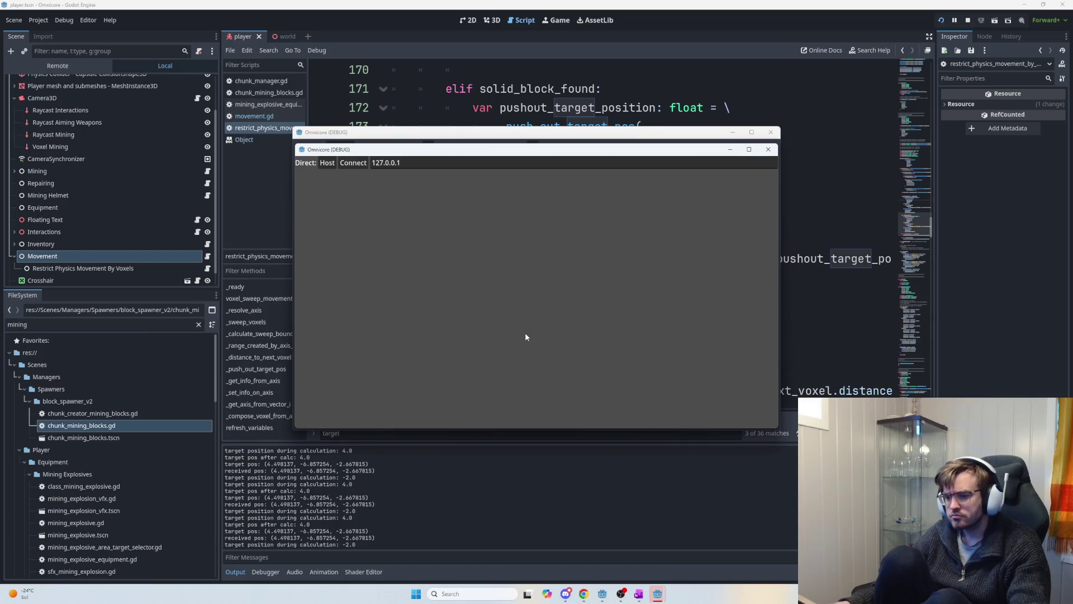
double_click(252, 531)
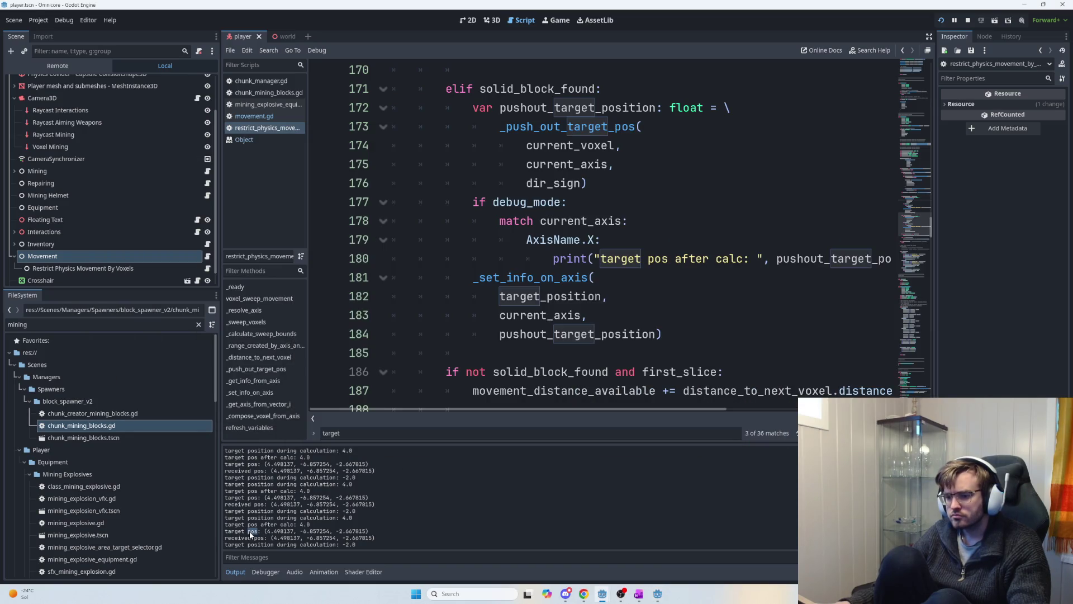
- Review the debug match code around lines 179–202 in the script
left_click(642, 316)
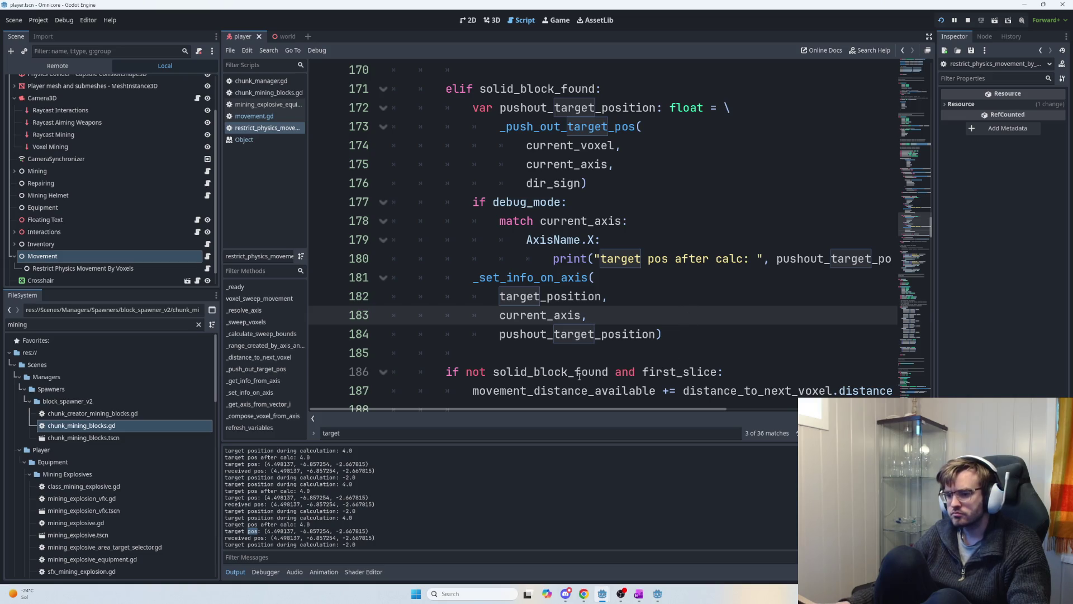
scroll(638, 242, "down", 9)
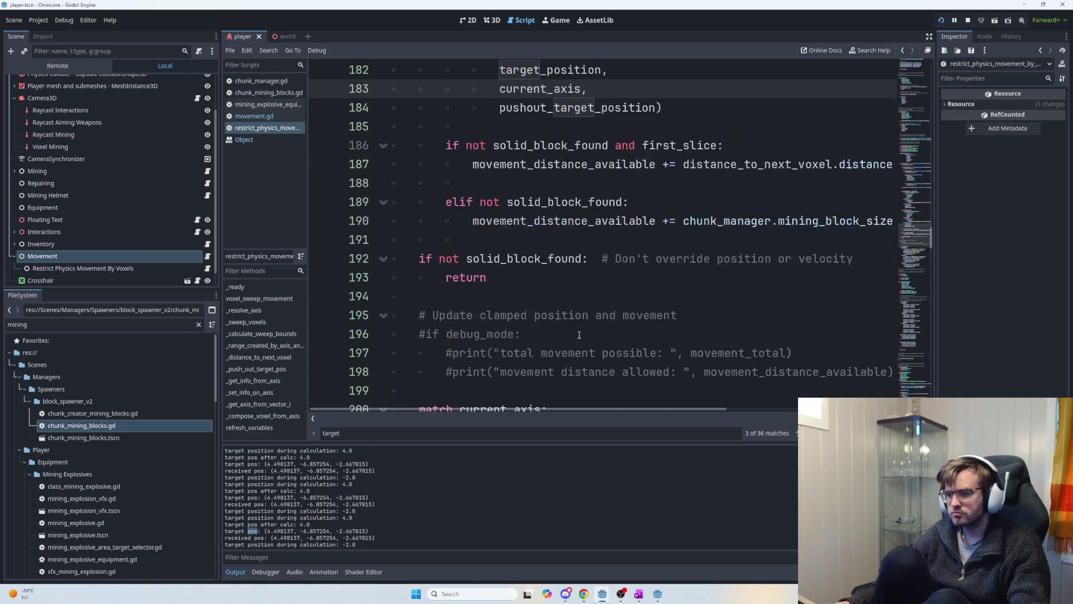
left_click(777, 164)
scroll(783, 252, "up", 7)
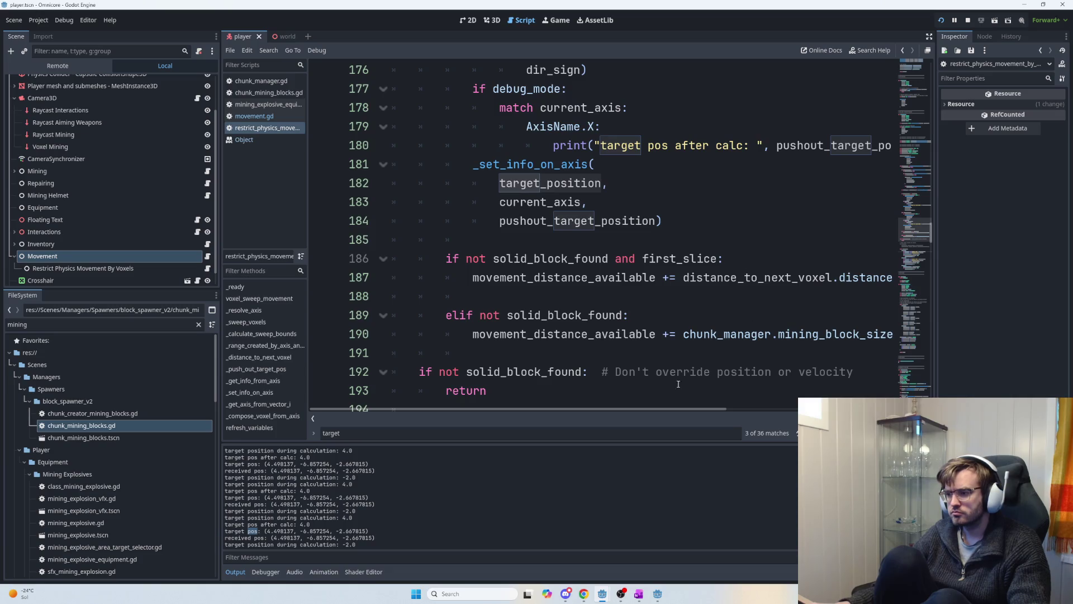
mouse_move(668, 411)
left_mouse_down()
mouse_move(736, 412)
mouse_move(686, 415)
left_mouse_up()
scroll(590, 369, "down", 2)
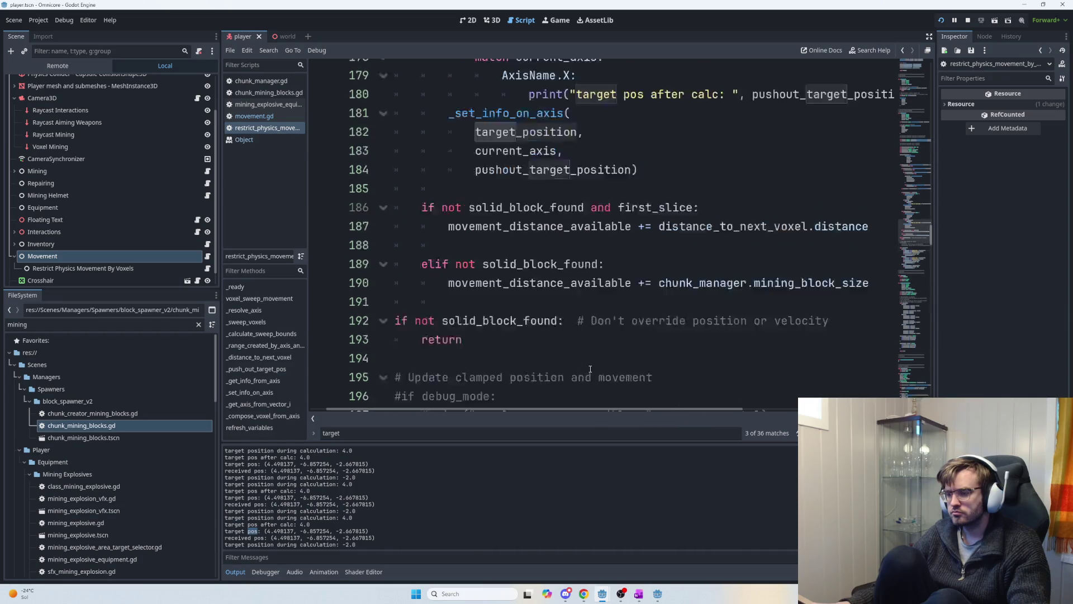
scroll(590, 368, "up", 4)
left_click(632, 352)
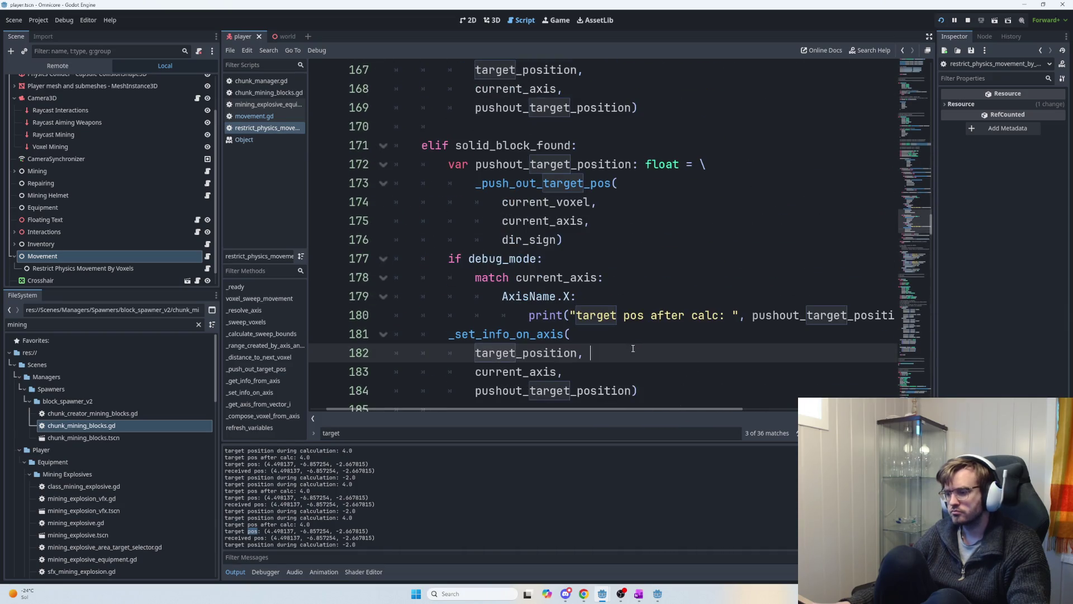
- Add a new line 'target_position.x =' under AxisName.X: on line 180
left_click(626, 297)
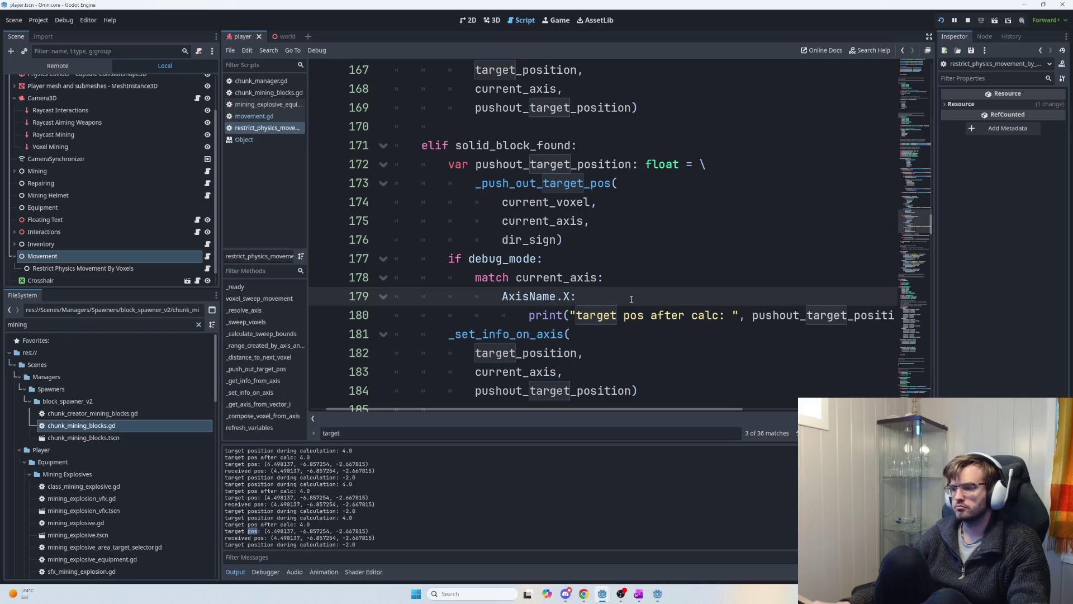
key("Return")
type("target_position")
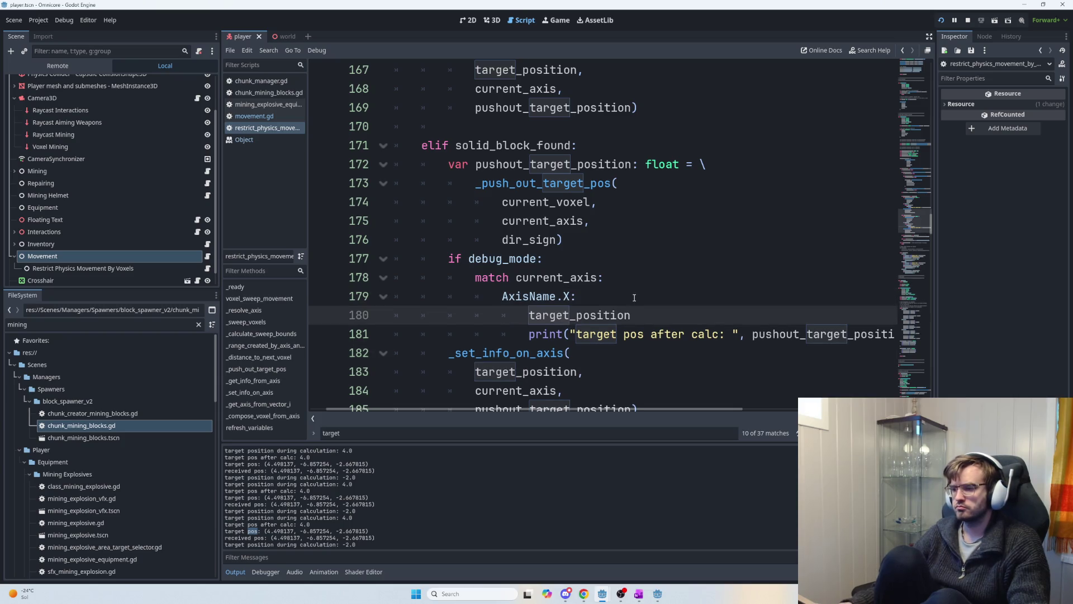
type(".x =")
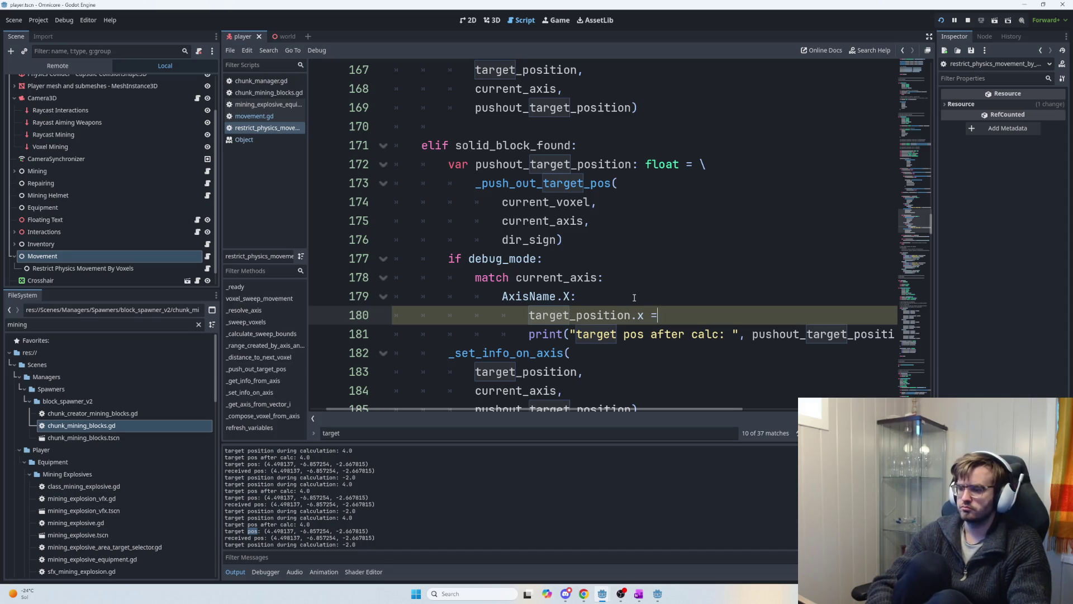
key("ctrl+space")
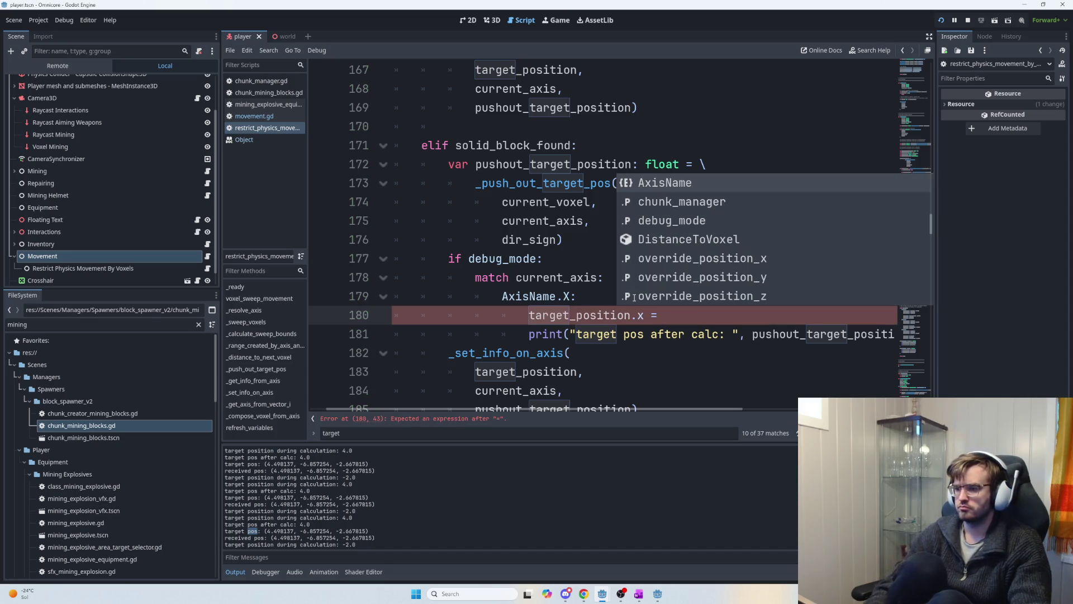
left_click(585, 299)
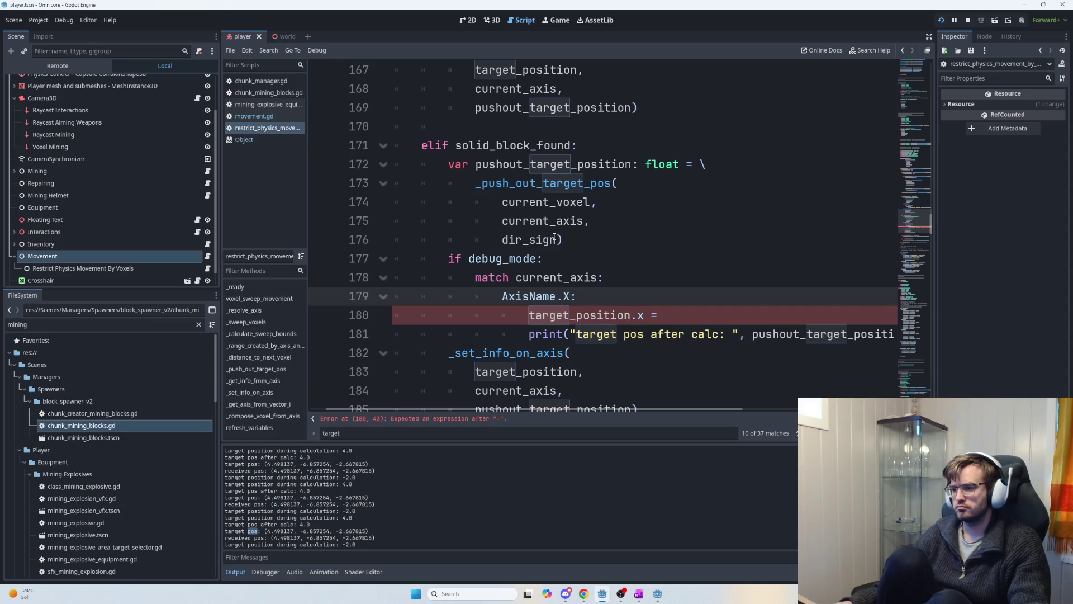
- Copy the pushout_target_position name and place the cursor after the equals on line 180
double_click(559, 164)
key("ctrl+c")
left_click(687, 315)
- Complete line 180 with pushout_target_position, run the game and walk through the cave
key("ctrl+v")
key("F5")
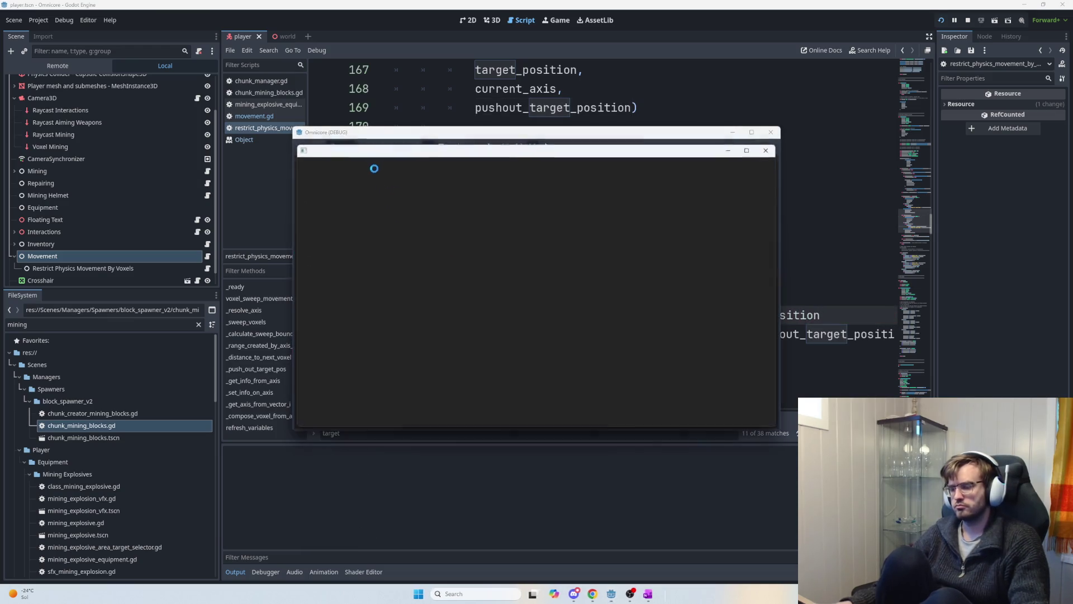
key("w")
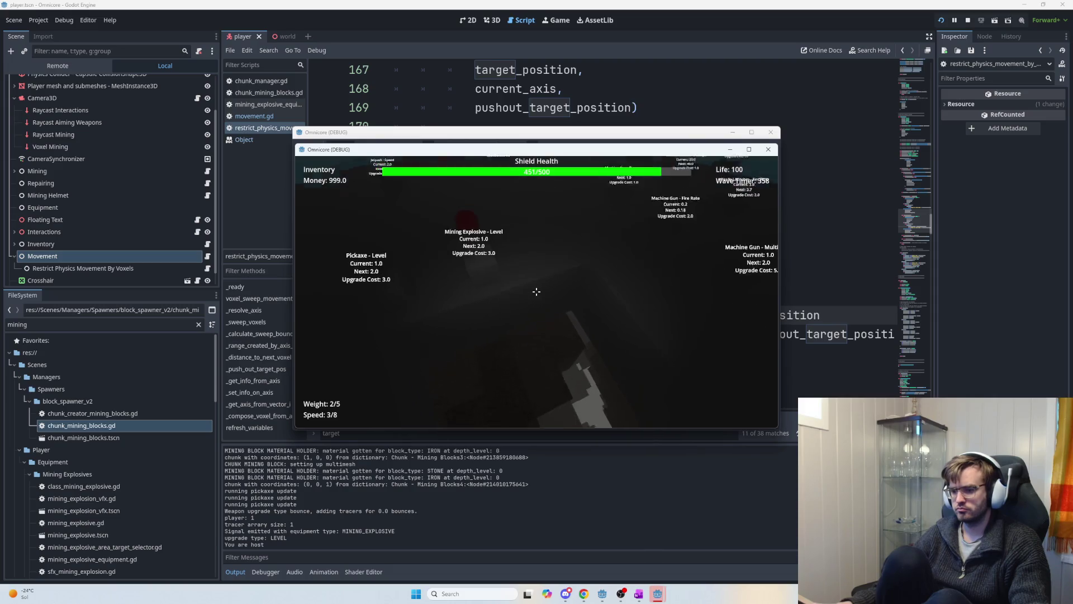
key("w")
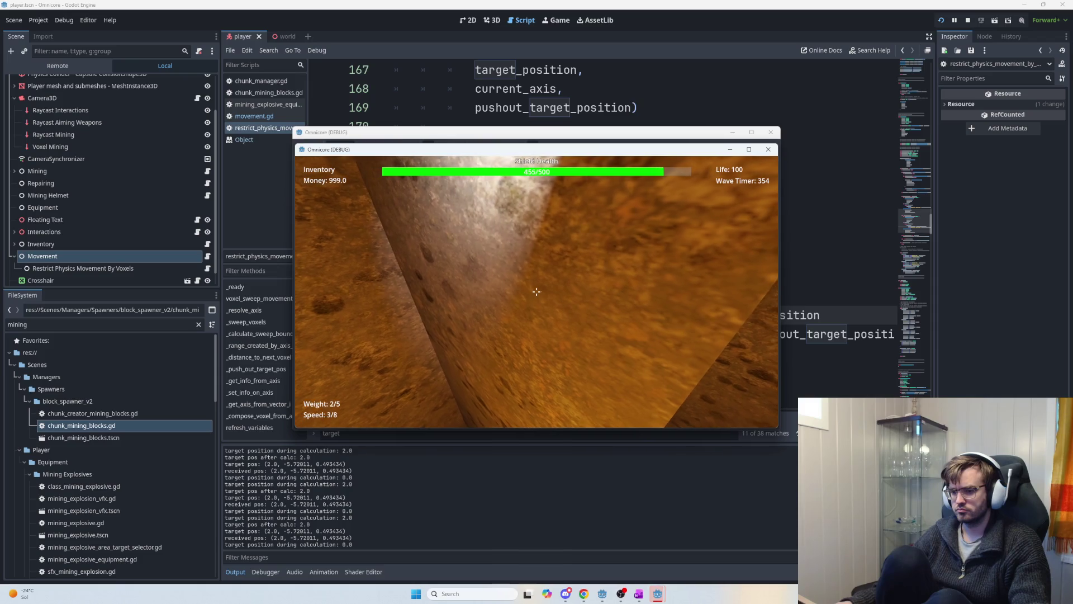
key("w")
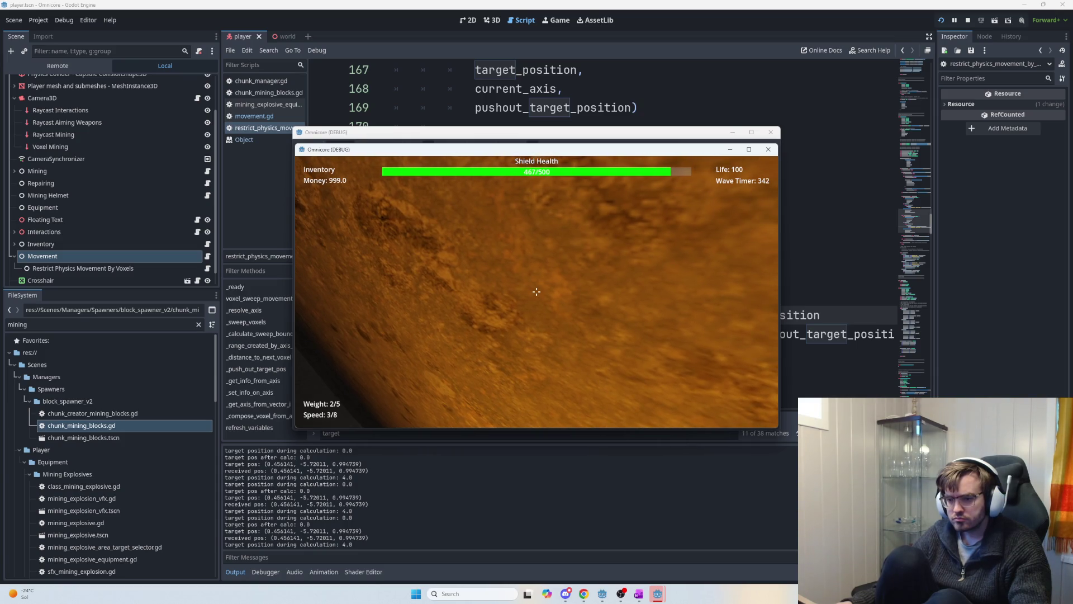
key("w")
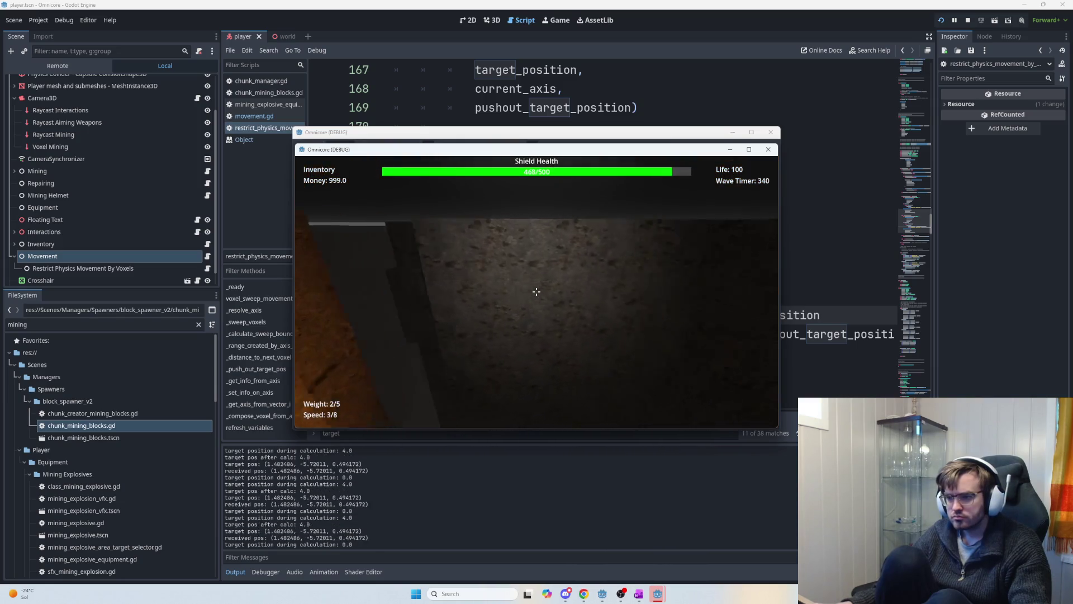
key("w")
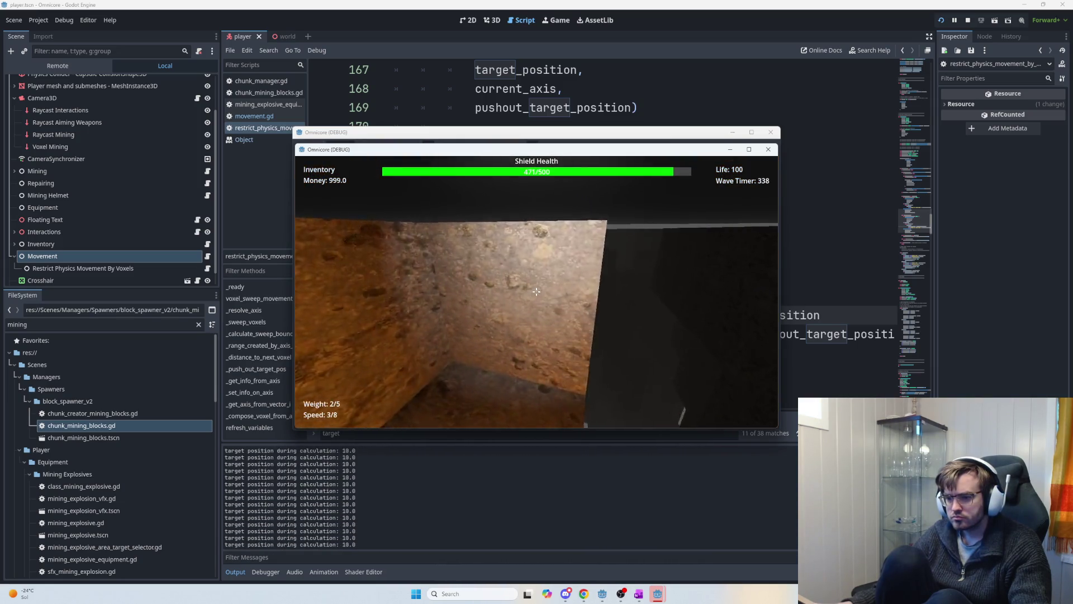
key("w")
key("w")
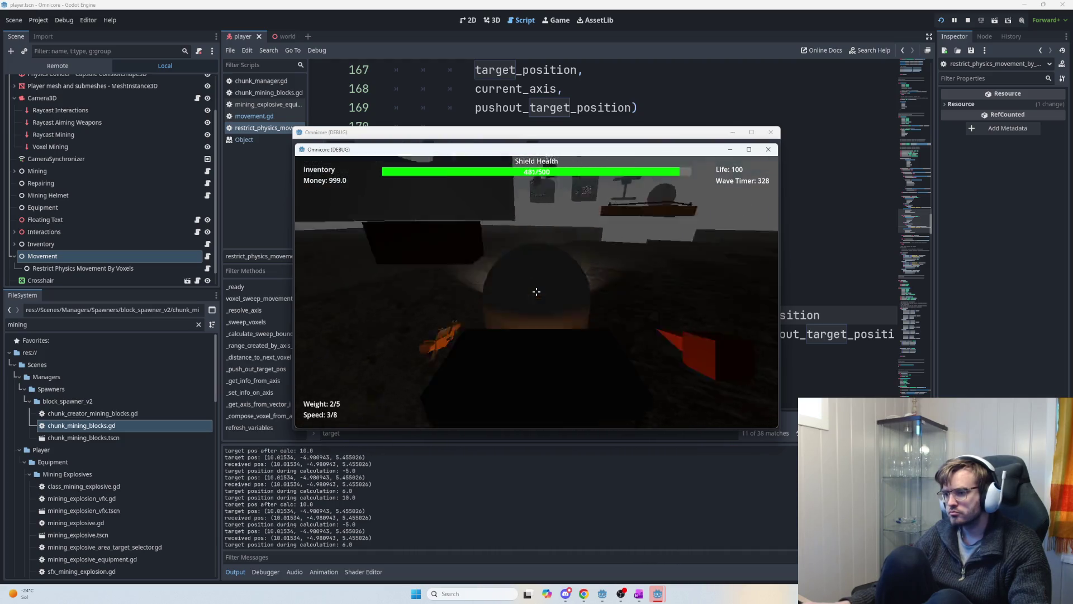
- Return to the lobby, host a new session, then stop the game with F8
key("Escape")
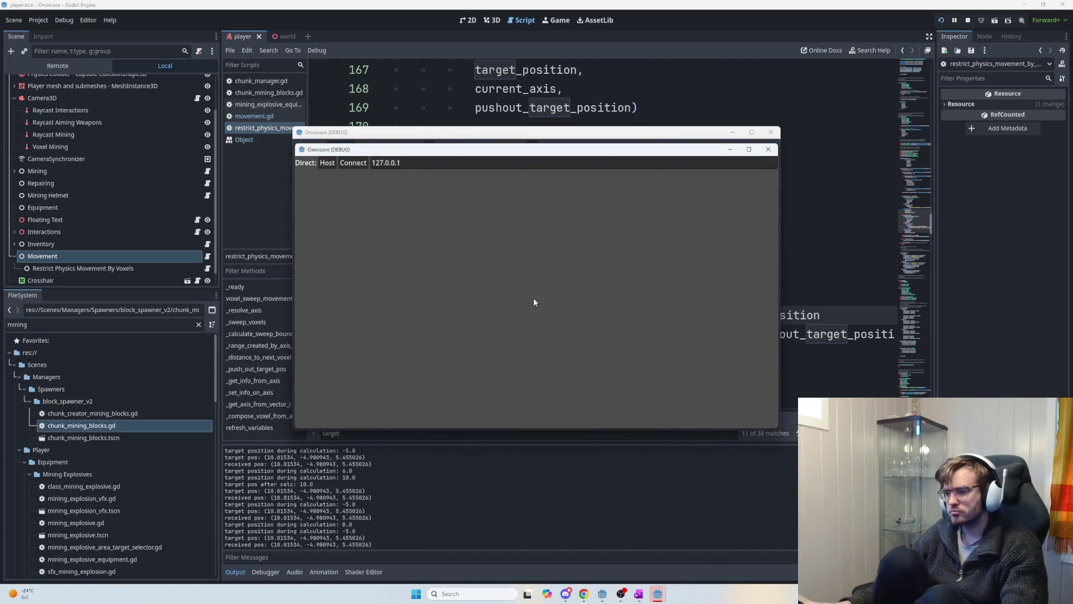
left_click(327, 163)
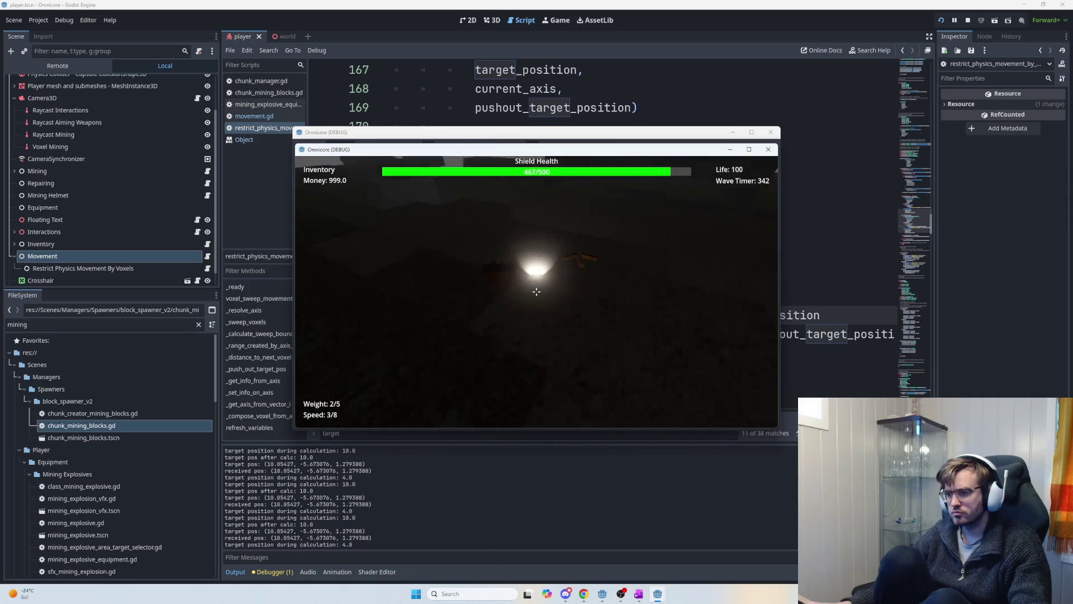
key("F8")
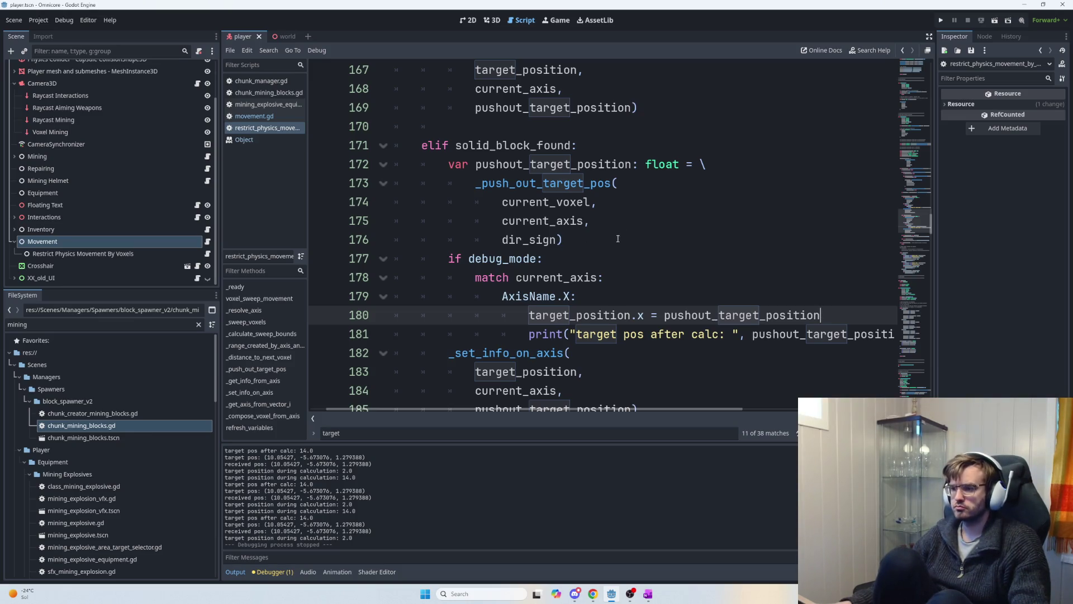
- Review the dir_sign branches computing target_pos in _push_out_target_pos
scroll(612, 296, "down", 4)
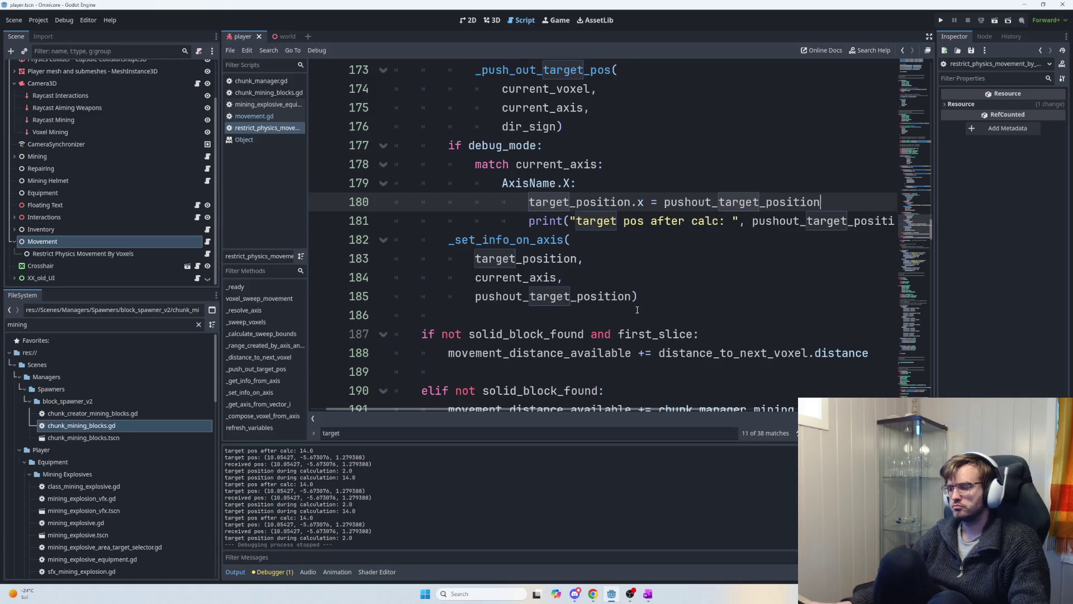
scroll(746, 318, "up", 3)
scroll(746, 317, "up", 2)
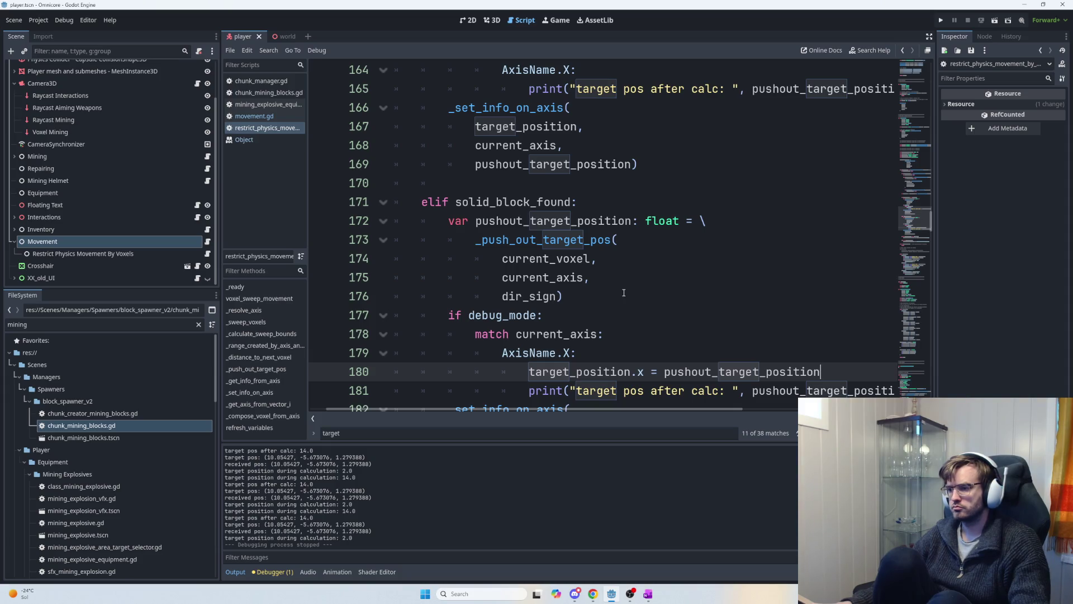
left_click_drag(931, 223, 933, 359)
left_click(727, 252)
left_click(793, 215)
left_click(866, 178)
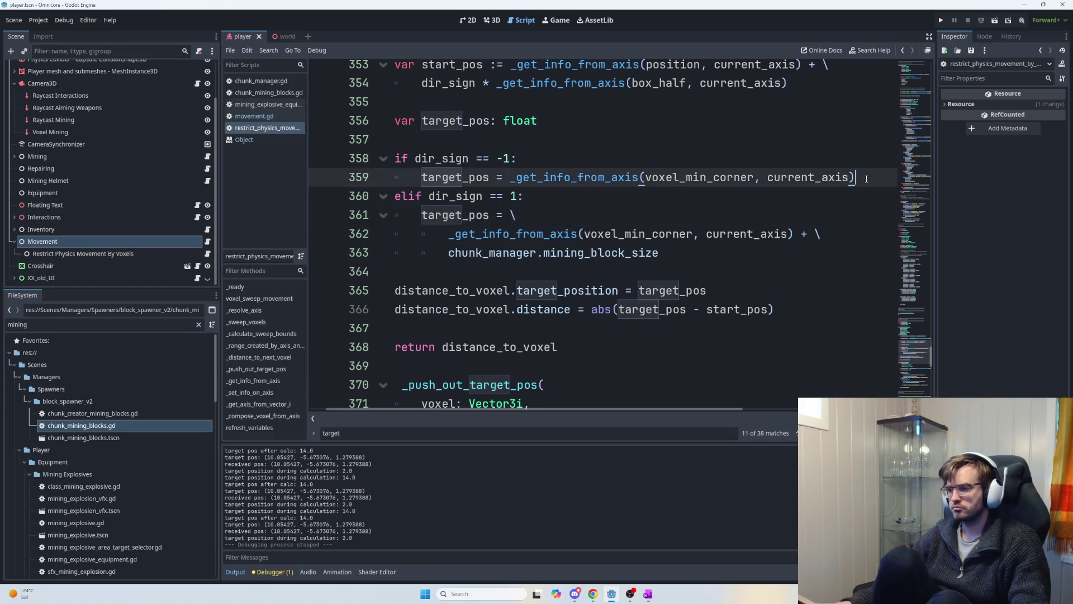
left_click(755, 249)
scroll(746, 254, "up", 4)
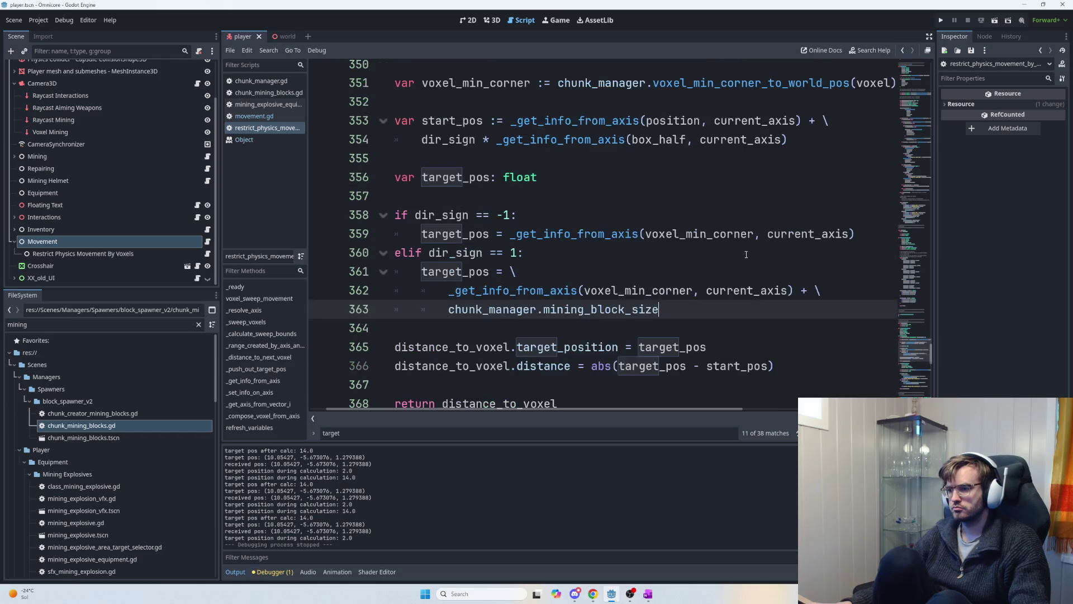
scroll(745, 260, "down", 8)
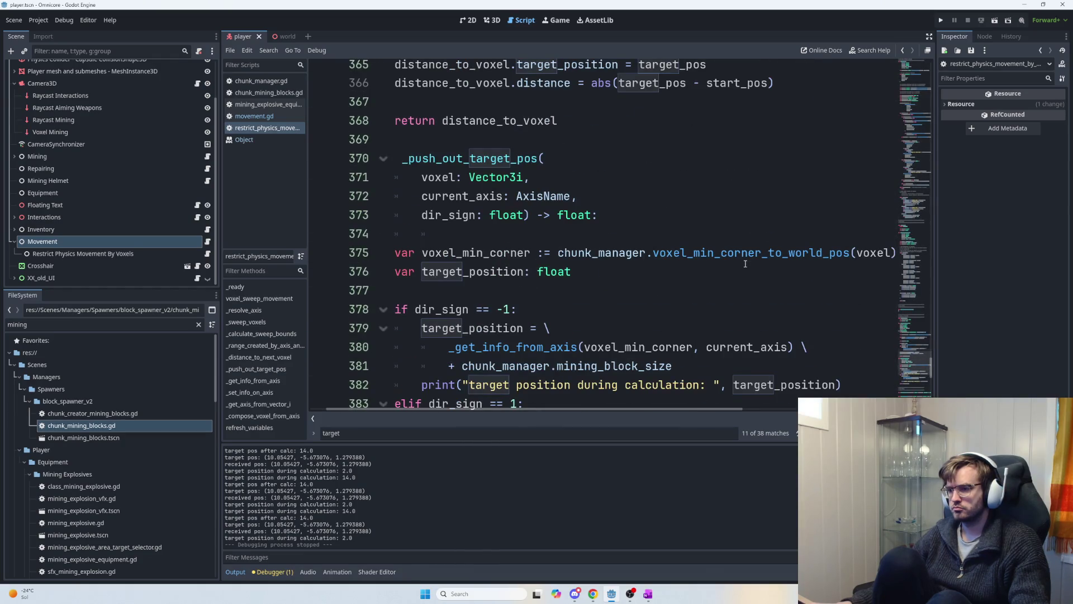
scroll(745, 264, "down", 3)
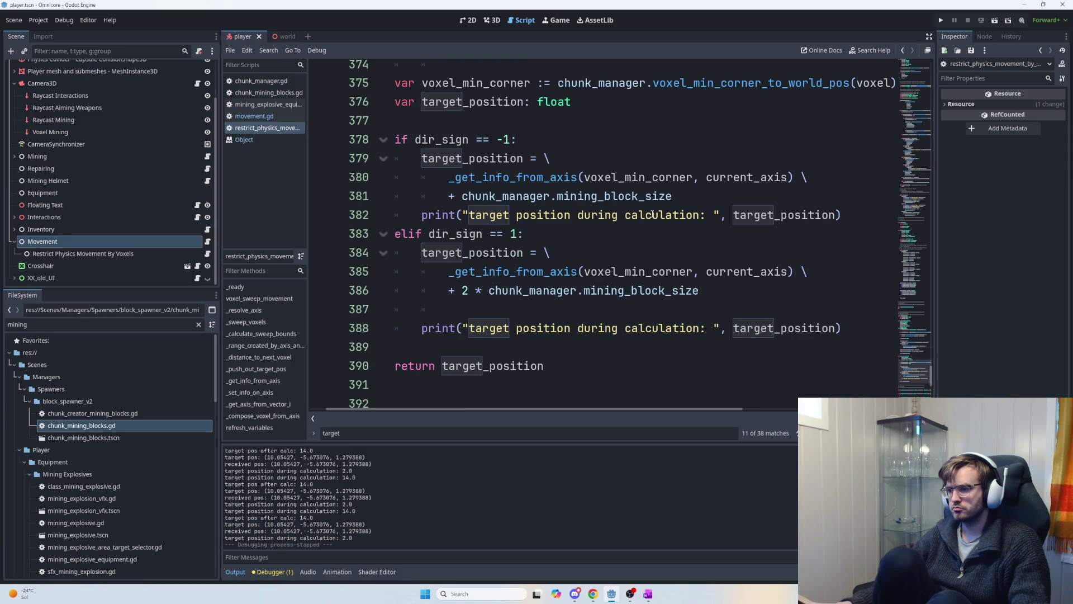
- Delete the '+ chunk_manager.mining_block_size' line 381 and the trailing backslash on line 380
left_click(697, 198)
left_click_drag(697, 198, 449, 196)
key("BackSpace")
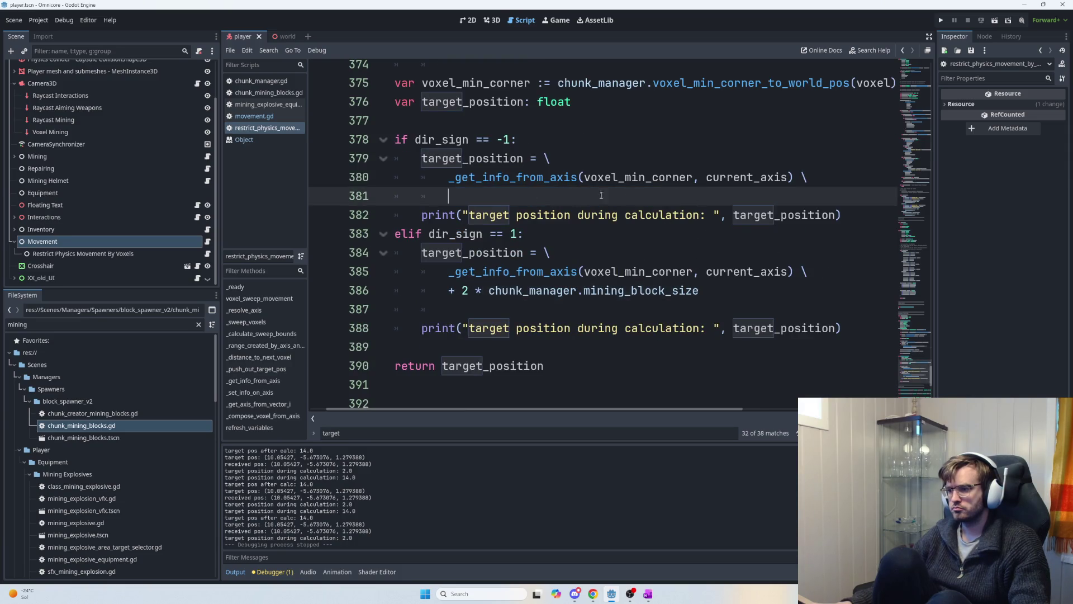
left_click(803, 184)
key("BackSpace")
key("BackSpace")
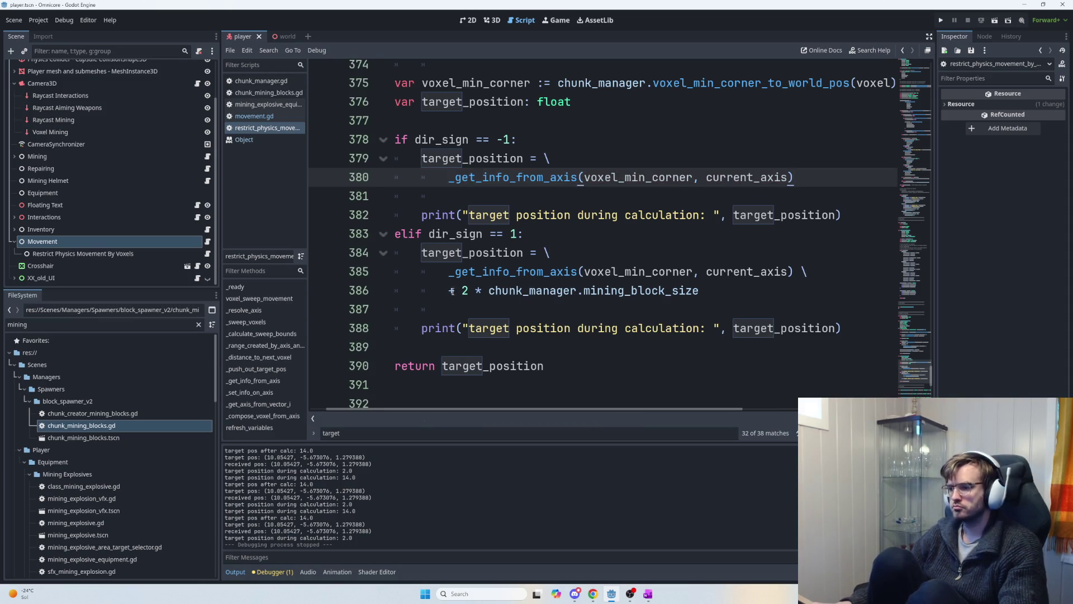
- Remove the '2 *' multiplier on line 386 and run the game
left_click(489, 291)
key("BackSpace")
key("BackSpace")
key("BackSpace")
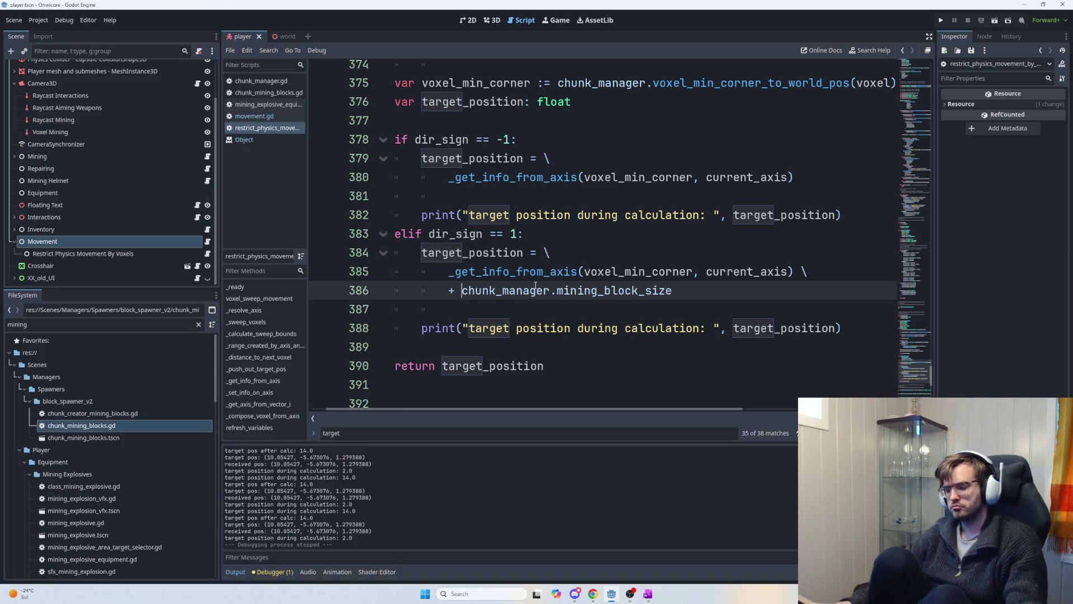
key("F5")
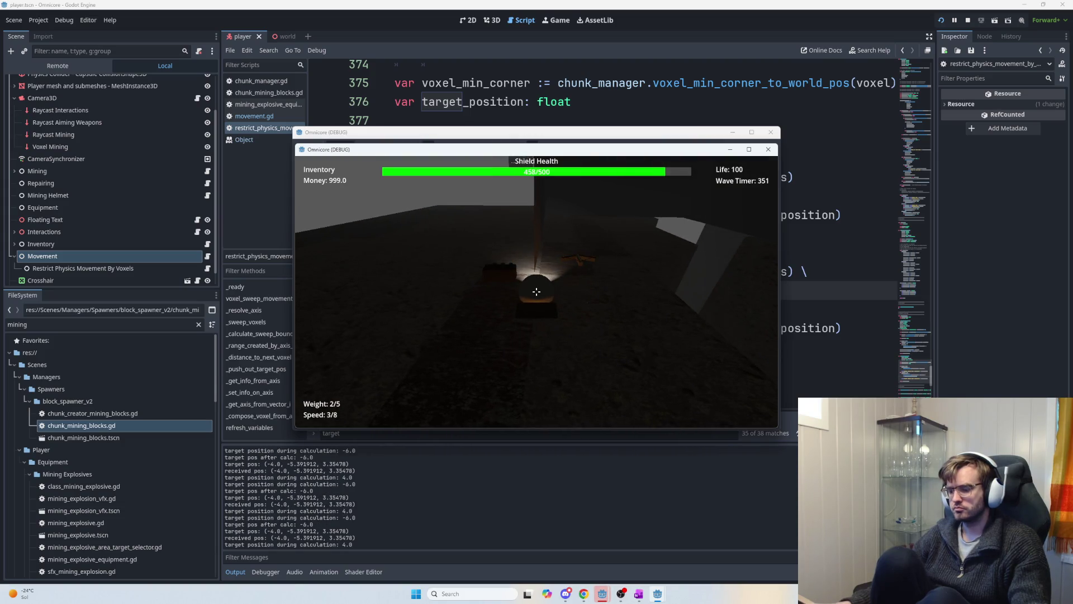
- Stop the game and compare voxel_min_corner in the push-out code with the -5.391912 output value
key("F8")
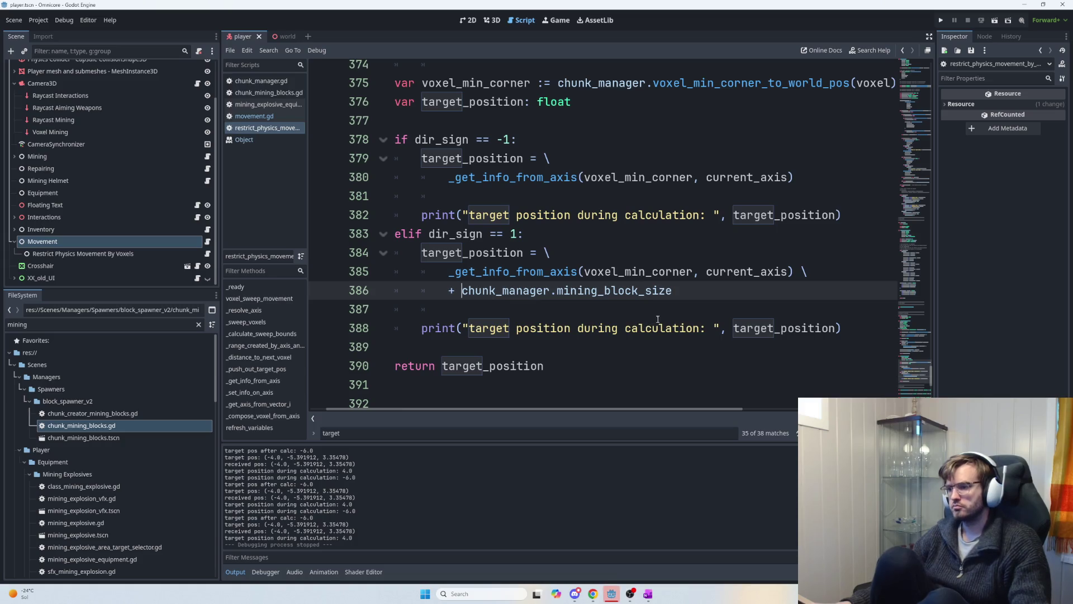
left_click(719, 303)
left_click(706, 290)
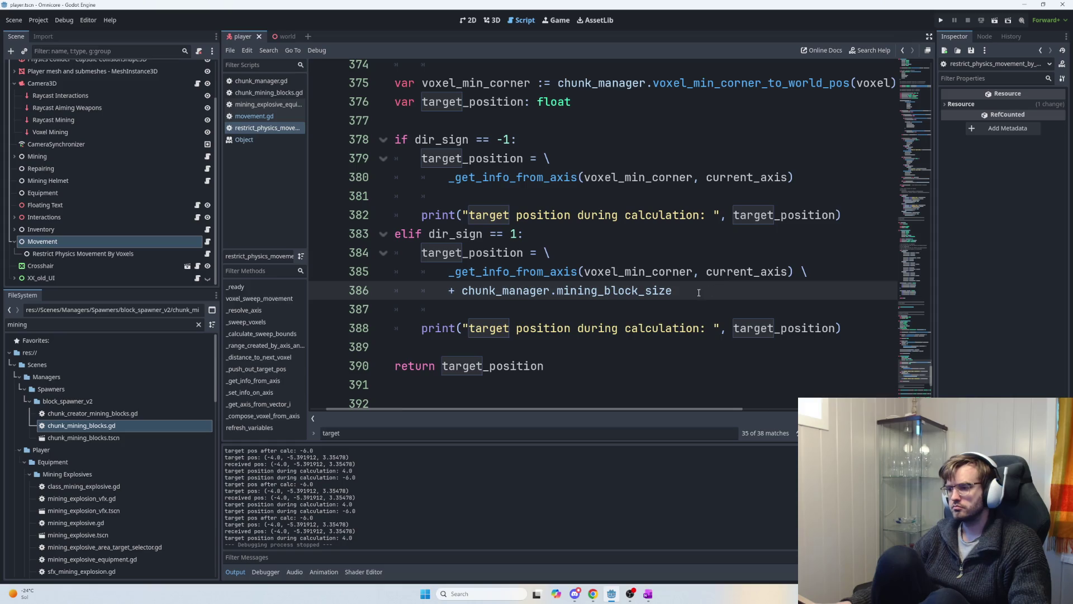
scroll(697, 293, "up", 1)
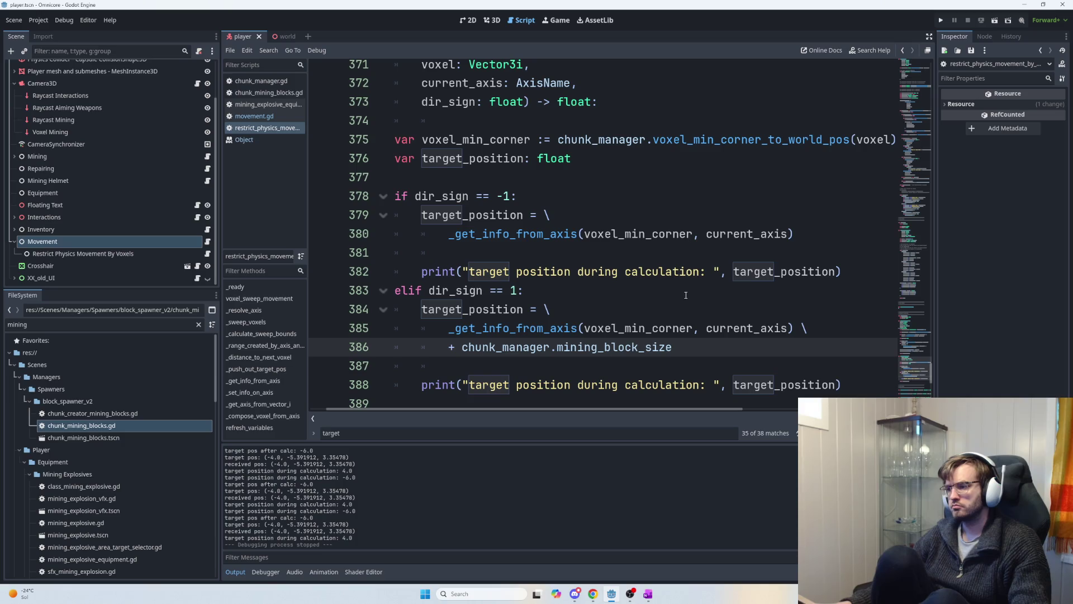
scroll(607, 287, "up", 1)
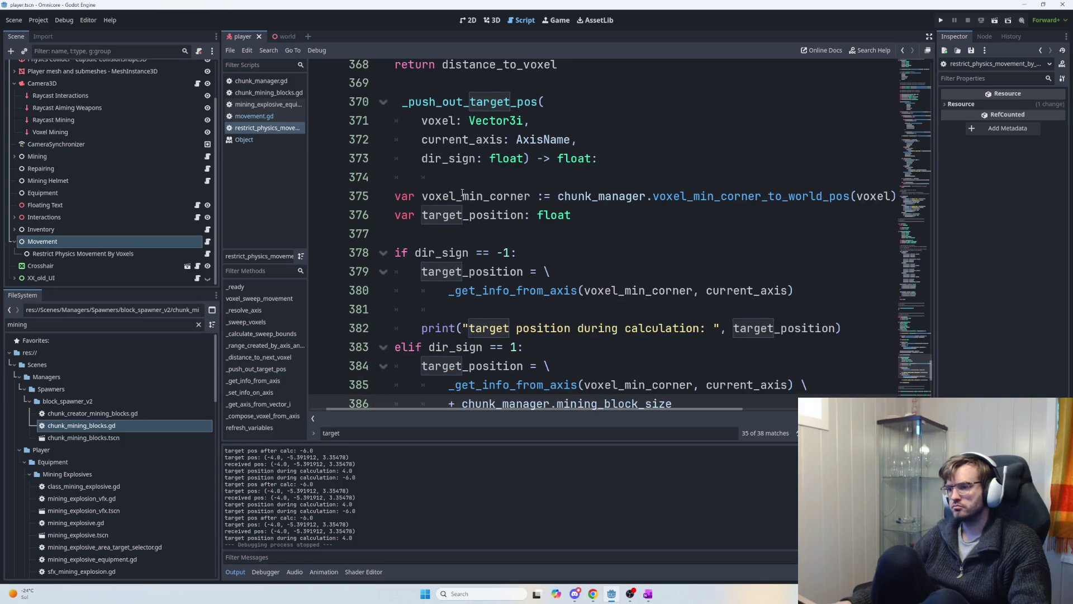
mouse_move(419, 195)
left_mouse_down()
mouse_move(894, 196)
mouse_move(512, 205)
left_mouse_up()
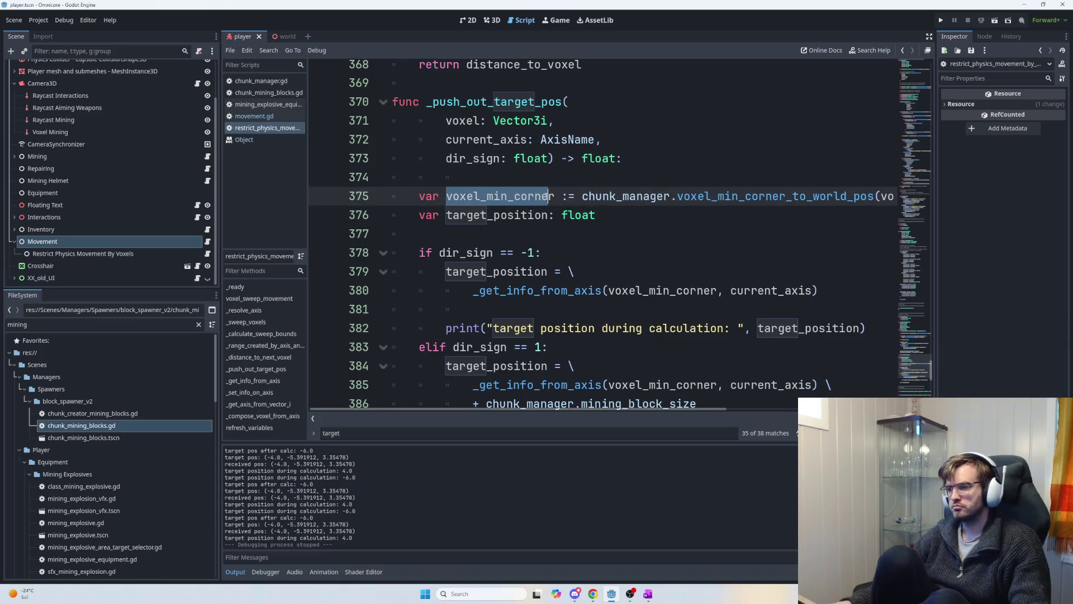
mouse_move(580, 211)
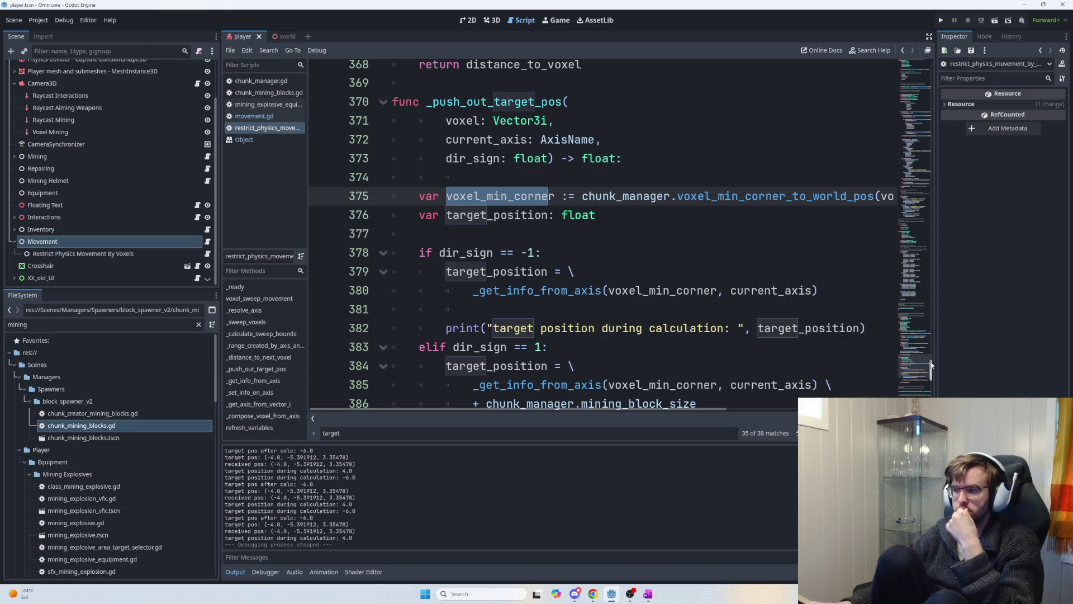
left_click_drag(933, 364, 933, 369)
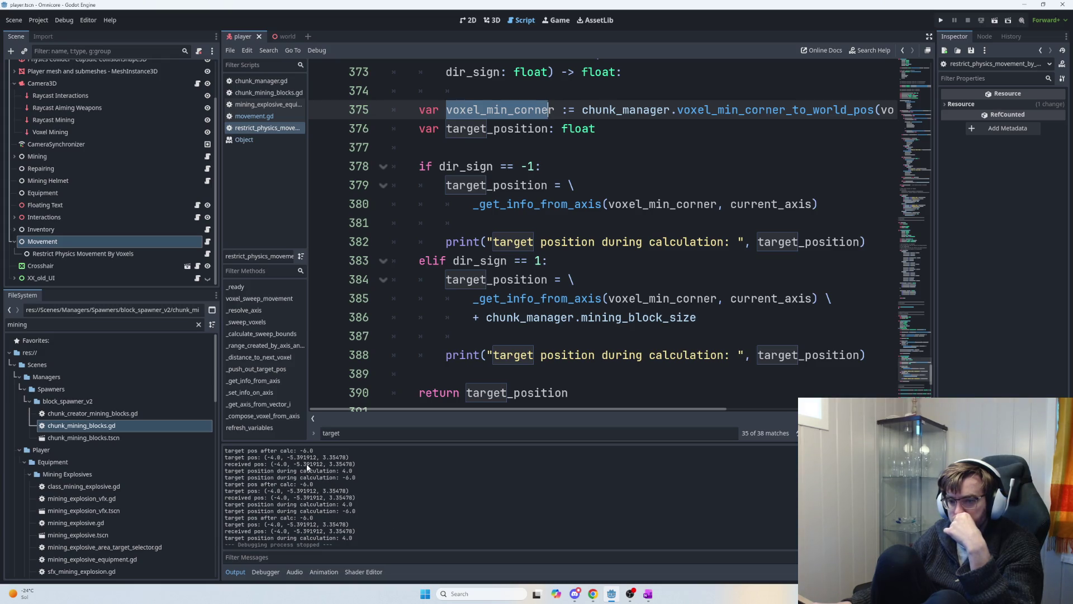
left_click_drag(294, 464, 322, 464)
- Bring up the OneNote Current task notes, then start another test run
key("alt+Tab")
key("alt+Tab")
key("alt+Tab")
key("alt+shift+Tab")
key("alt+shift+Tab")
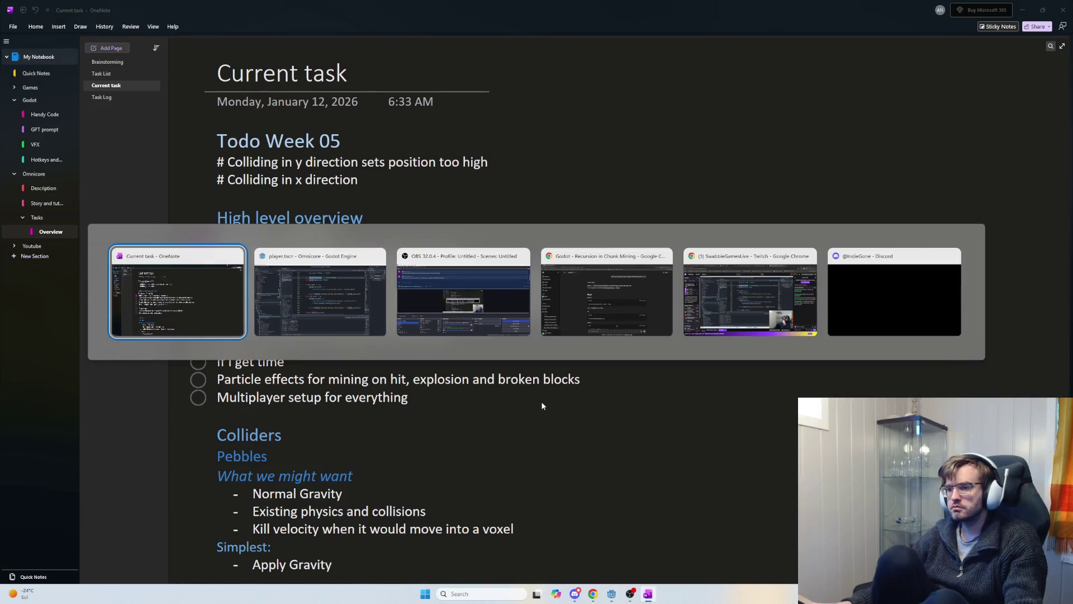
key("alt+Tab")
key("alt+Tab")
key("alt+shift+Tab")
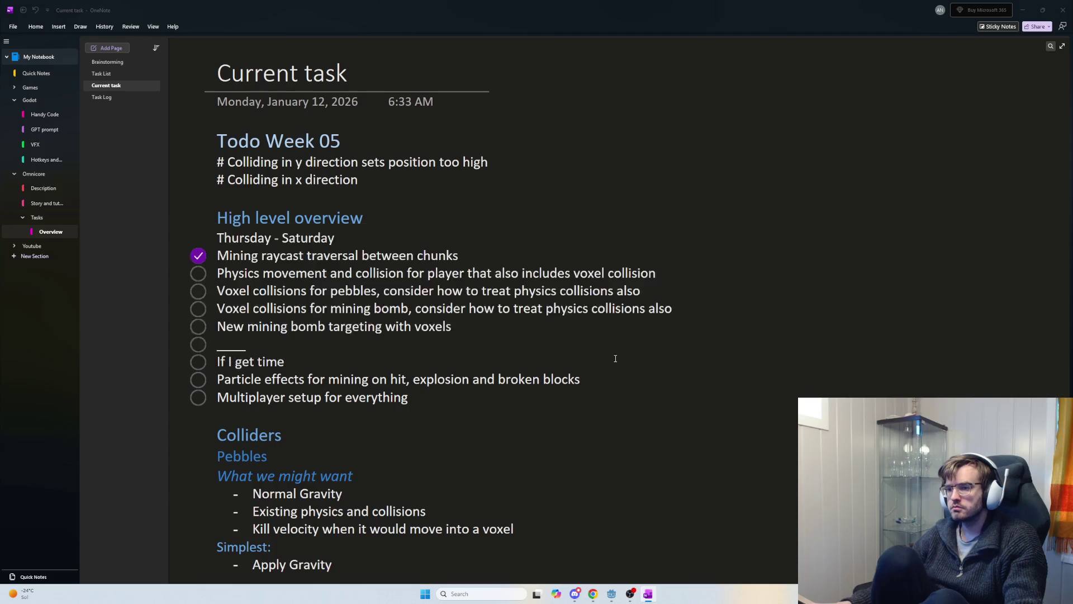
key("F5")
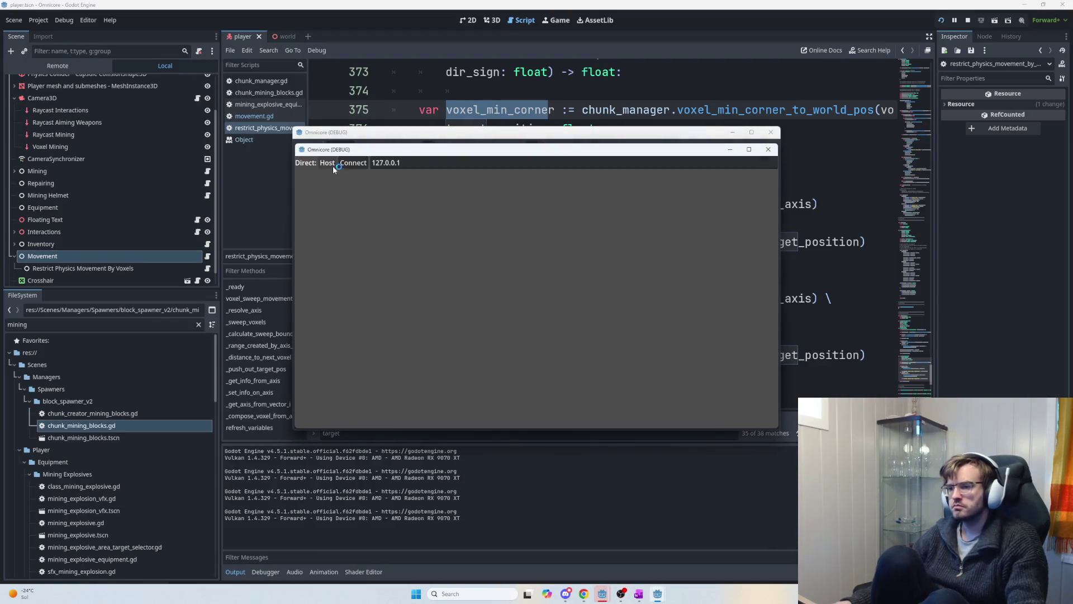
- Host a test game session, watch target positions -2.0 and 6.0 get logged, then stop the run
key("Return")
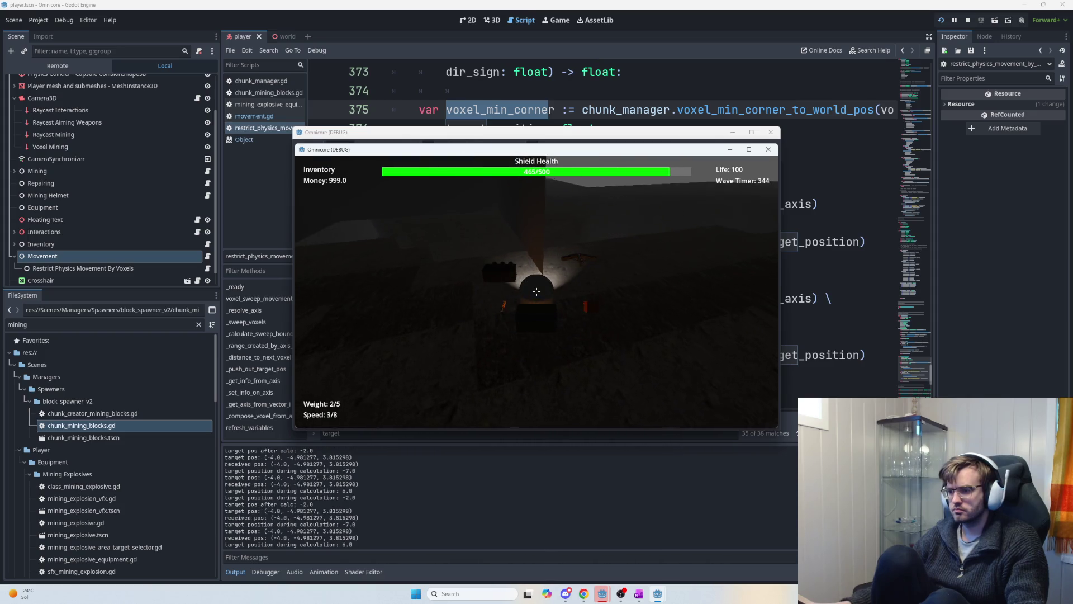
key("F8")
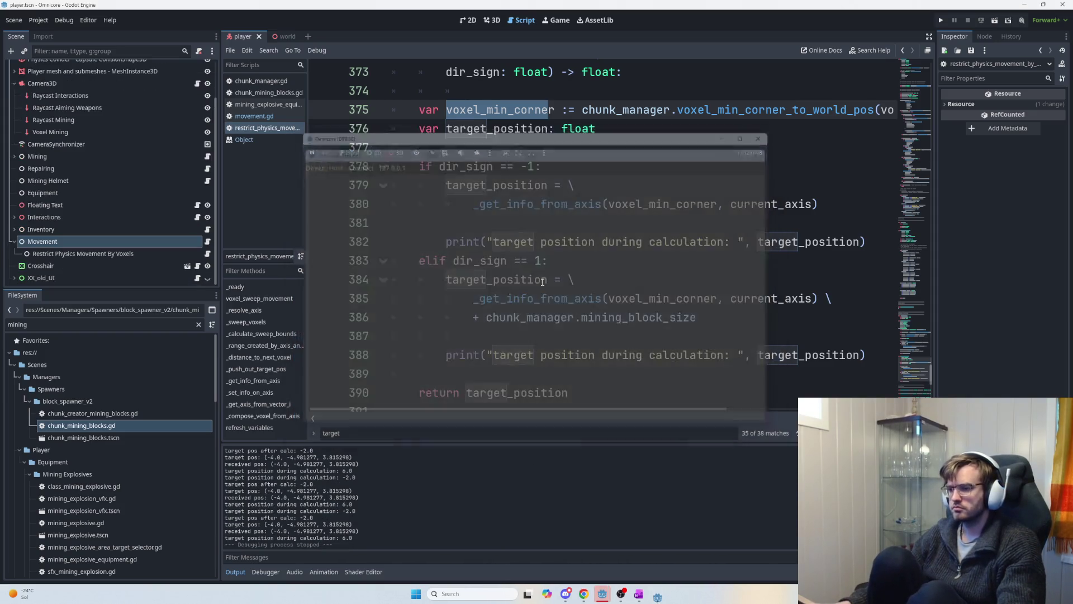
scroll(653, 312, "down", 1)
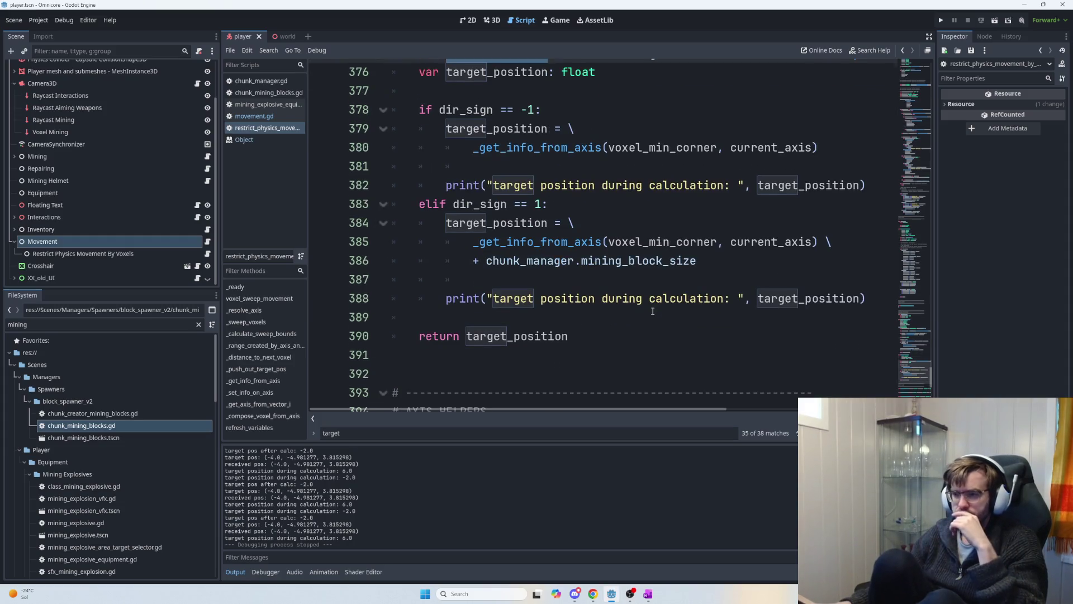
scroll(656, 319, "up", 2)
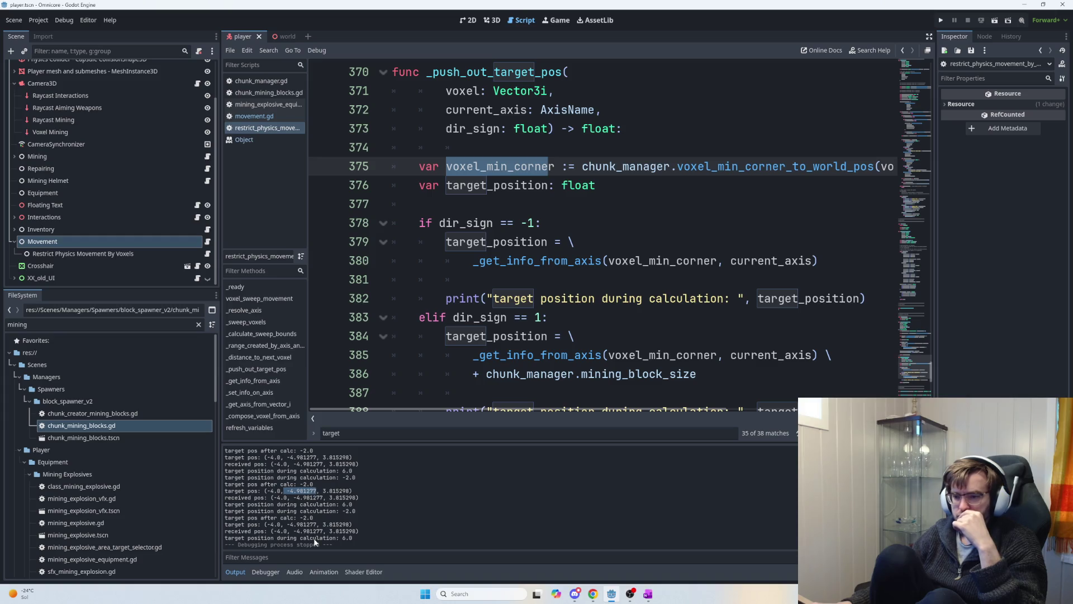
scroll(317, 535, "up", 5)
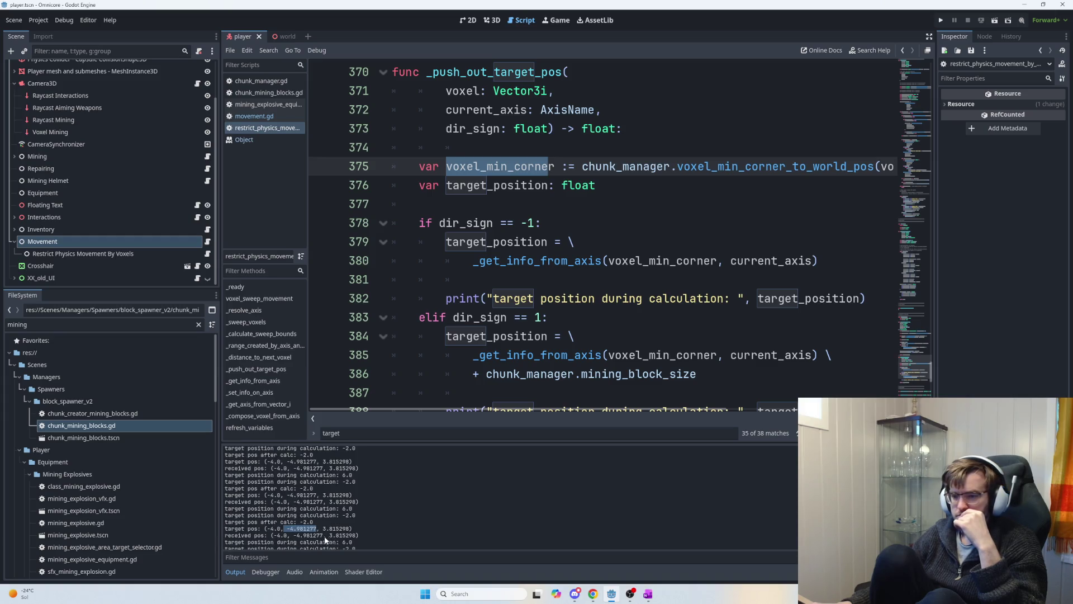
scroll(448, 538, "up", 1)
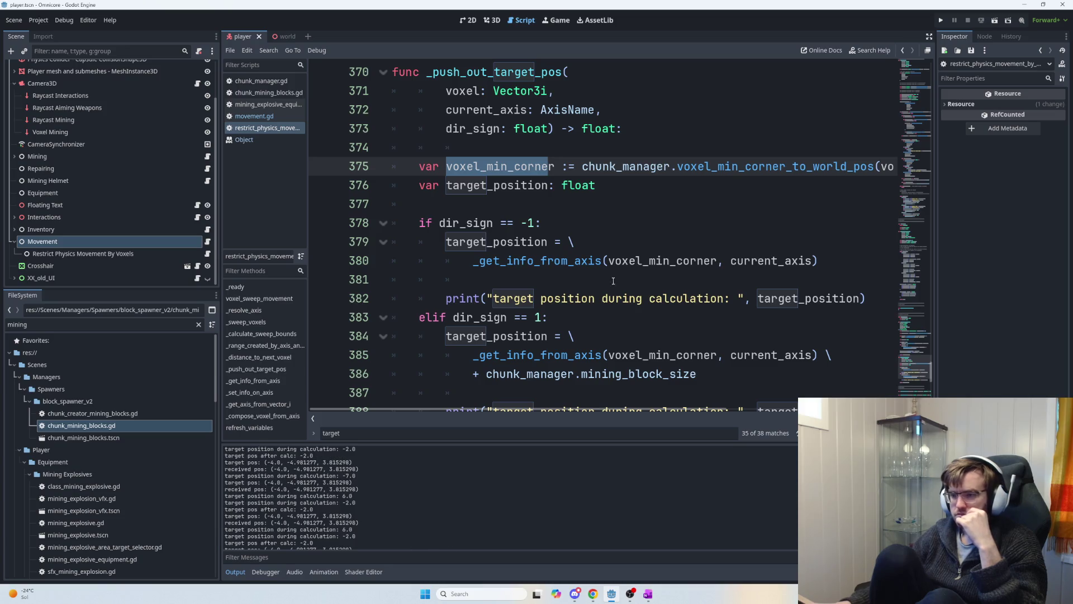
scroll(636, 332, "down", 2)
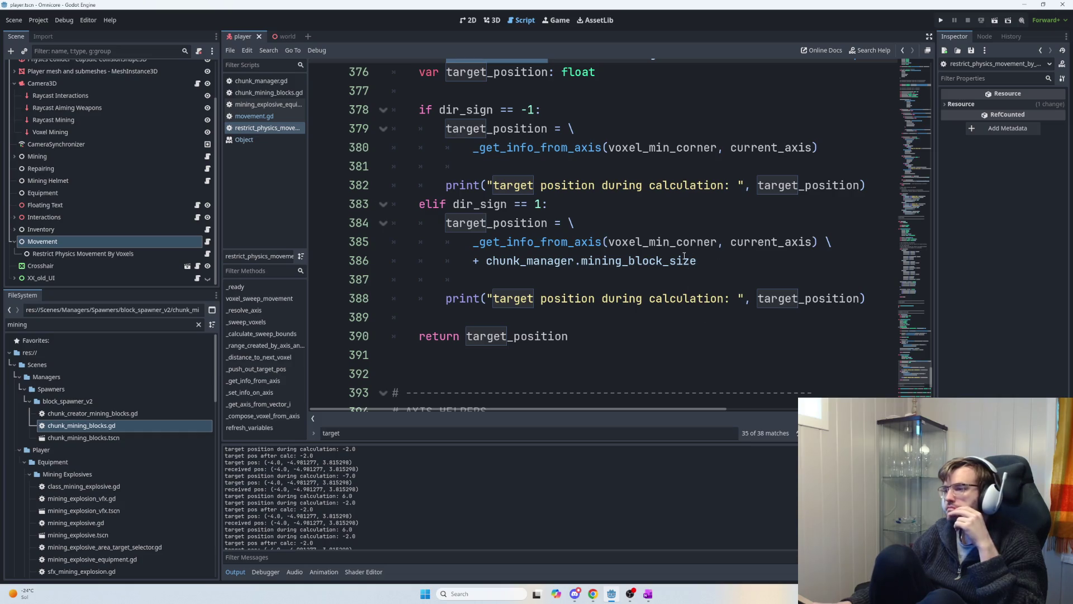
left_click_drag(705, 262, 490, 256)
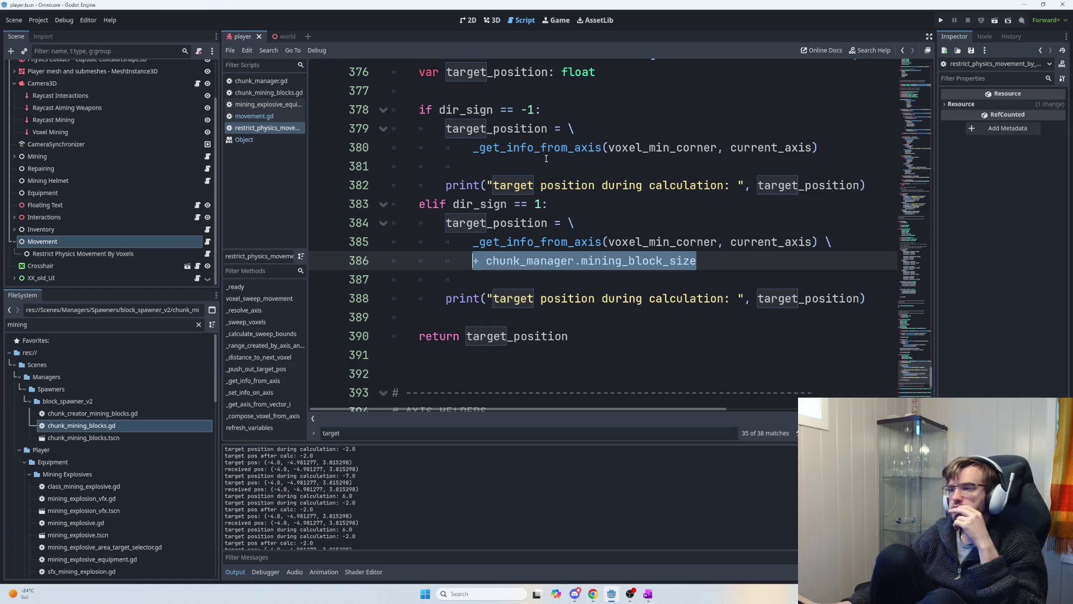
scroll(546, 163, "up", 2)
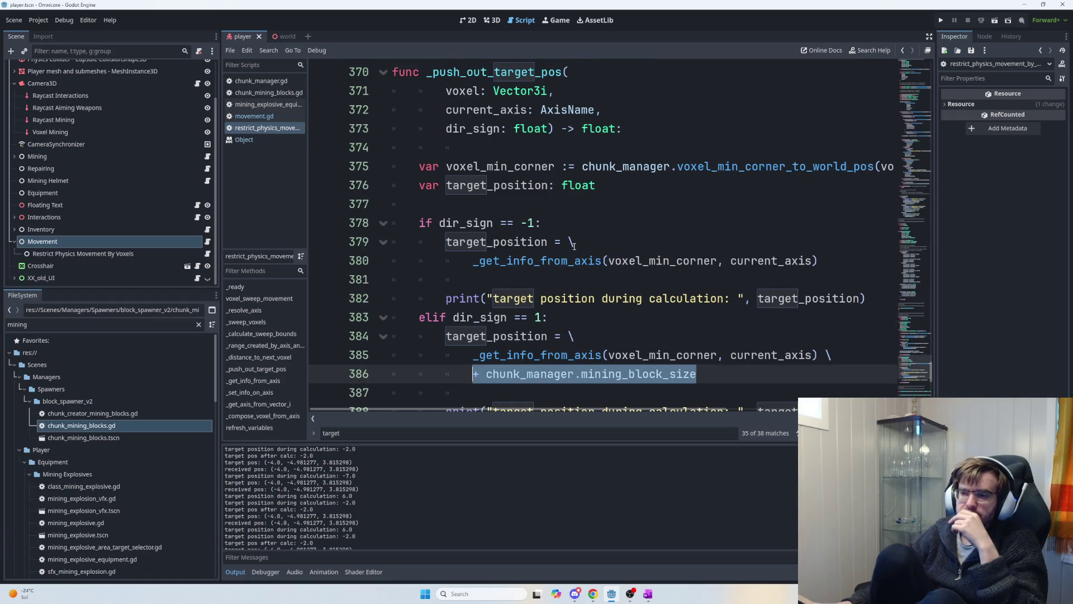
scroll(574, 246, "up", 8)
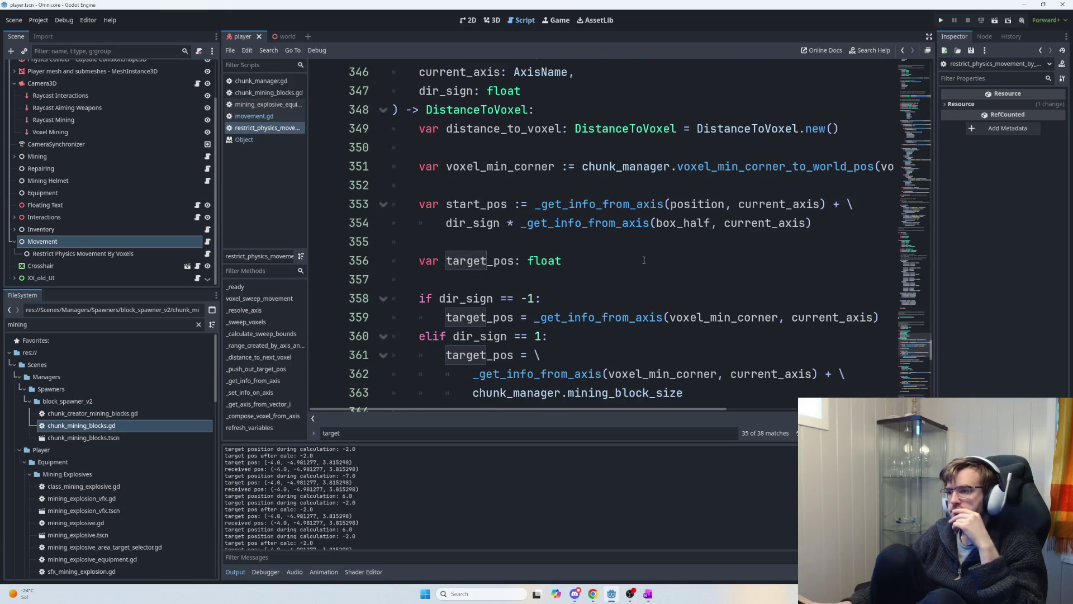
scroll(612, 250, "down", 1)
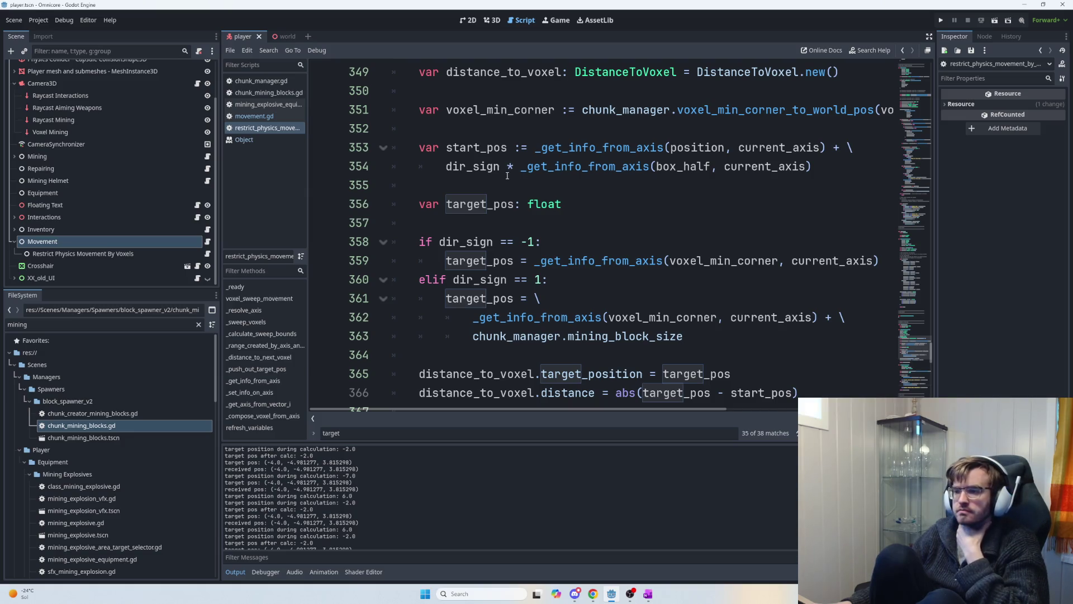
scroll(563, 225, "down", 1)
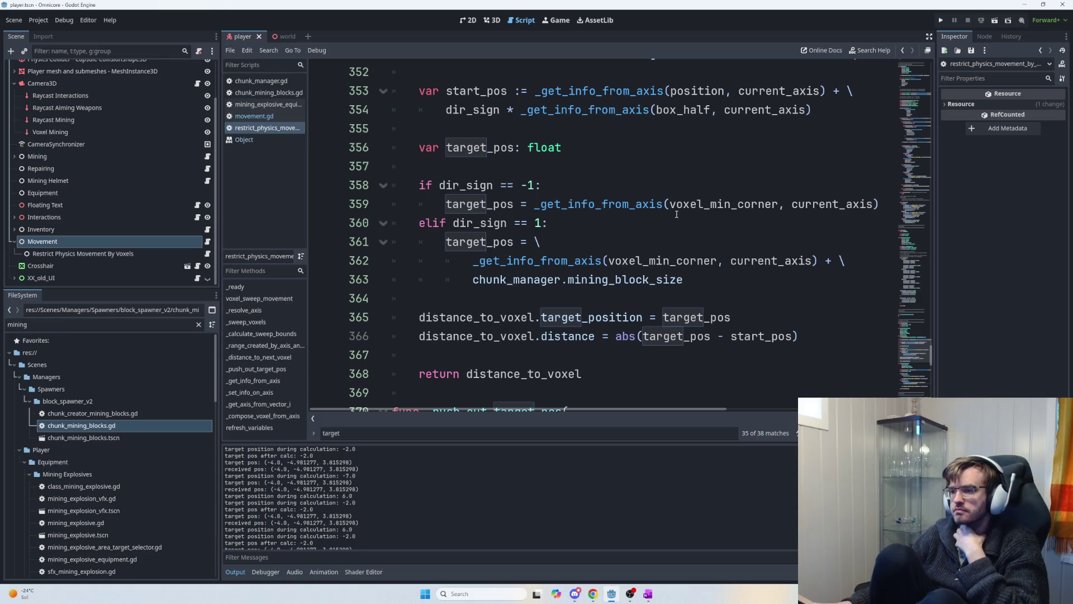
mouse_move(675, 213)
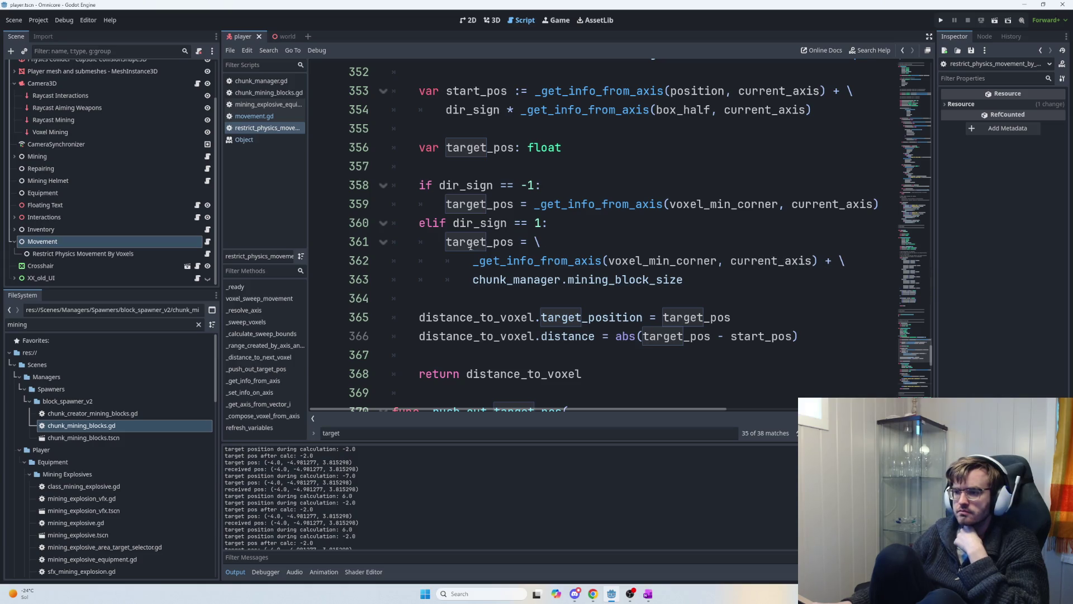
left_click_drag(444, 243, 559, 247)
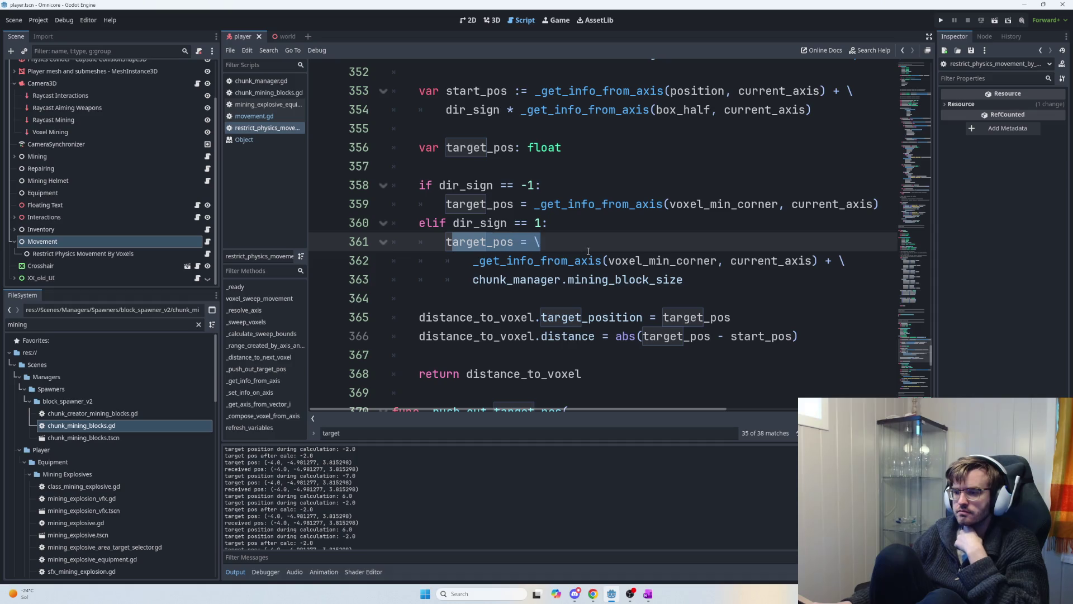
left_click_drag(684, 273, 456, 258)
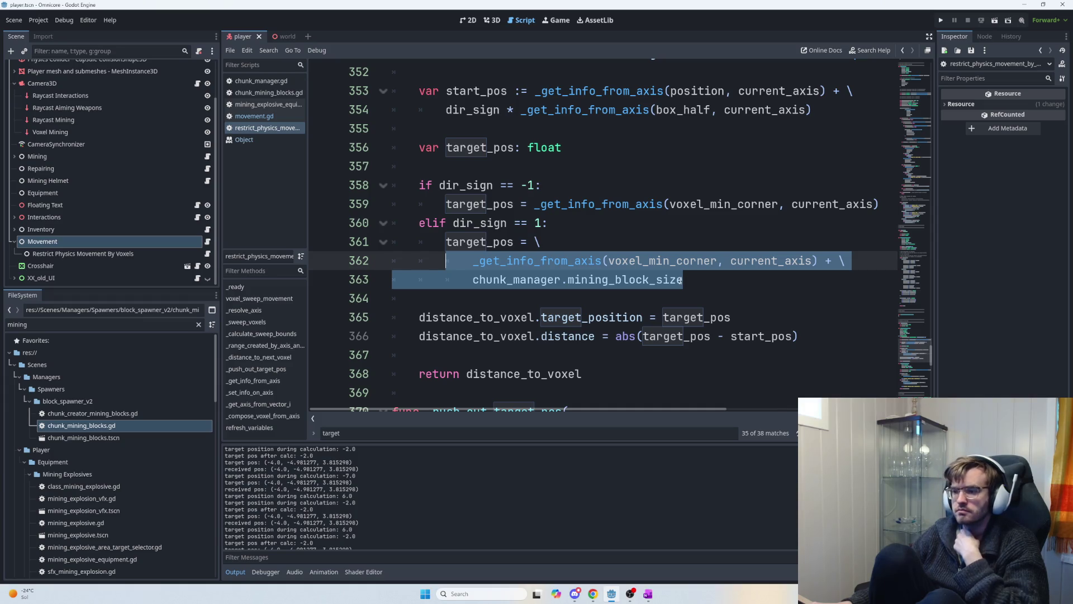
mouse_move(680, 280)
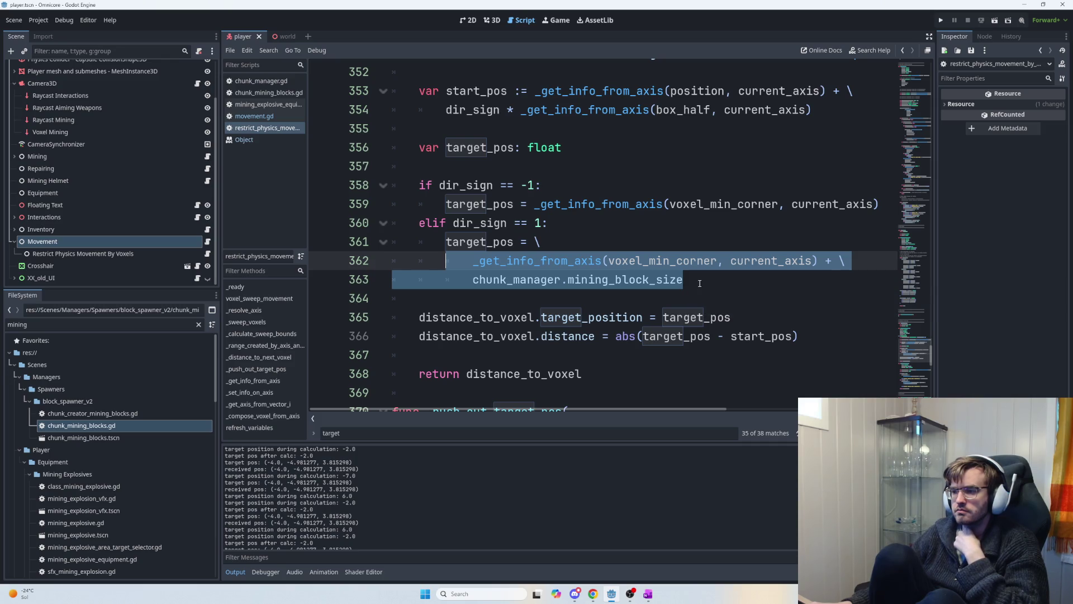
scroll(694, 285, "down", 7)
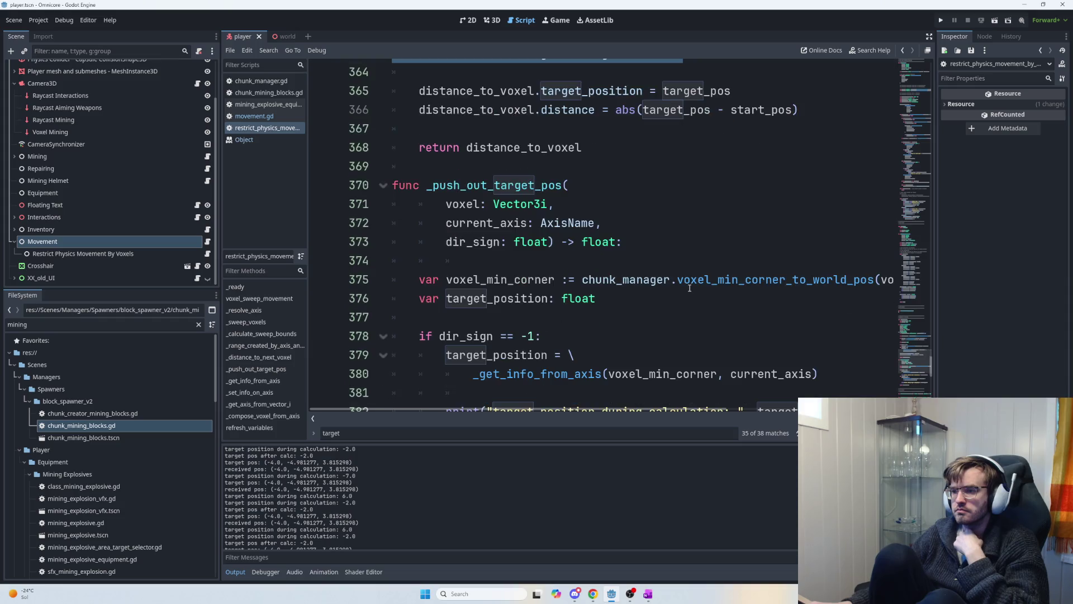
left_click_drag(721, 317, 469, 298)
mouse_move(818, 204)
left_mouse_down()
mouse_move(447, 203)
mouse_move(467, 203)
left_mouse_up()
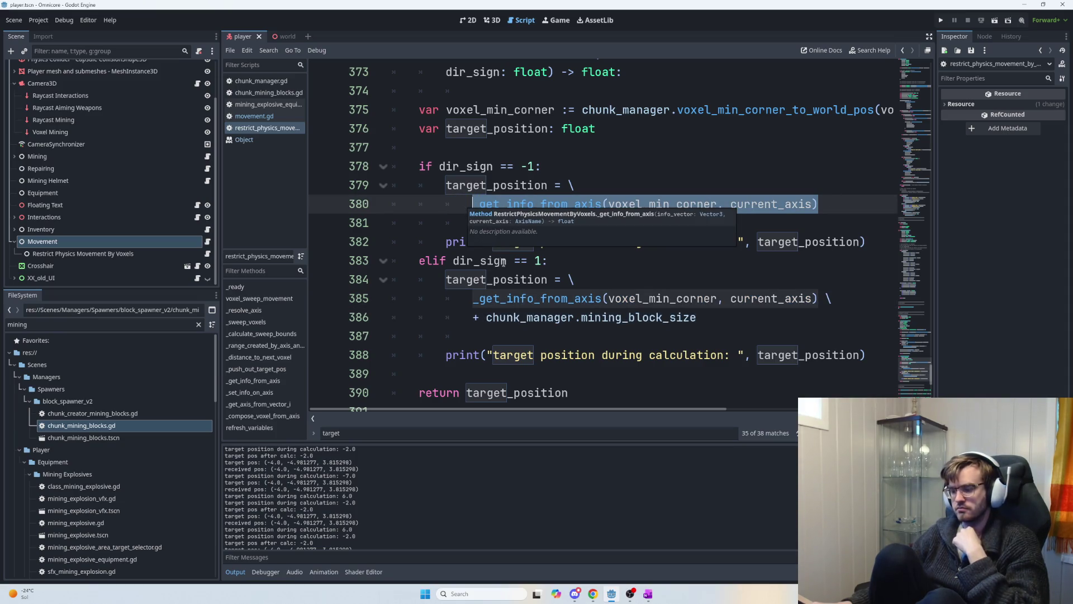
- Run the game again to test the restriction, logging target positions 6.0 and 2.0, then stop it
key("F5")
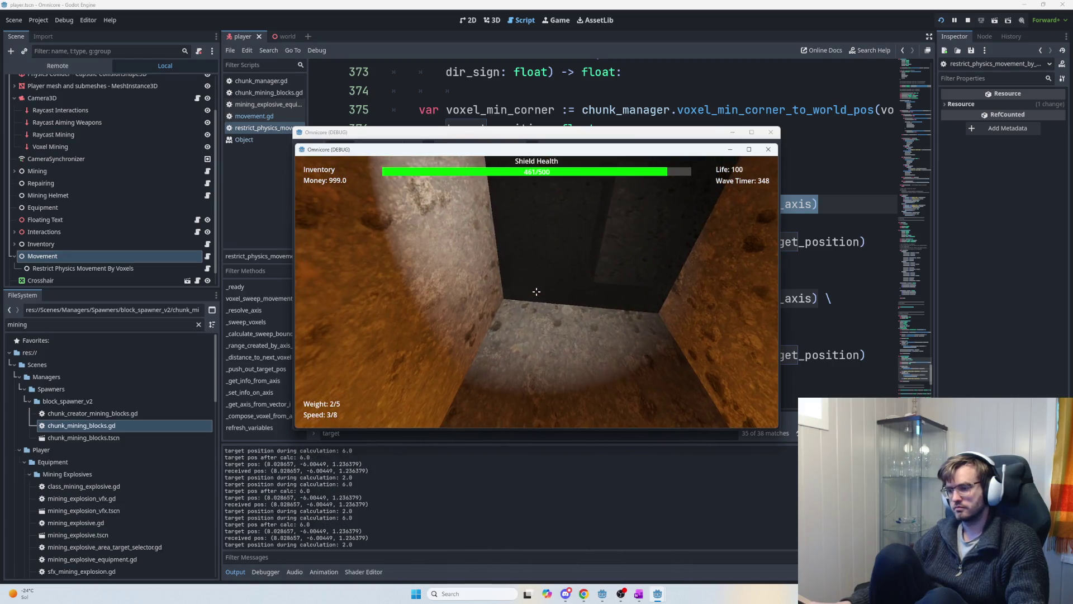
key("F8")
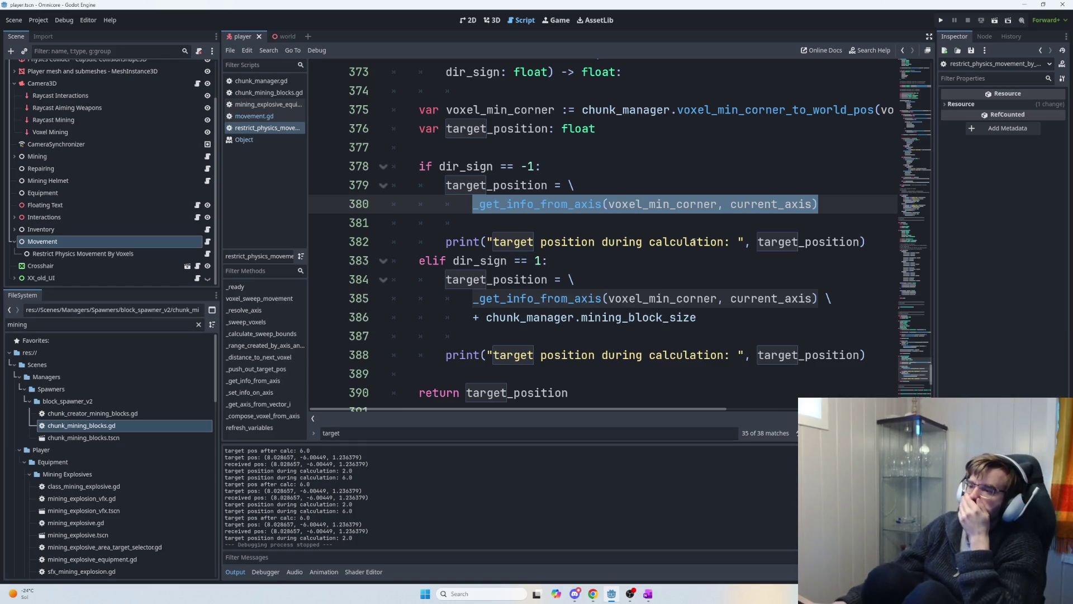
- Edit the target-position expression on line 380 of _push_out_target_pos
scroll(684, 269, "down", 2)
scroll(687, 272, "up", 2)
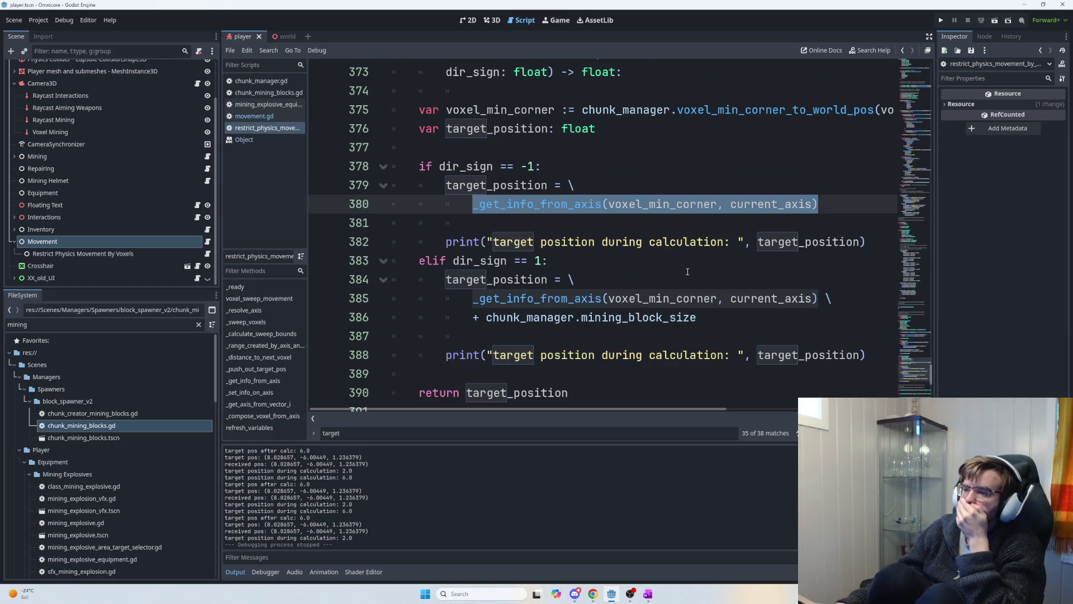
scroll(687, 271, "down", 2)
scroll(687, 276, "up", 5)
scroll(686, 280, "up", 1)
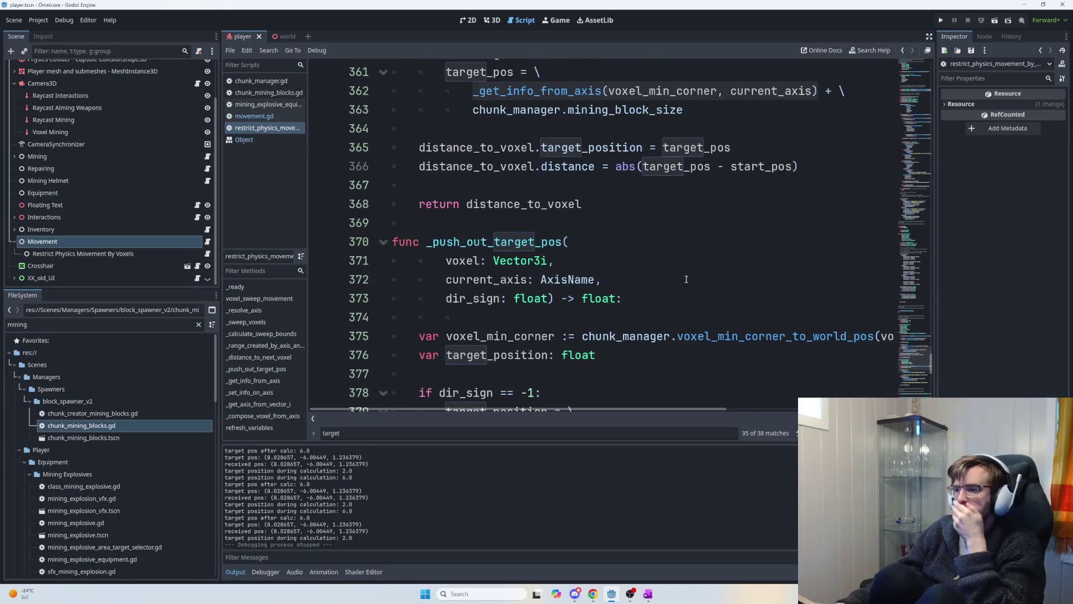
scroll(671, 288, "down", 2)
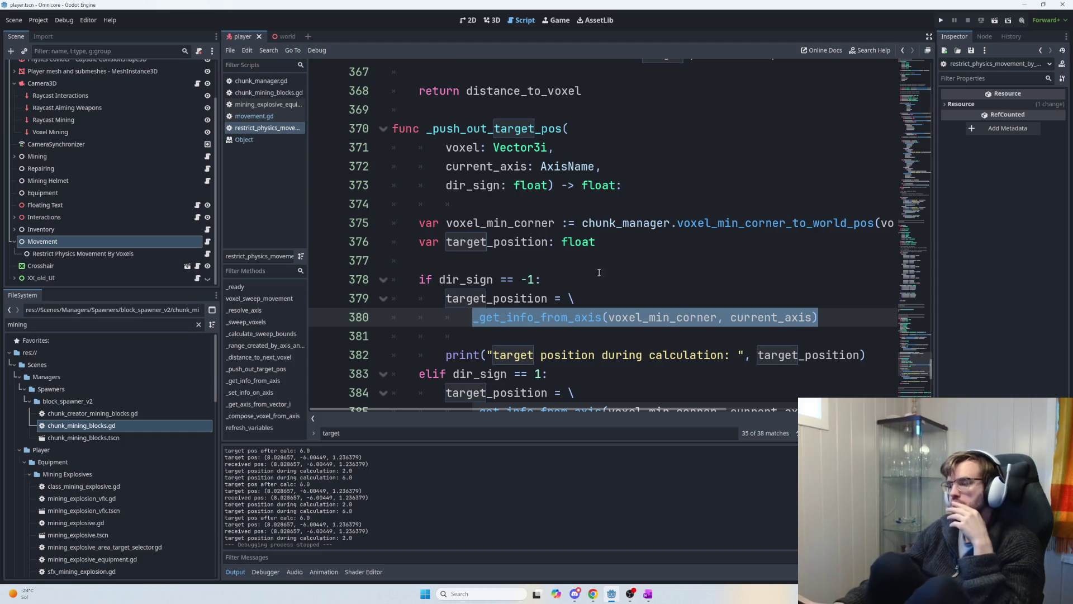
left_click(824, 318)
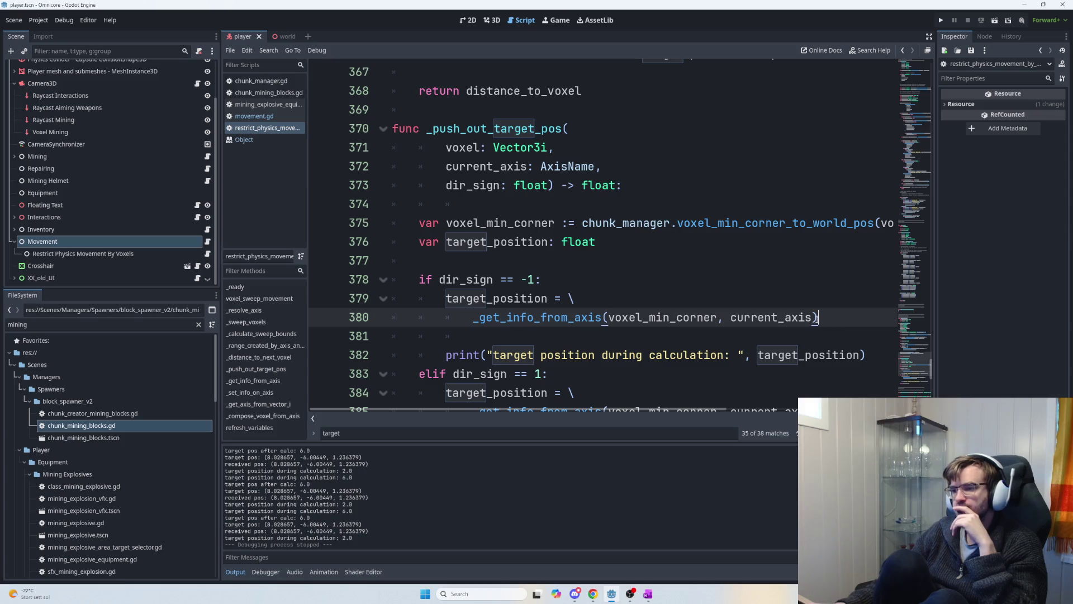
scroll(792, 319, "down", 2)
scroll(791, 319, "up", 1)
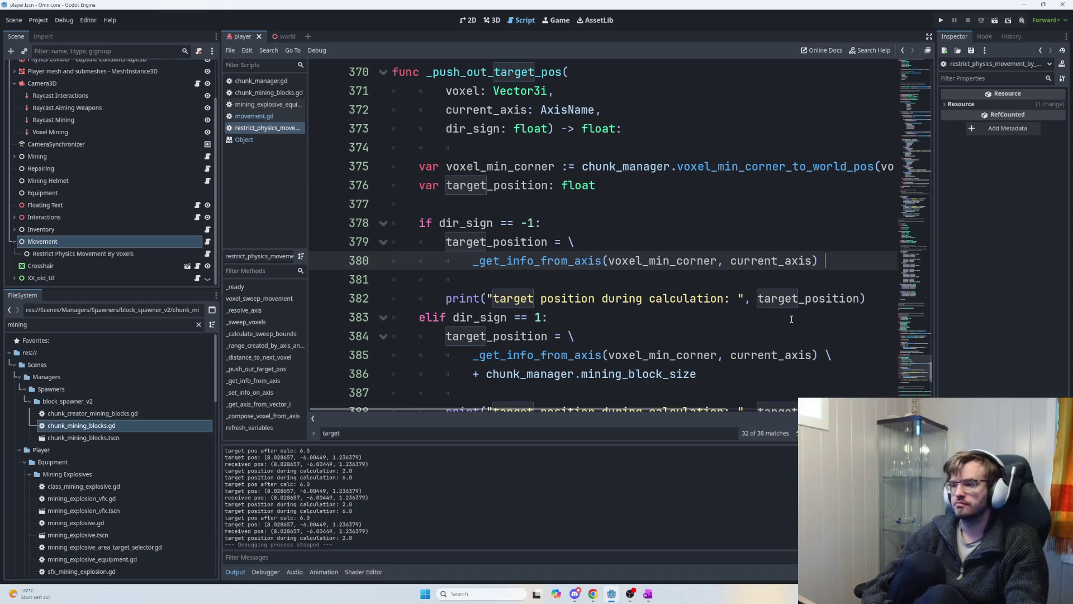
type("0")
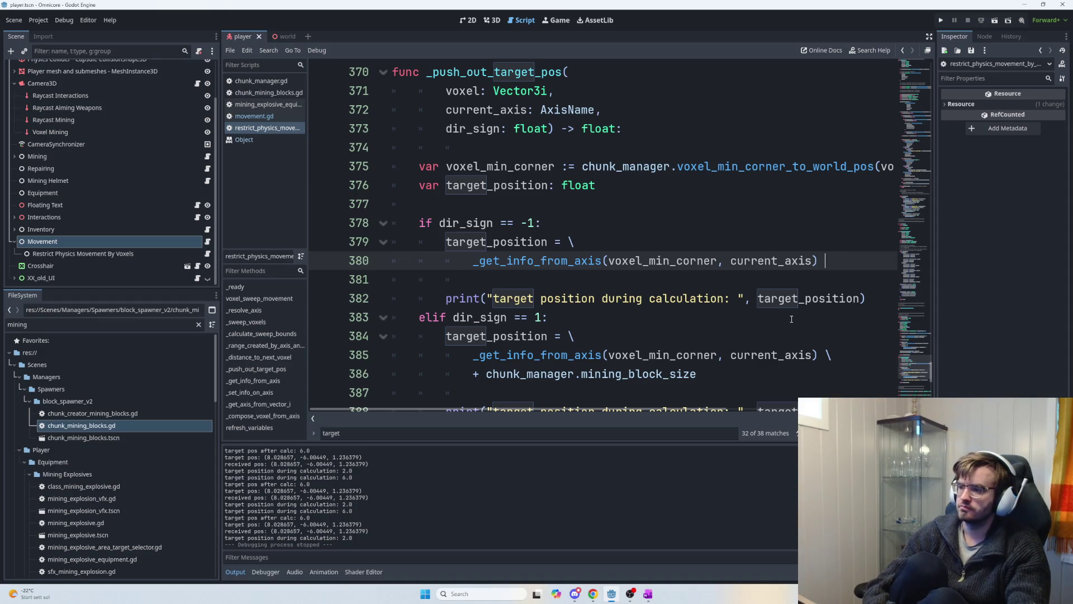
type("5")
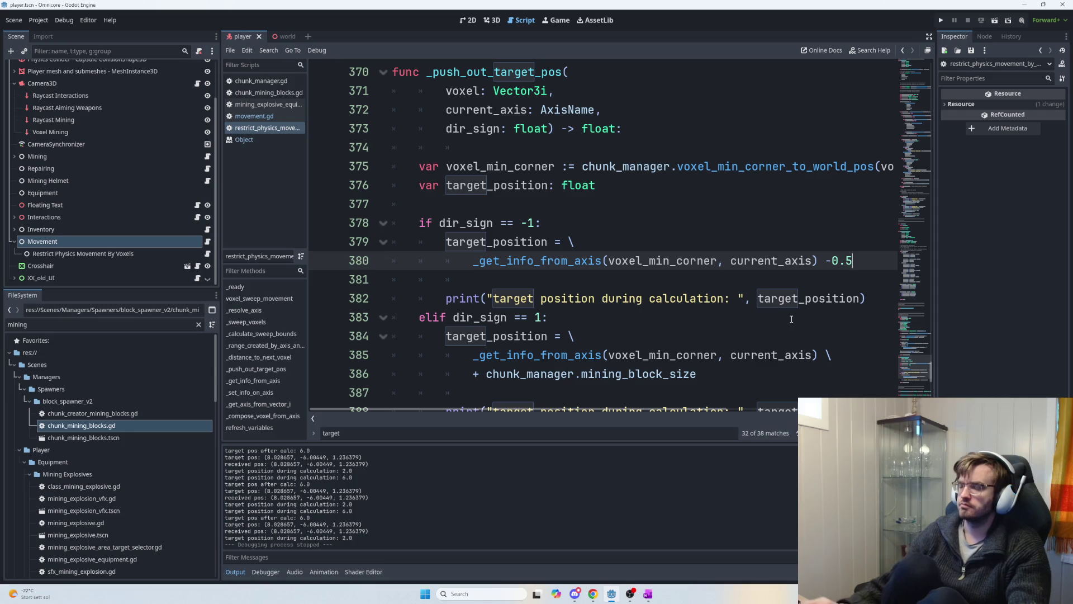
left_click_drag(859, 261, 825, 261)
- Remove empty line 387, append '+ 0.5' after mining_block_size on line 386, and run the game
scroll(811, 333, "down", 2)
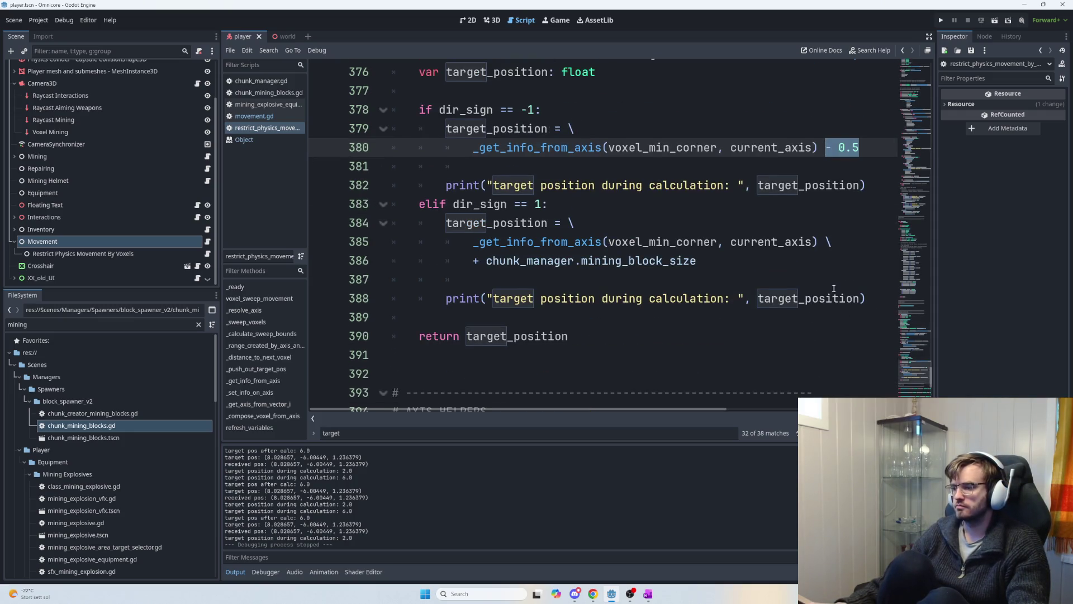
left_click(730, 274)
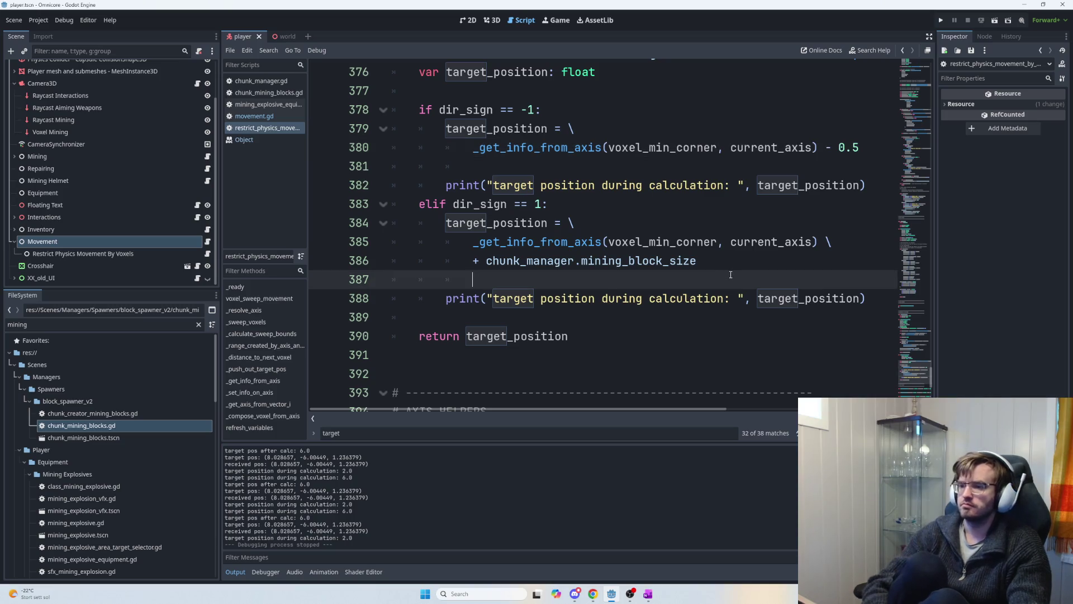
key("BackSpace")
key("BackSpace")
key("BackSpace")
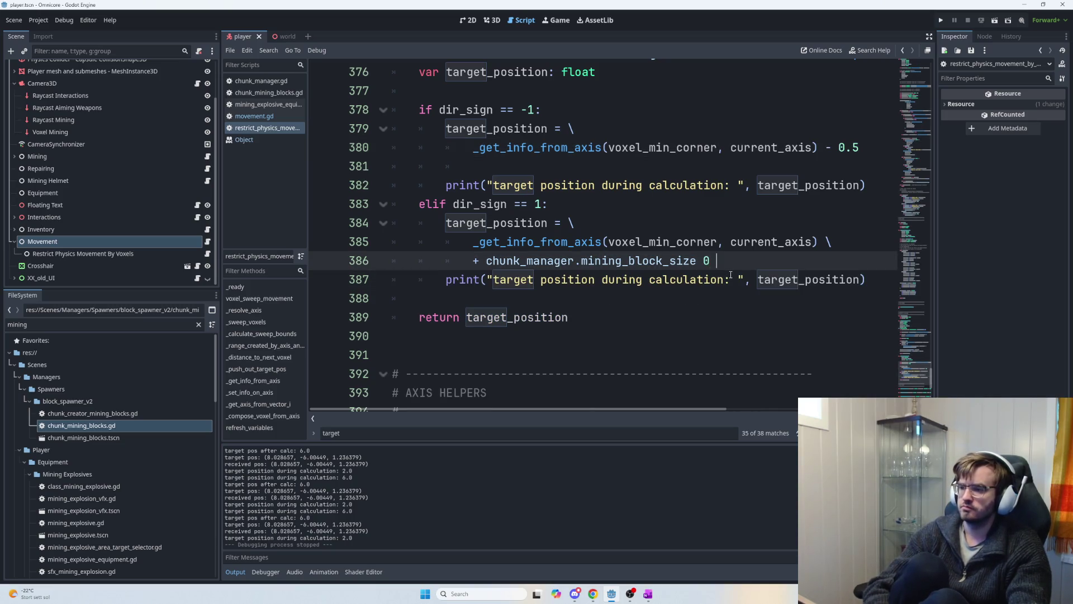
type("0.5")
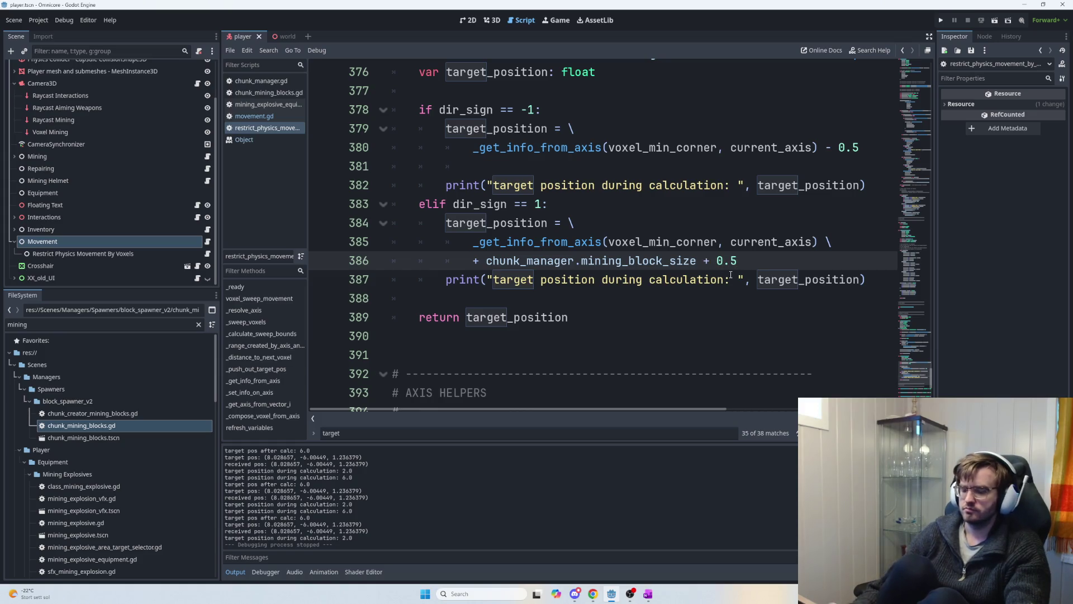
key("F5")
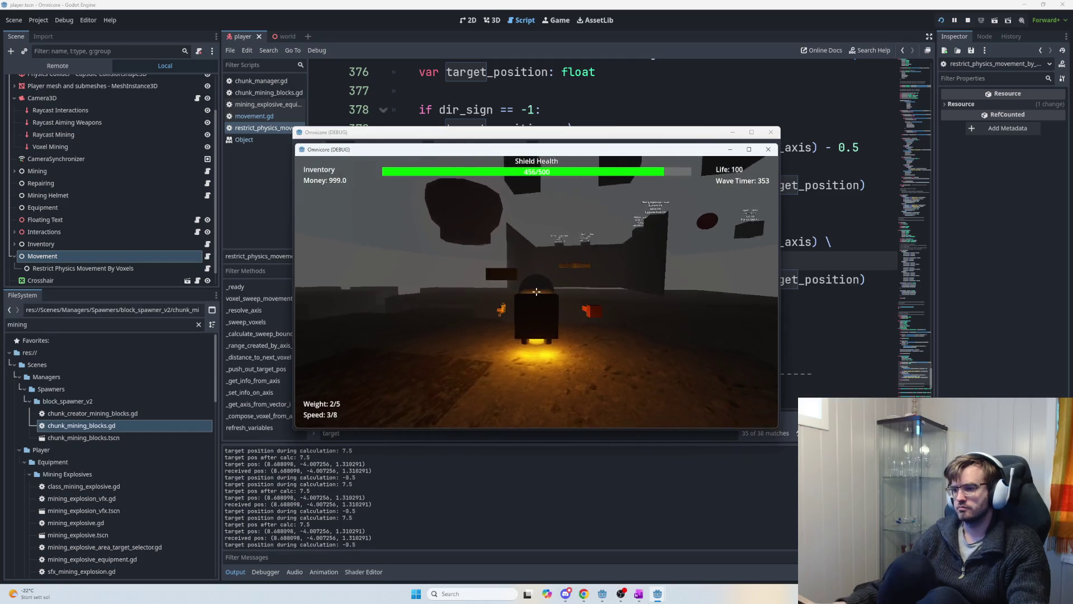
- Restart the game, play briefly while target positions -0.5 and -1.5 are logged, then stop it
key("F5")
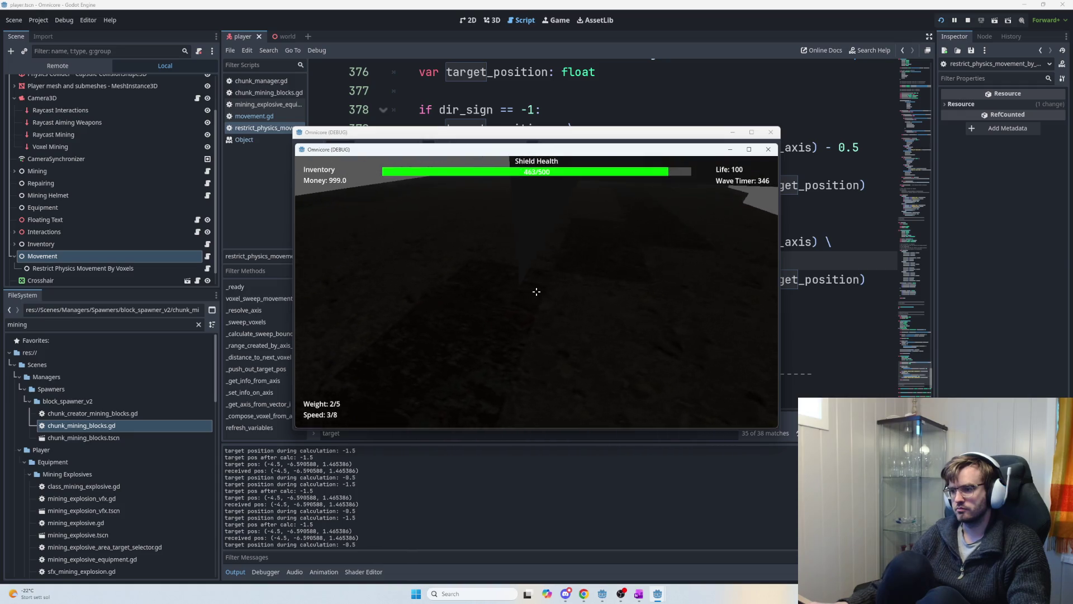
key("F8")
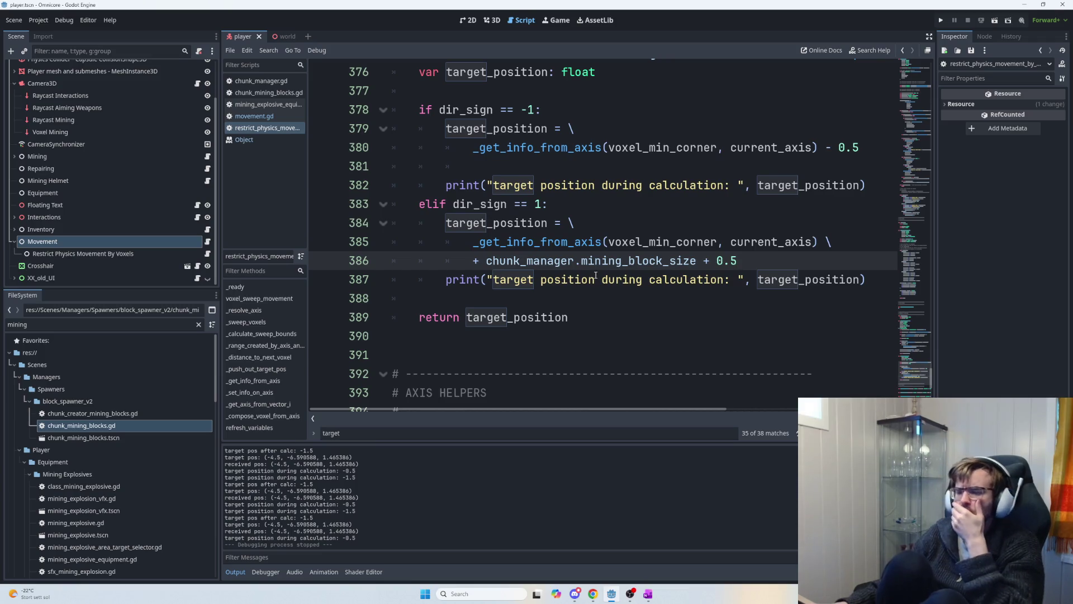
scroll(598, 285, "up", 2)
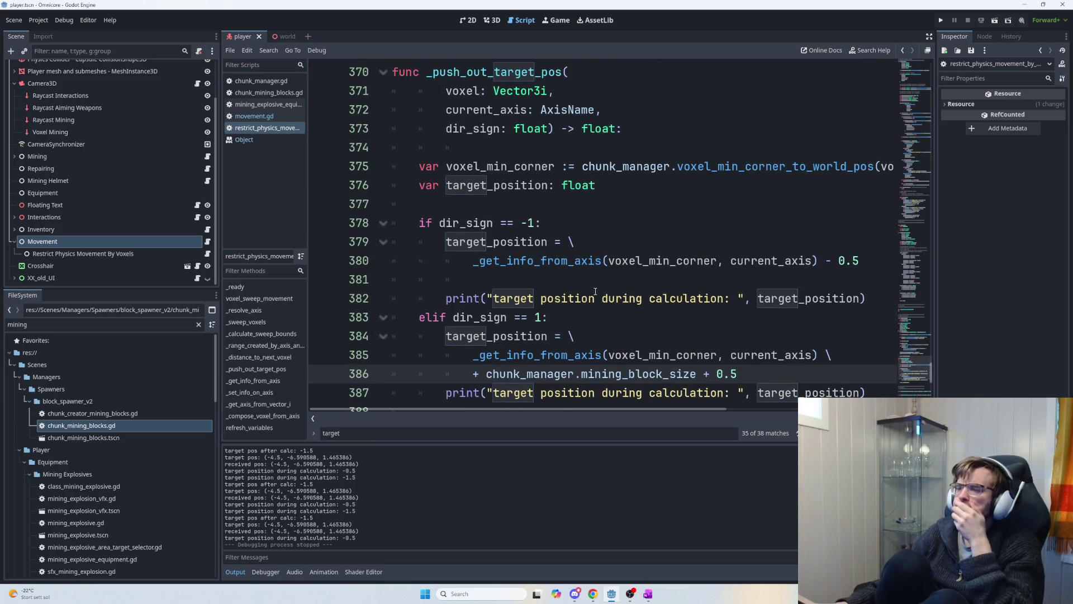
scroll(592, 294, "up", 10)
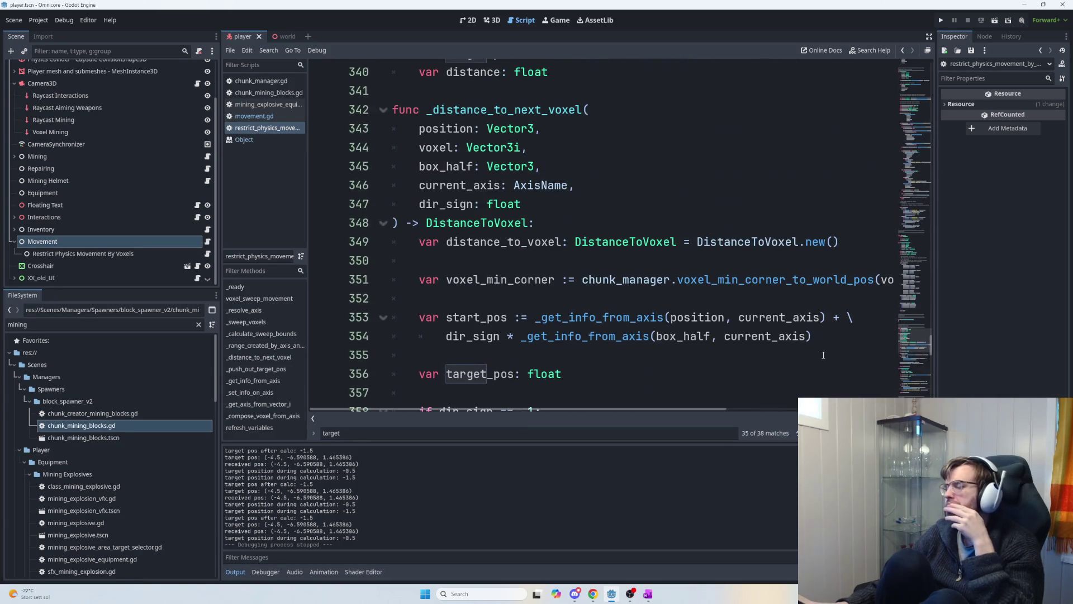
scroll(822, 356, "up", 1)
scroll(861, 356, "up", 1)
mouse_move(931, 338)
left_mouse_down()
mouse_move(956, 155)
mouse_move(964, 196)
mouse_move(967, 185)
left_mouse_up()
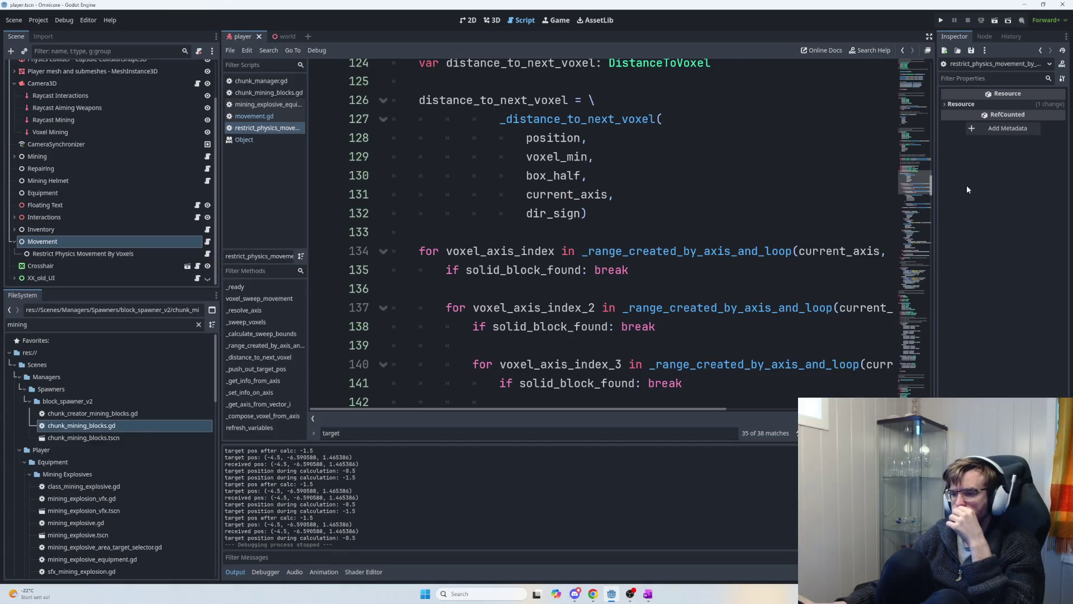
left_click_drag(966, 185, 965, 189)
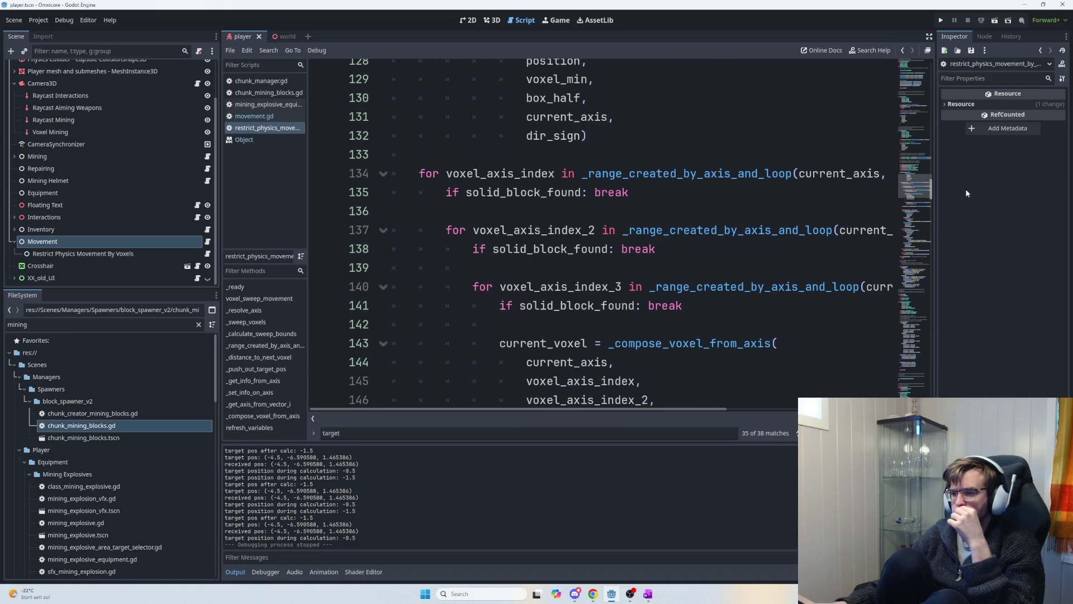
mouse_move(650, 414)
left_mouse_down()
mouse_move(743, 406)
mouse_move(628, 399)
left_mouse_up()
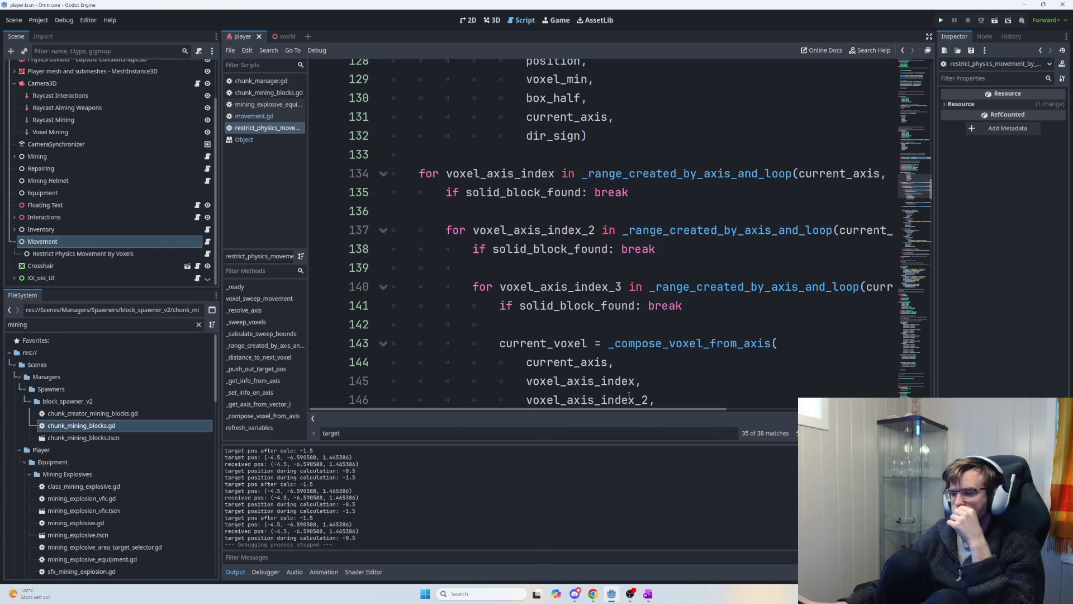
scroll(628, 399, "down", 15)
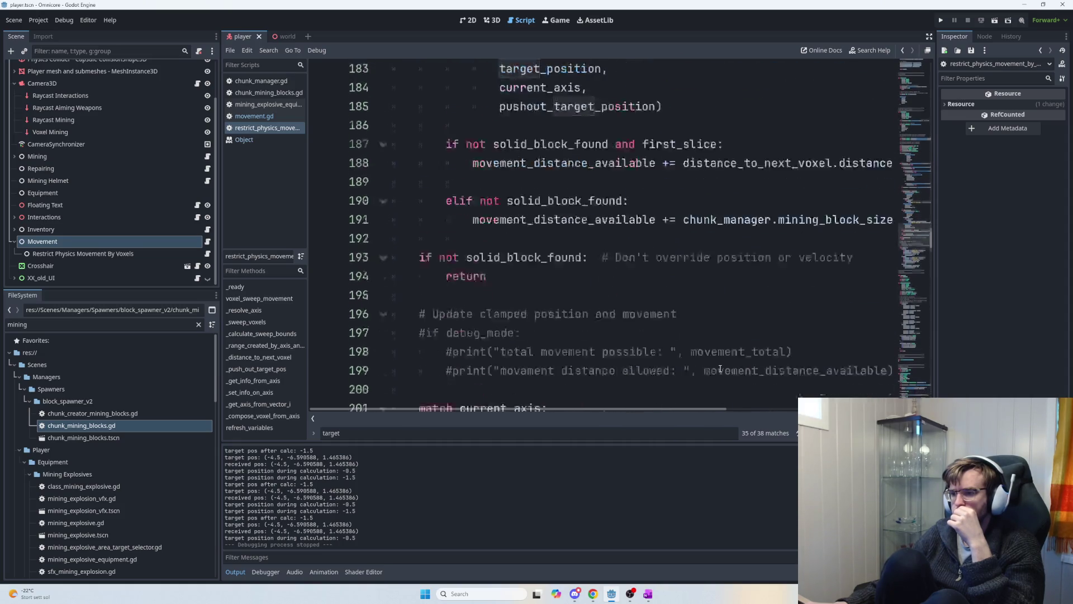
scroll(719, 369, "down", 2)
left_click_drag(930, 239, 930, 343)
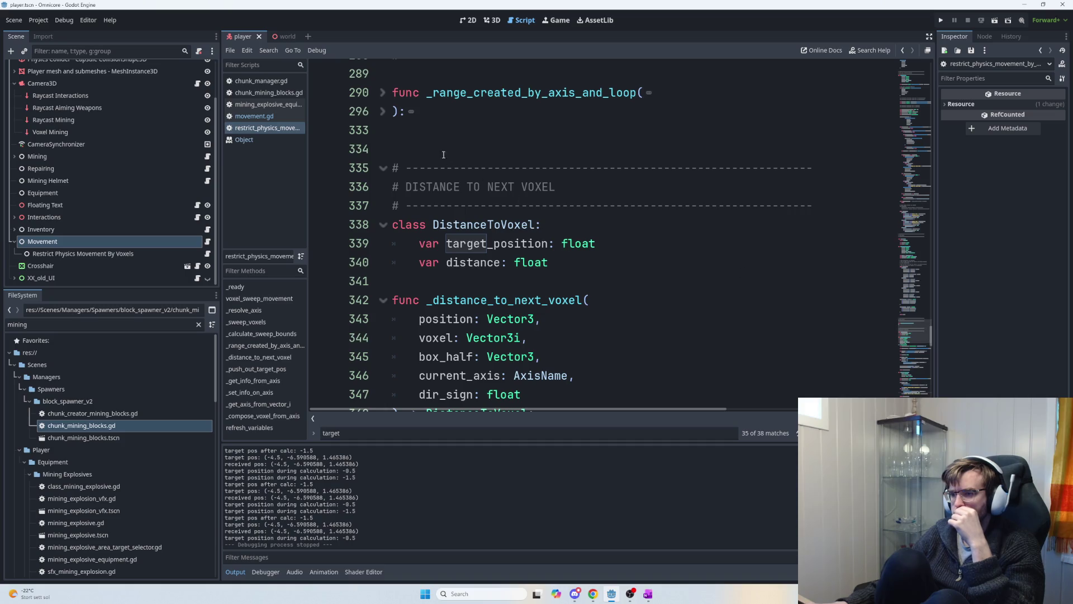
- Unfold _range_created_by_axis_and_loop, join '):' onto line 295, indent lines 291–295, and add a blank line
left_click(385, 112)
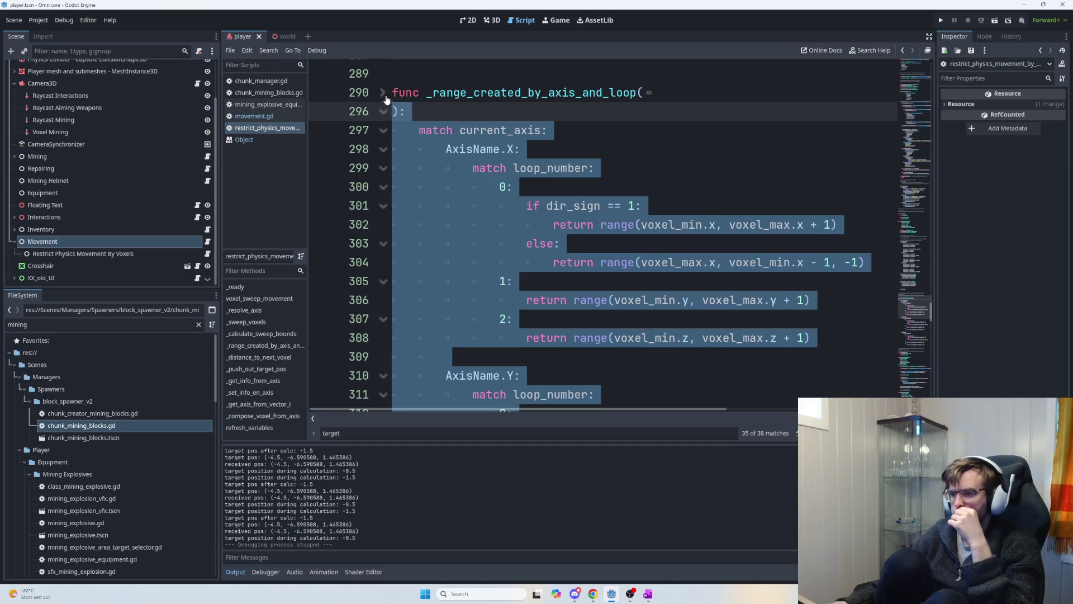
left_click(383, 93)
left_click(544, 179)
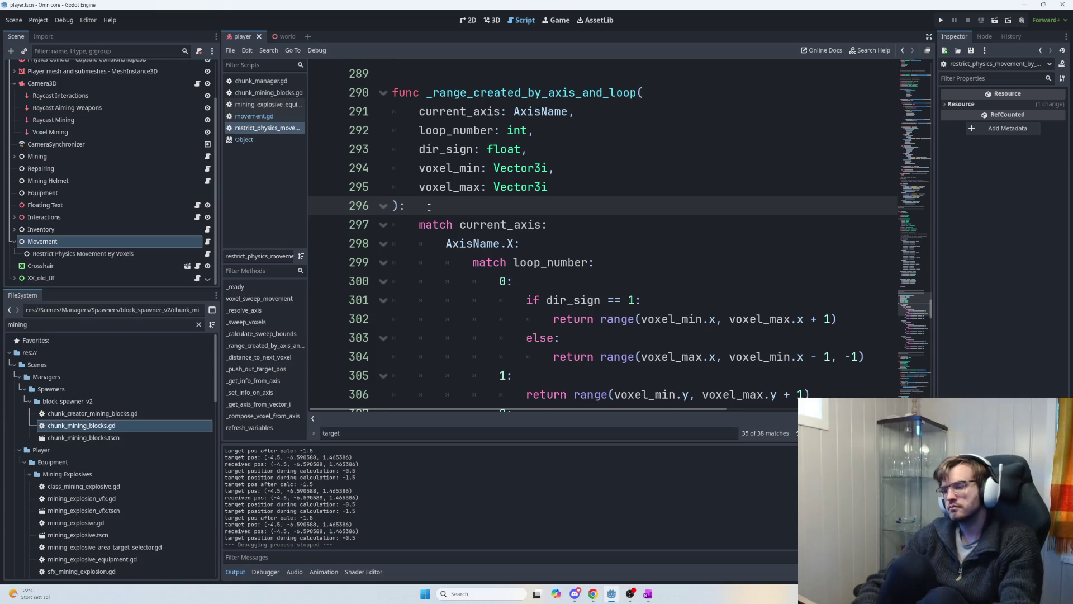
key("Delete")
mouse_move(561, 186)
left_mouse_down()
mouse_move(392, 129)
mouse_move(391, 111)
left_mouse_up()
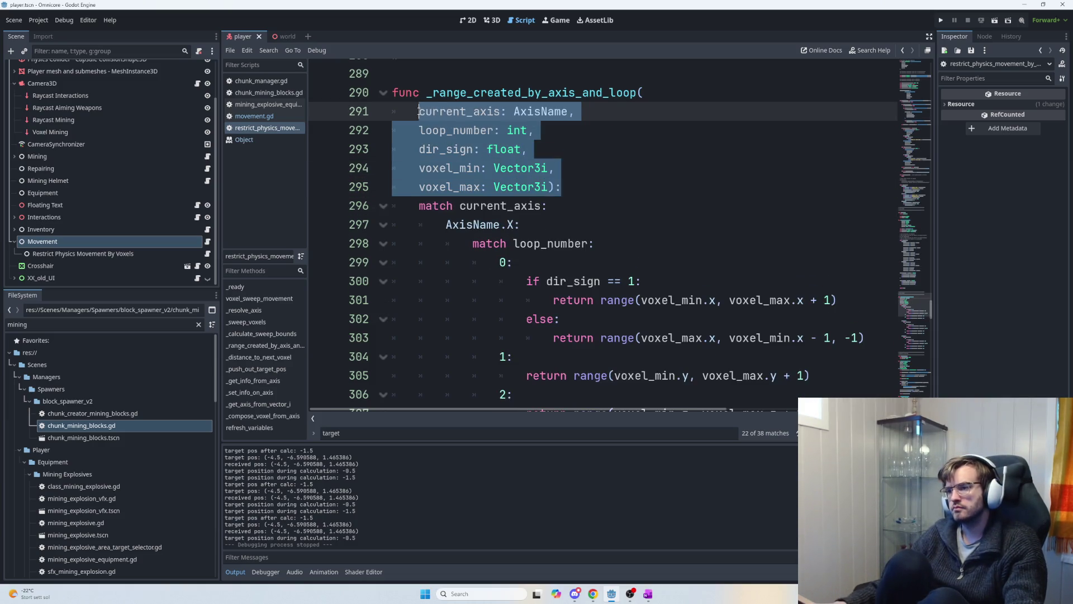
key("Tab")
left_click(592, 168)
left_click(624, 185)
key("Return")
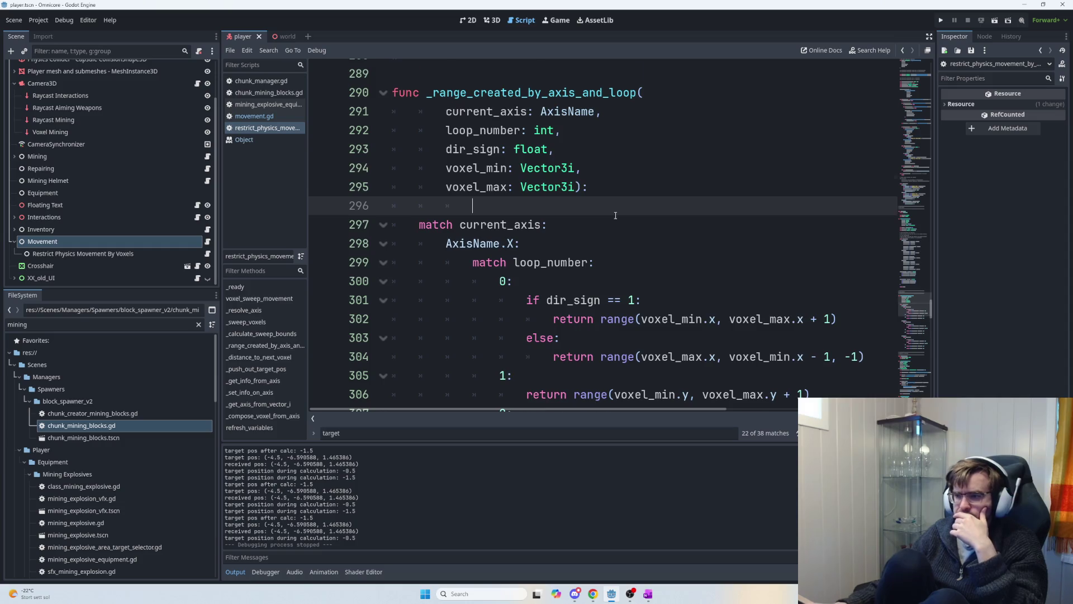
- Review the per-axis range calls, checking voxel_max.x, voxel_max.y and the -1 step for negative dir_sign
scroll(607, 210, "down", 3)
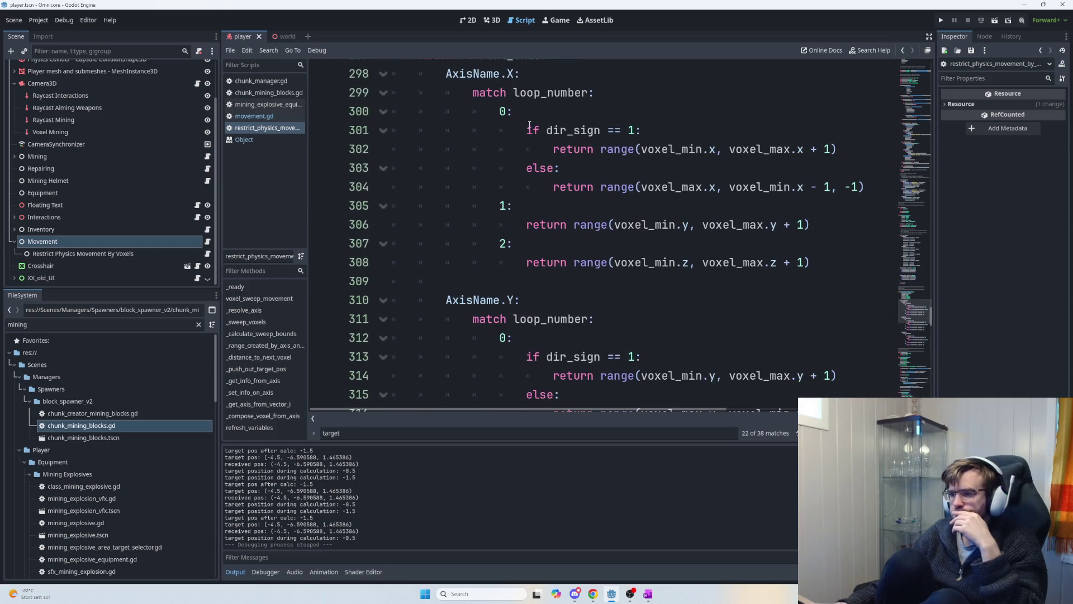
triple_click(561, 132)
left_click_drag(562, 131, 843, 152)
left_click(843, 152)
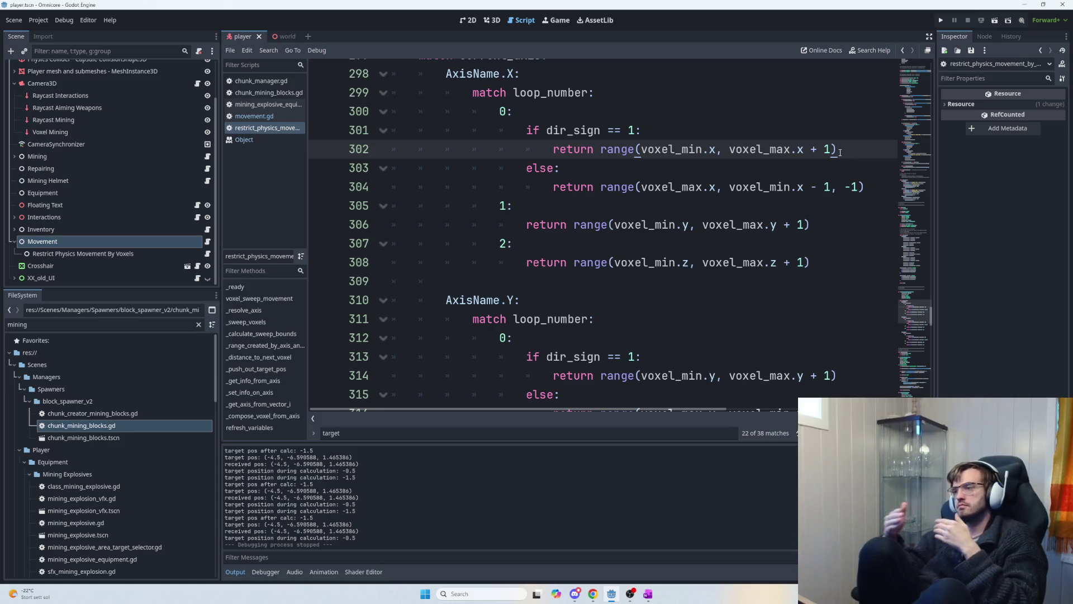
left_click(640, 184)
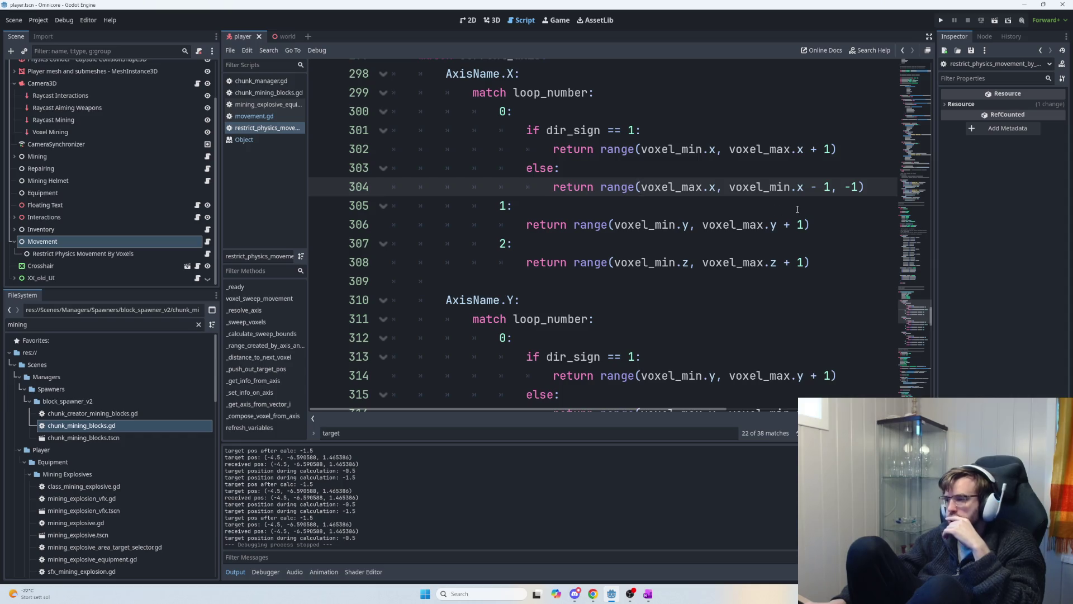
left_click_drag(711, 186, 640, 186)
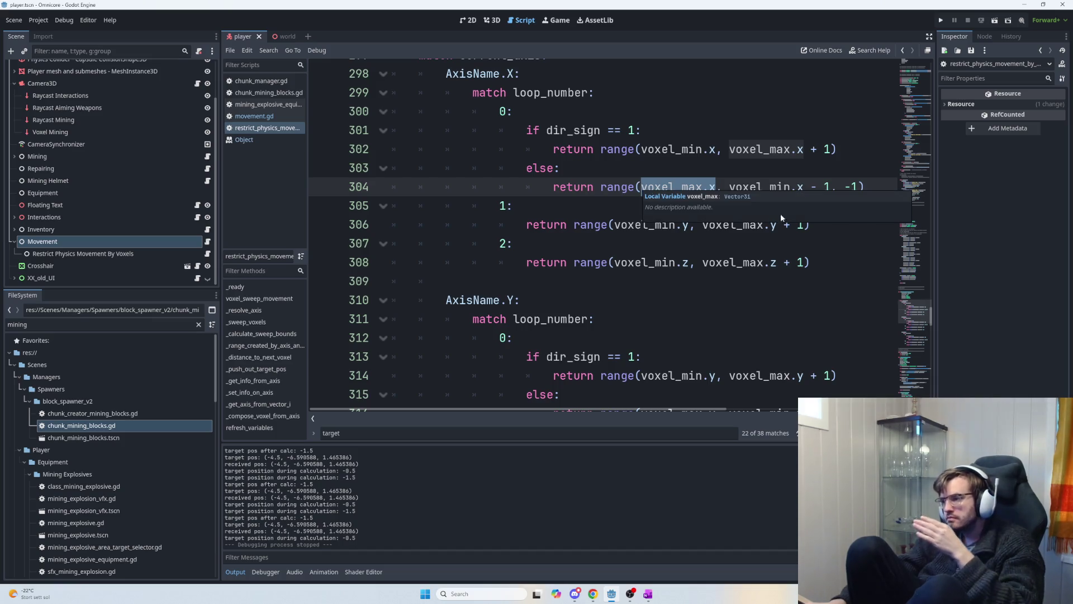
left_click(851, 187)
left_click_drag(858, 187, 832, 188)
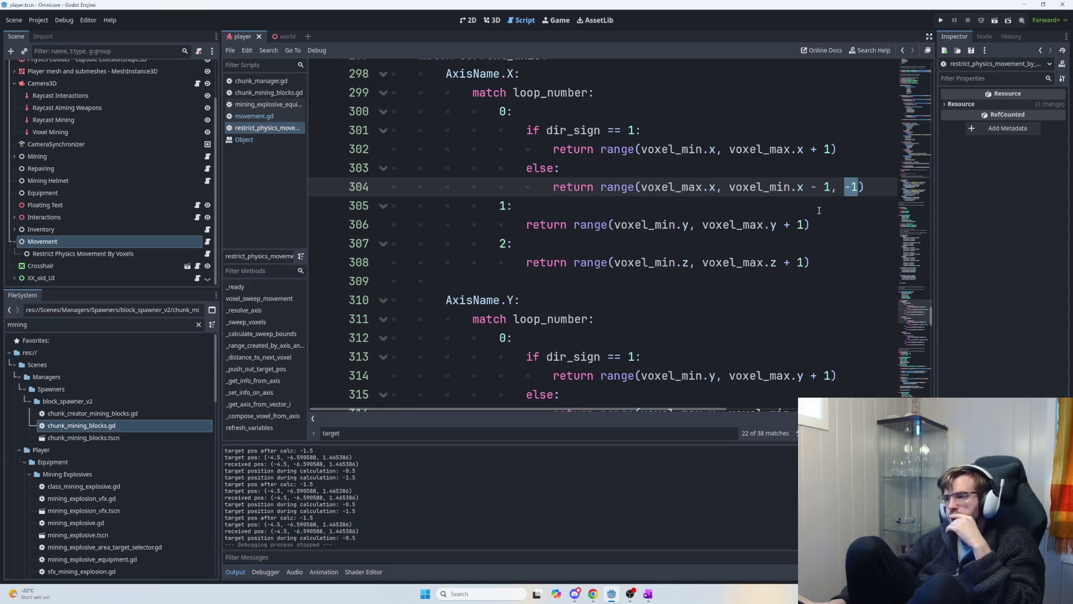
left_click(821, 209)
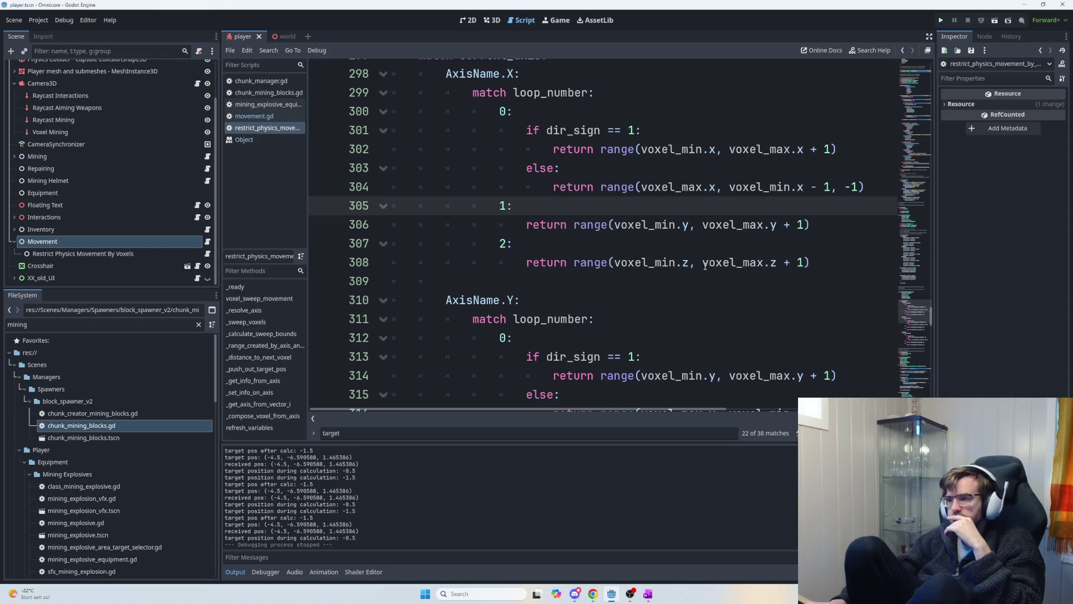
mouse_move(712, 267)
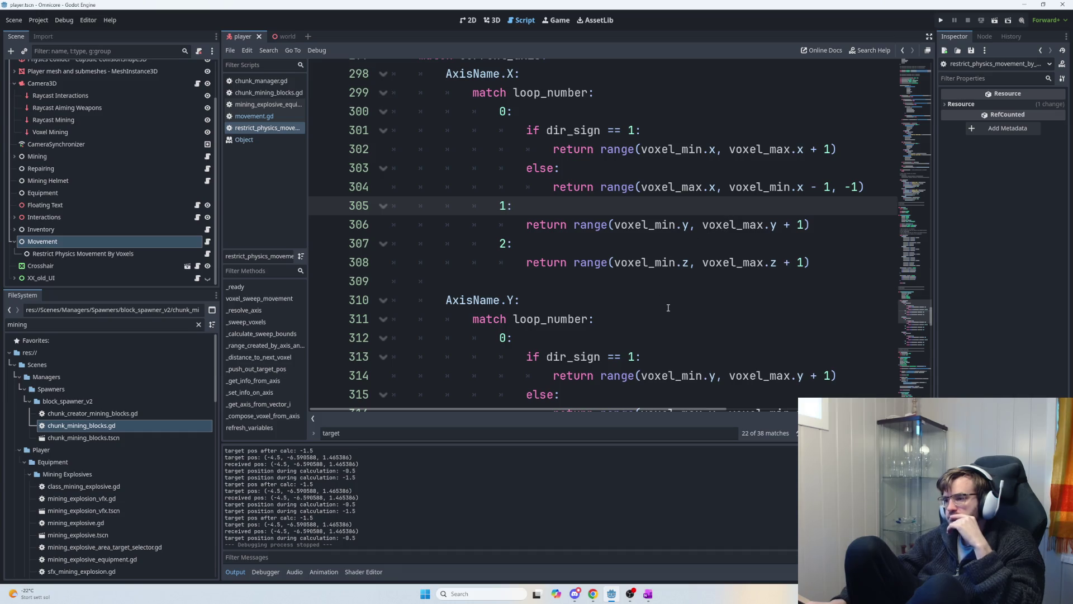
scroll(668, 308, "down", 3)
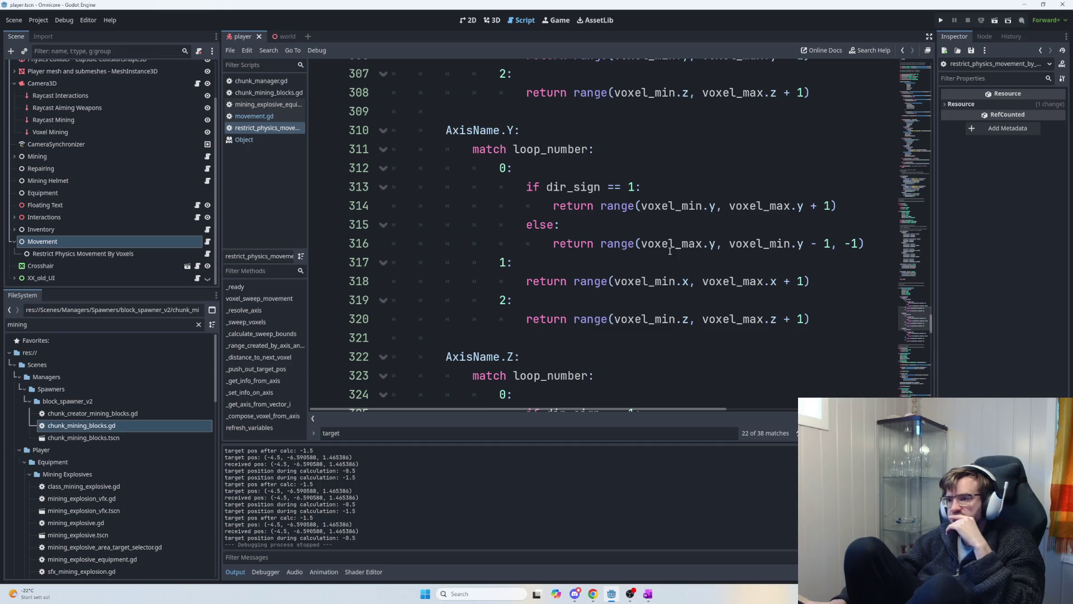
left_click_drag(642, 244, 814, 251)
scroll(786, 278, "down", 3)
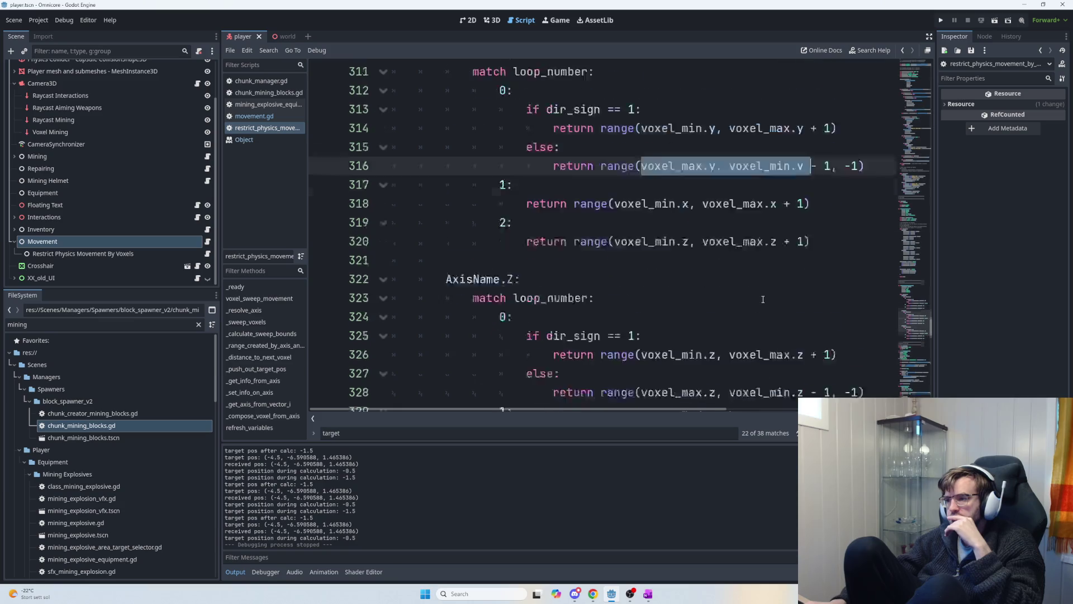
left_click_drag(637, 300, 803, 301)
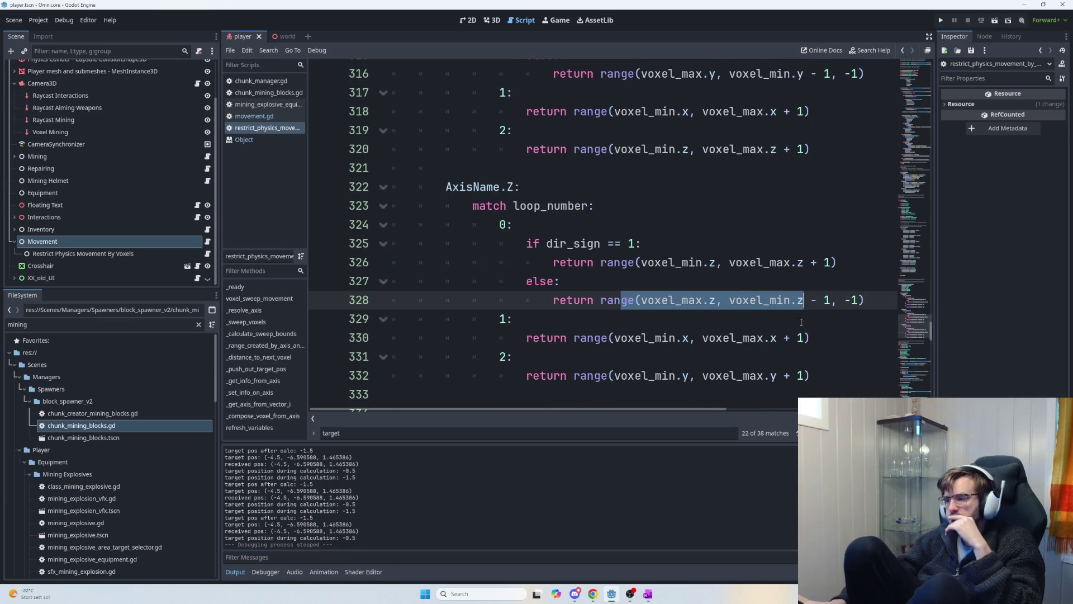
scroll(757, 333, "down", 3)
scroll(757, 334, "down", 10)
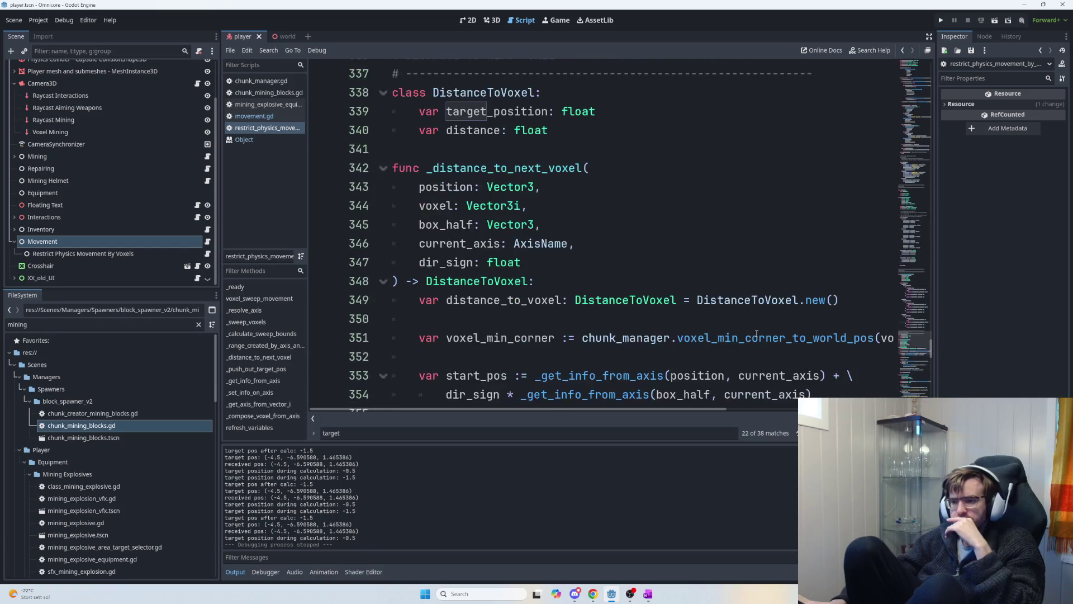
scroll(778, 328, "up", 3)
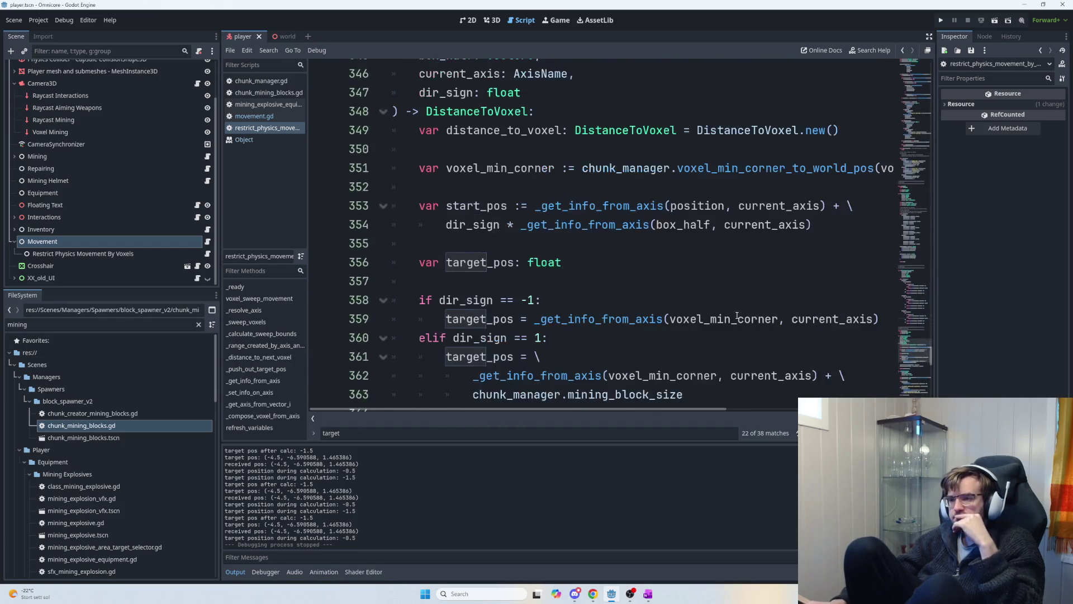
scroll(735, 312, "up", 2)
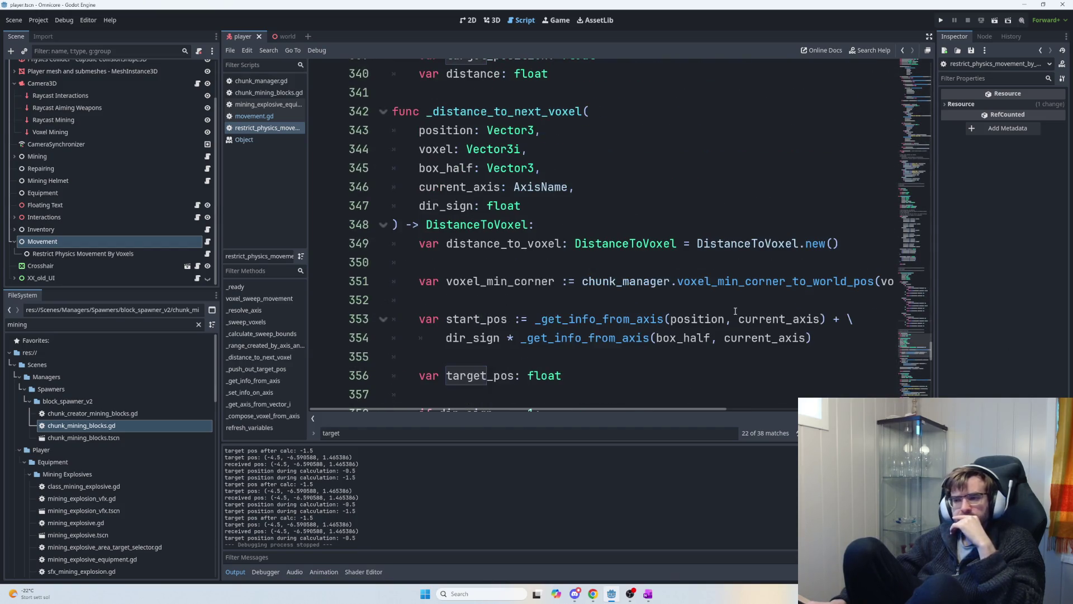
scroll(735, 311, "down", 11)
scroll(741, 316, "up", 2)
scroll(741, 316, "down", 2)
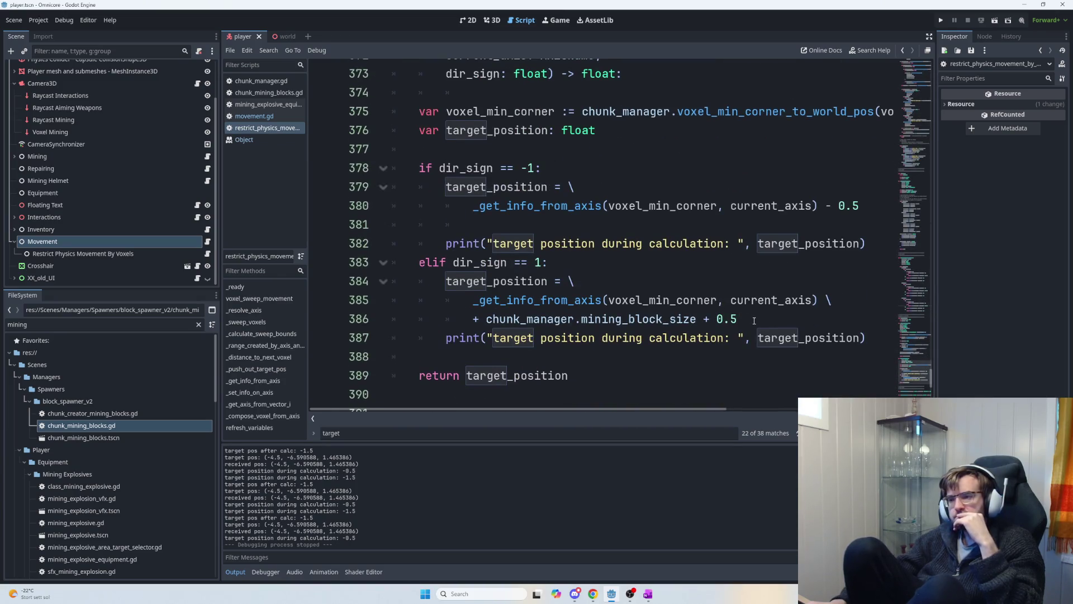
scroll(755, 322, "down", 1)
scroll(756, 323, "up", 2)
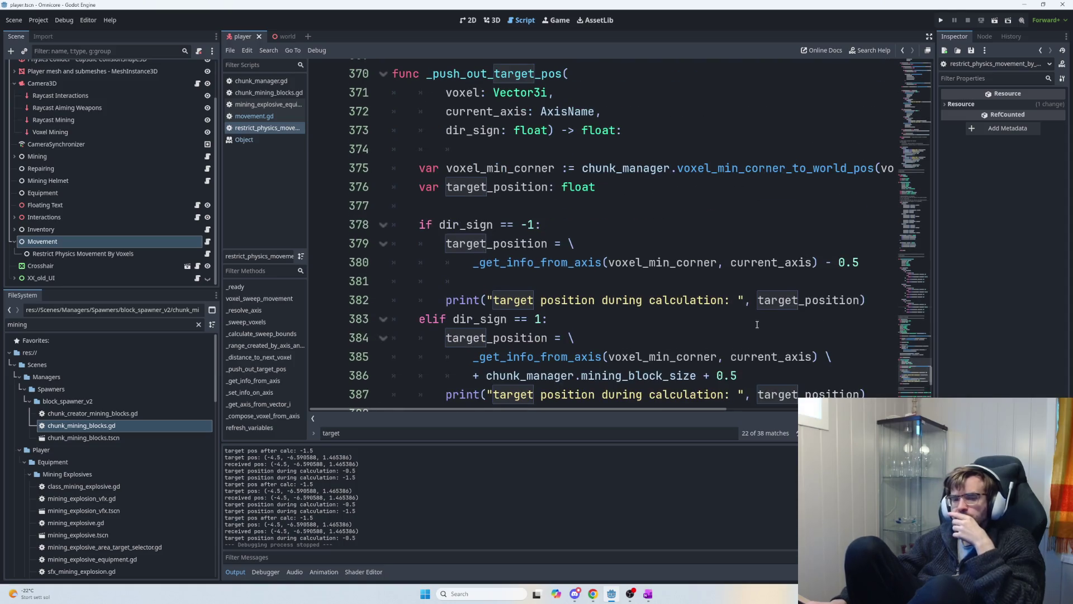
scroll(756, 325, "up", 1)
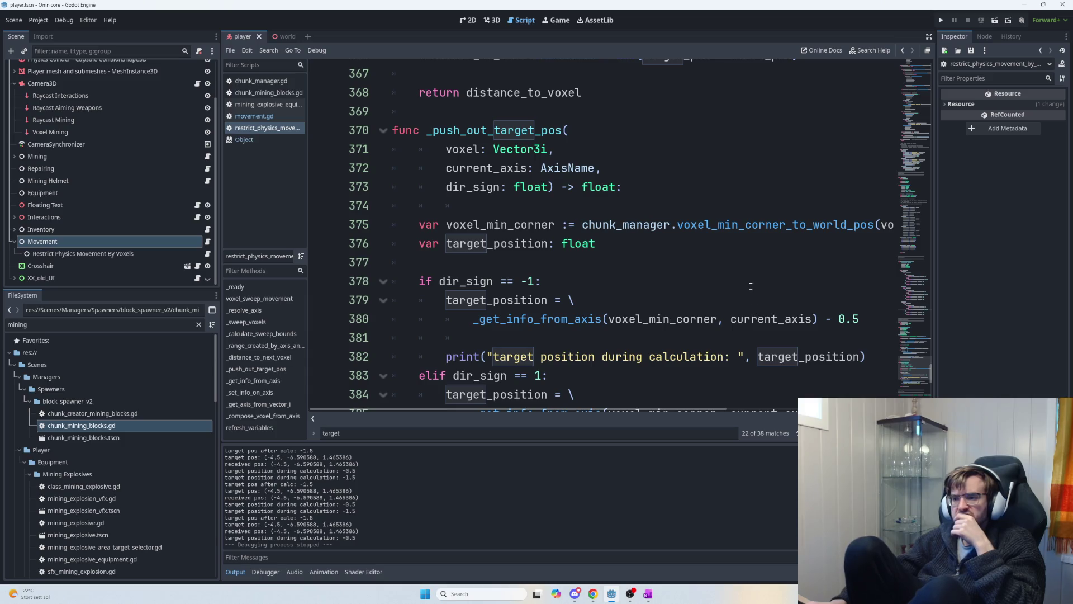
scroll(750, 288, "down", 2)
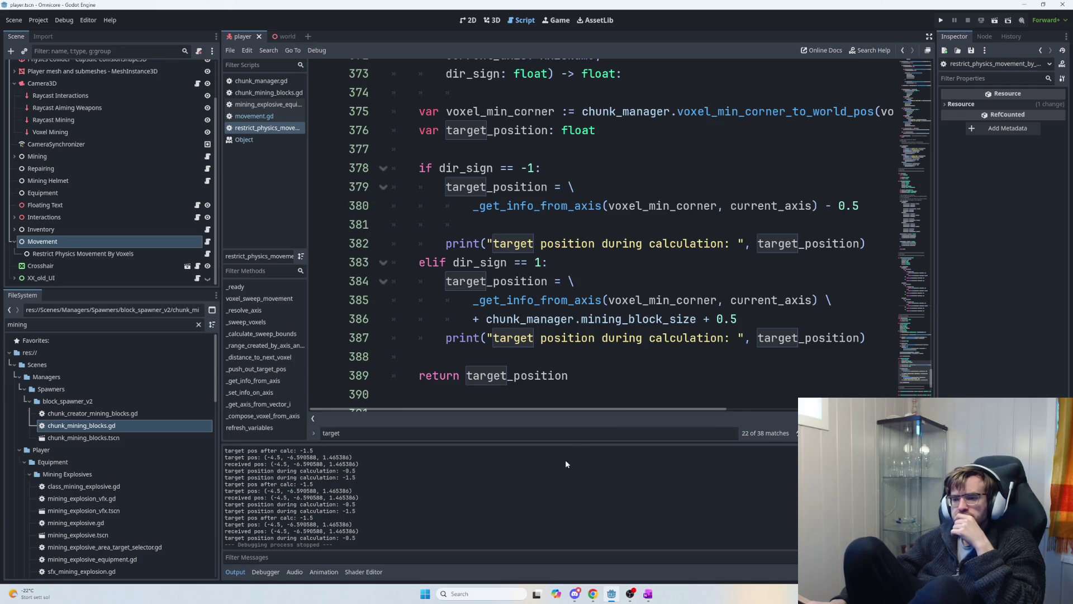
left_click_drag(379, 538, 244, 536)
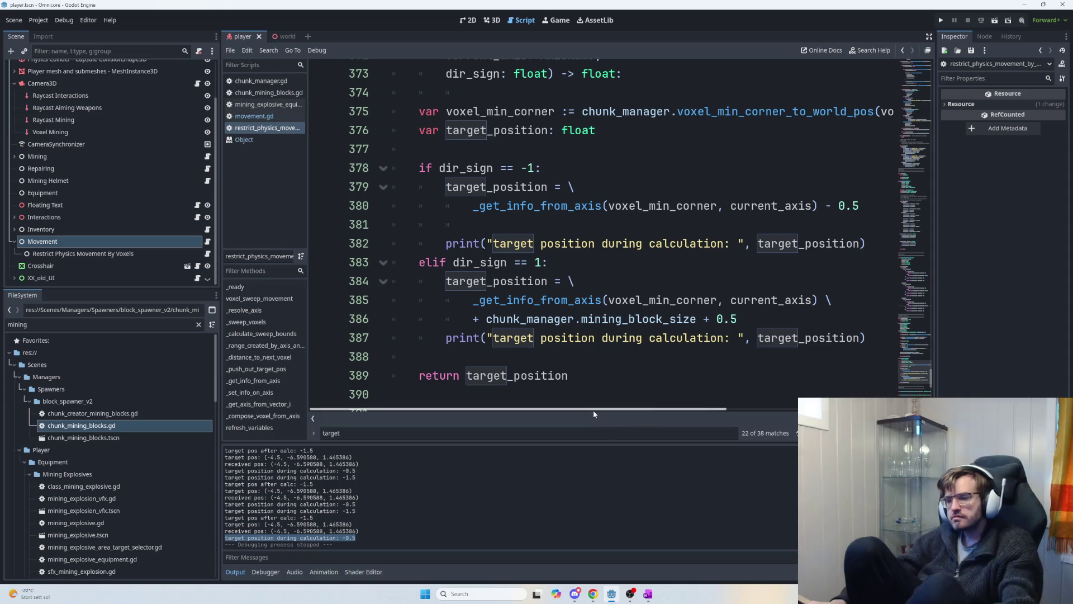
- Host the game, walk past the Base Shield area into the rocky tunnel's stone walls, then stop the run
key("F5")
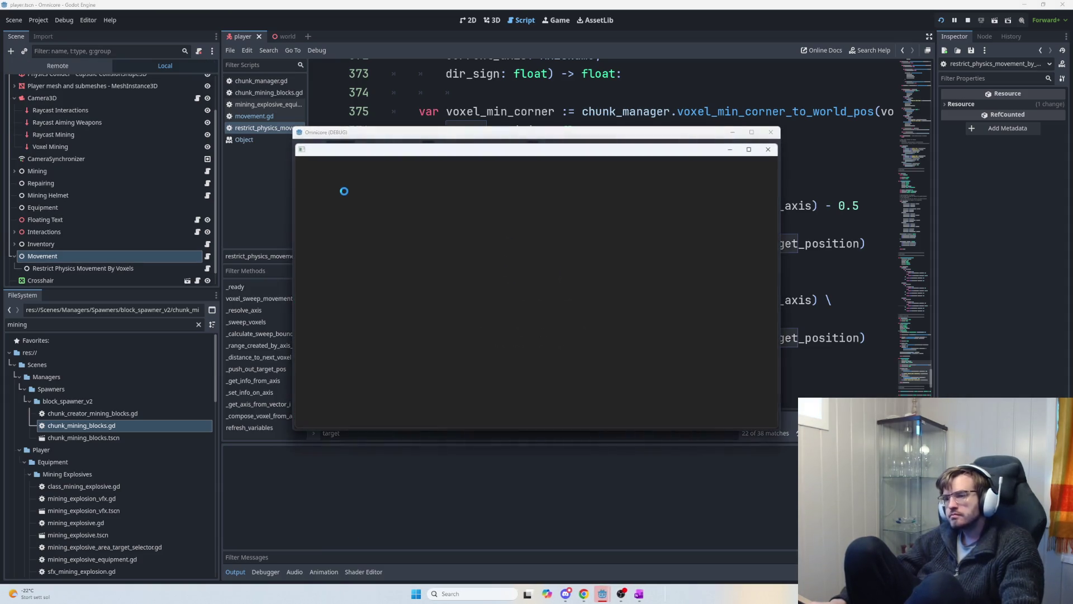
left_click(327, 166)
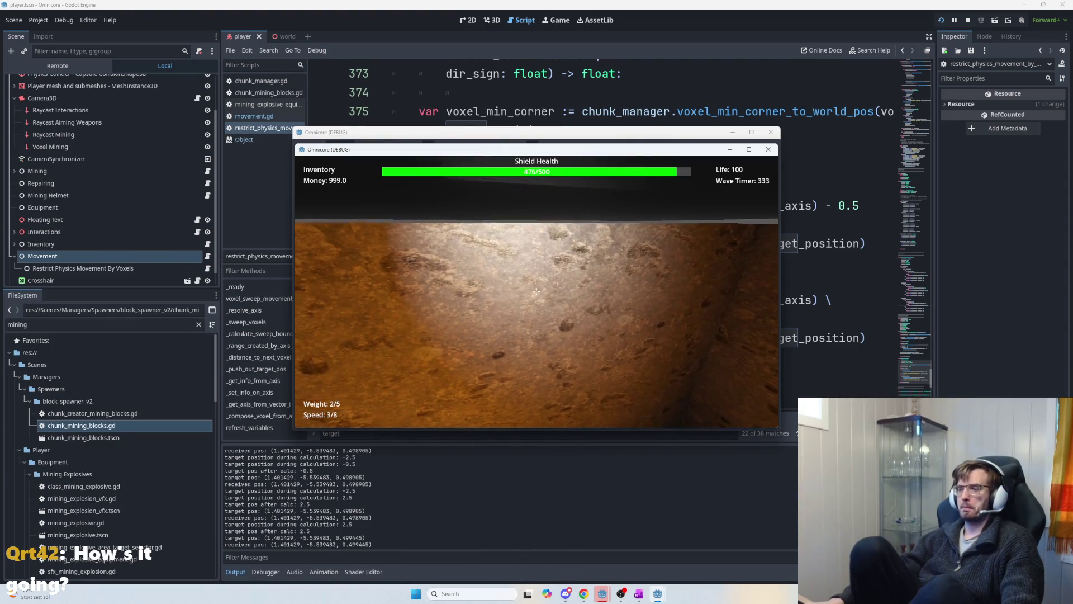
key("w")
key("w")
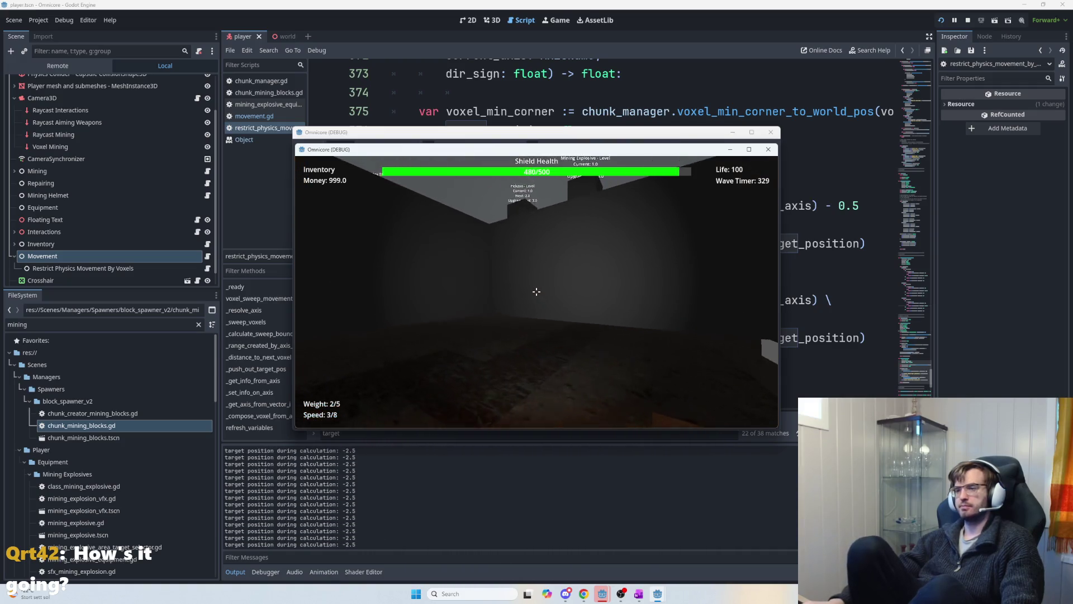
key("w")
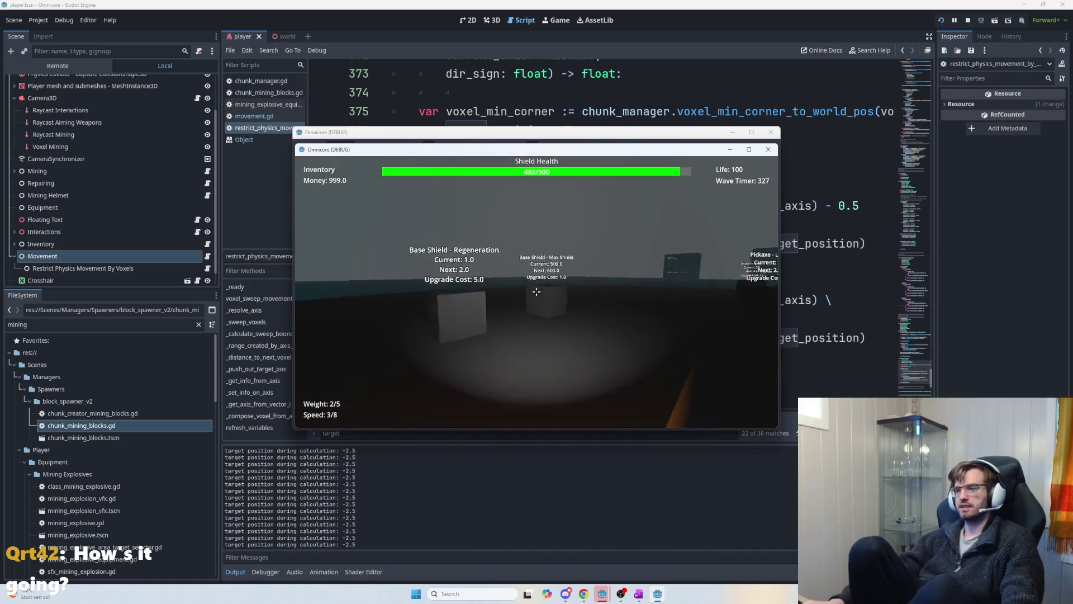
key("w")
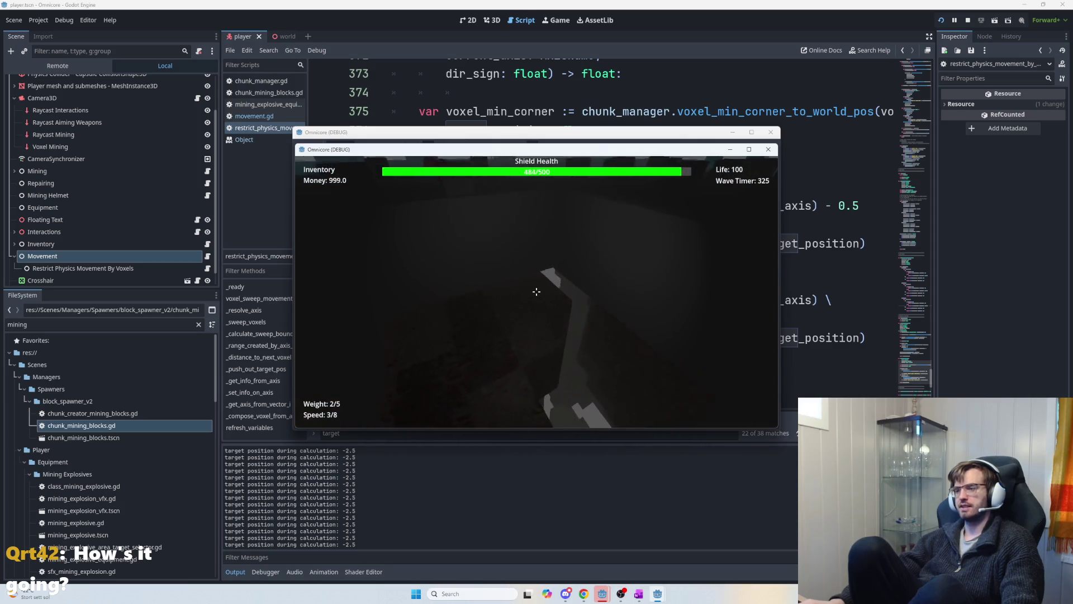
key("w")
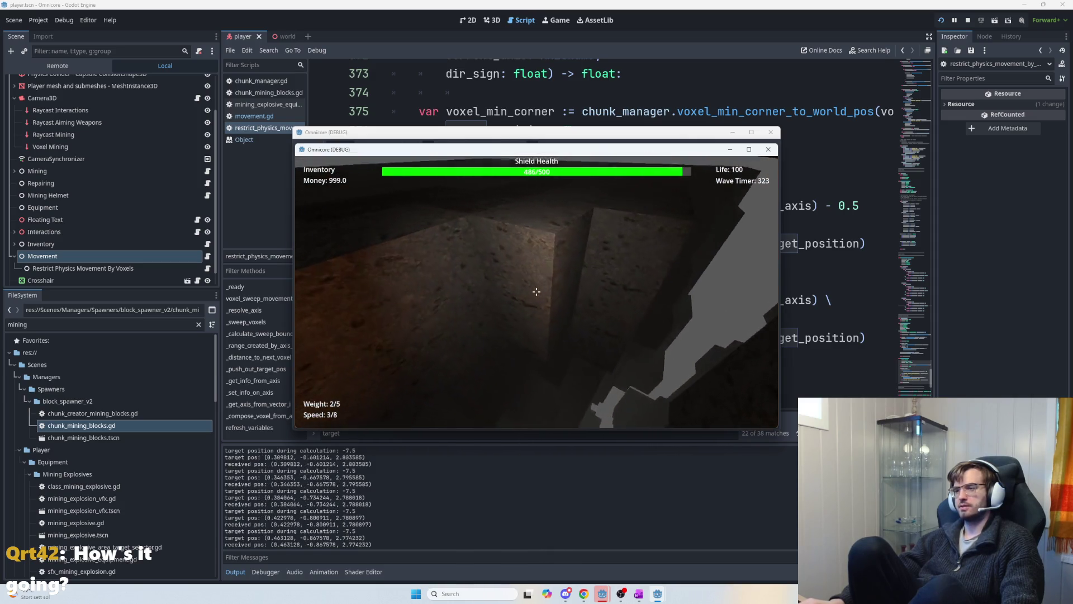
key("w")
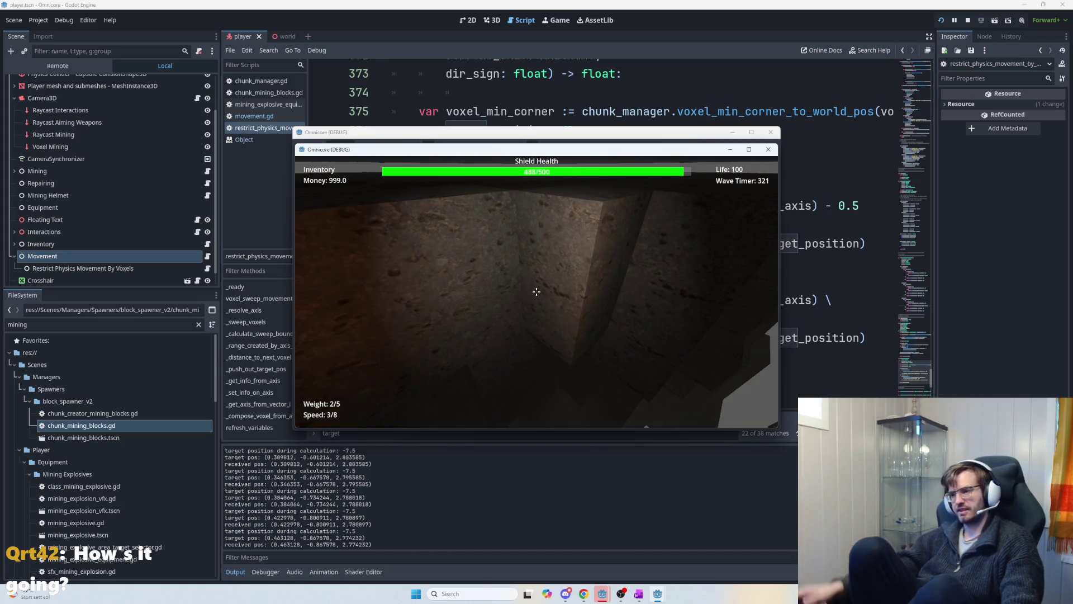
key("w")
key("w")
key("w")
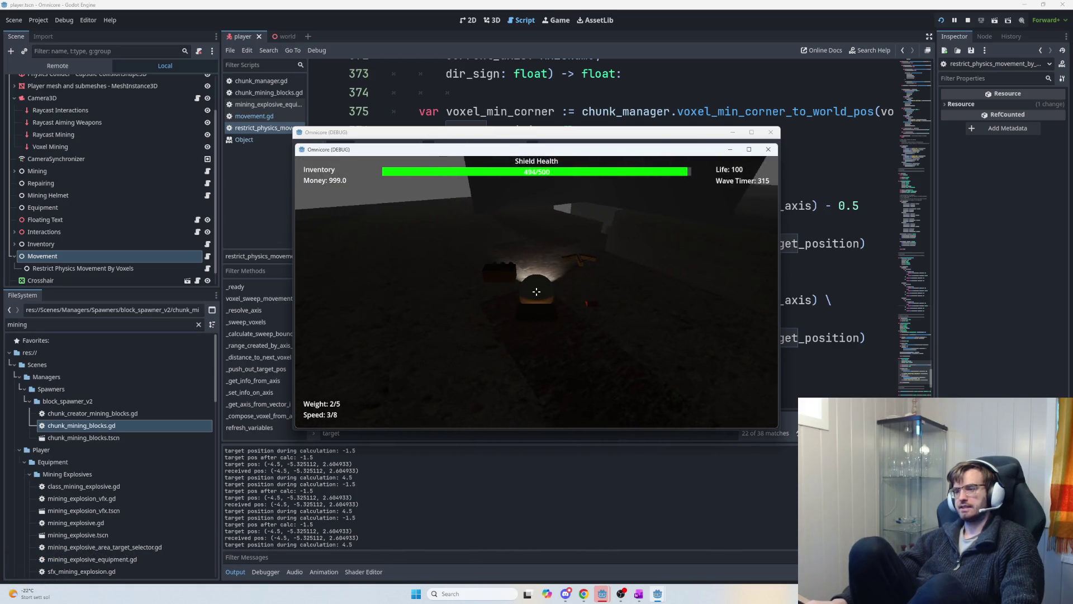
key("w")
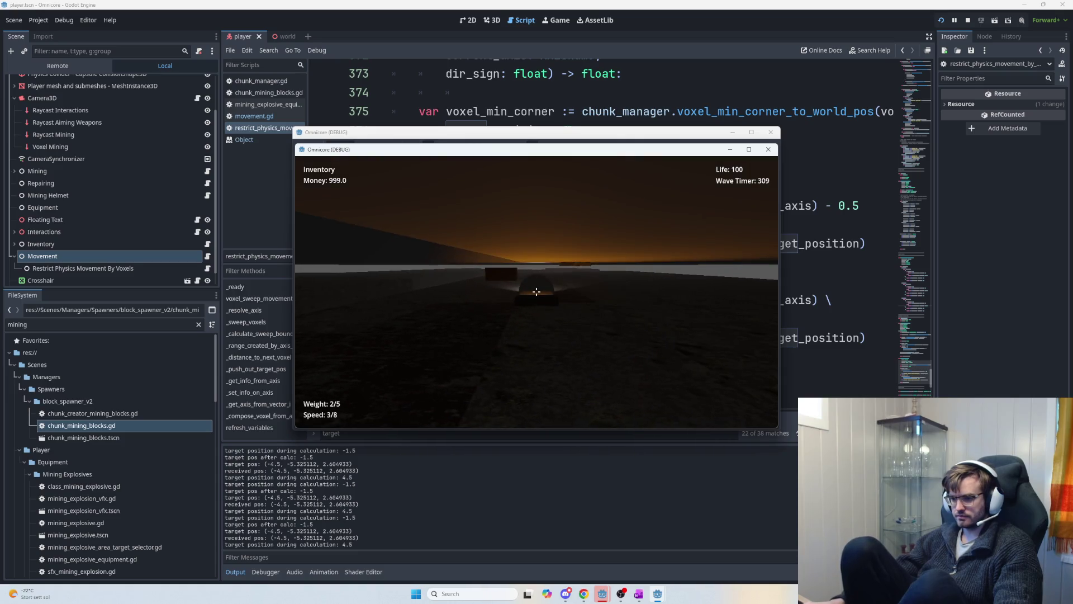
key("Escape")
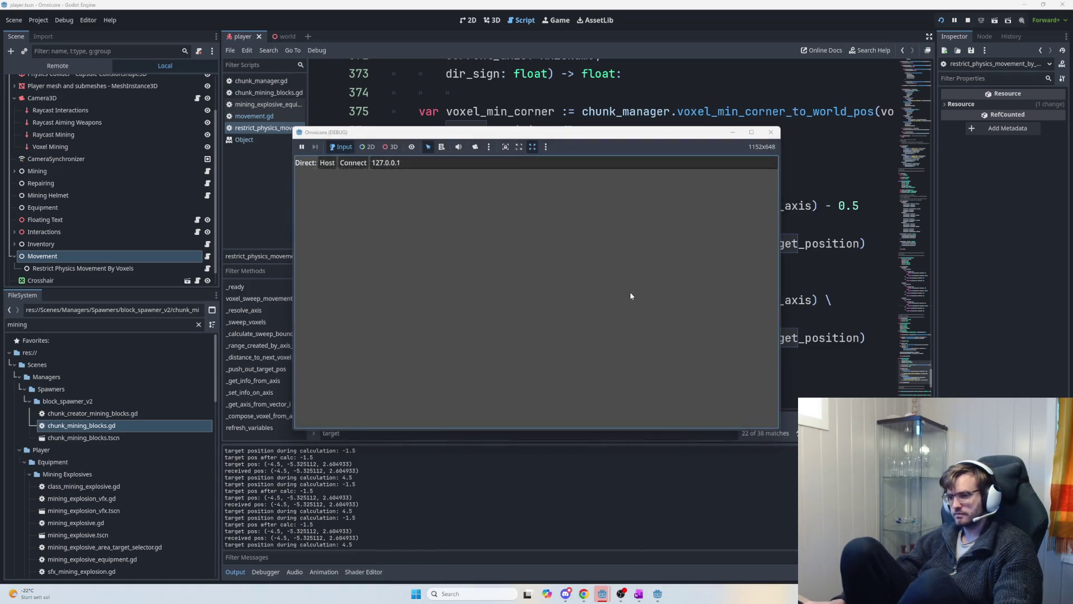
key("F8")
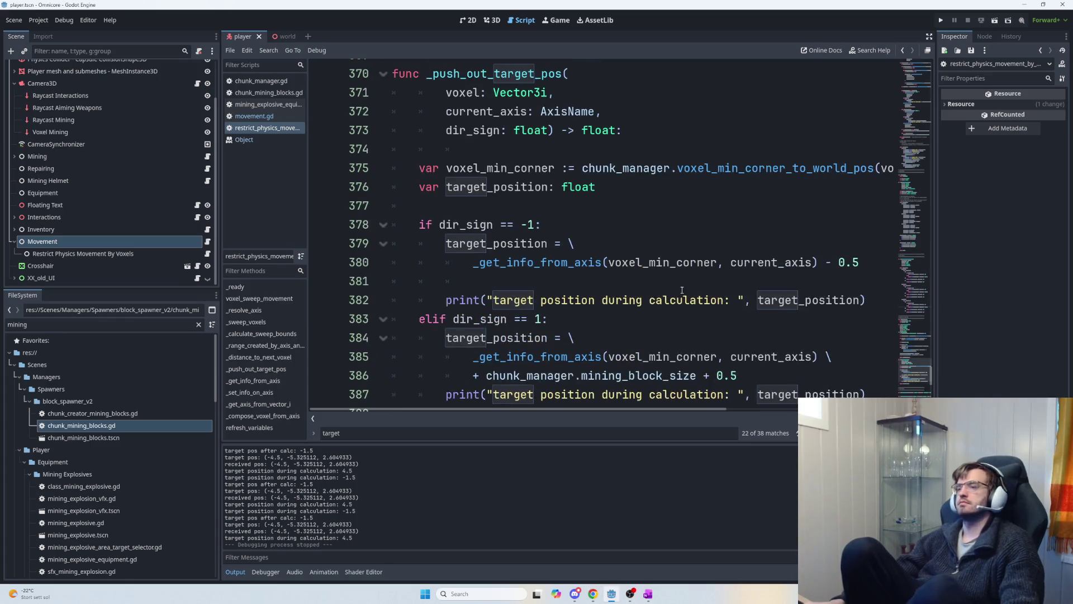
- Review the first_slice pushout call around line 156, then return to _push_out_target_pos at line 380
scroll(681, 290, "up", 1)
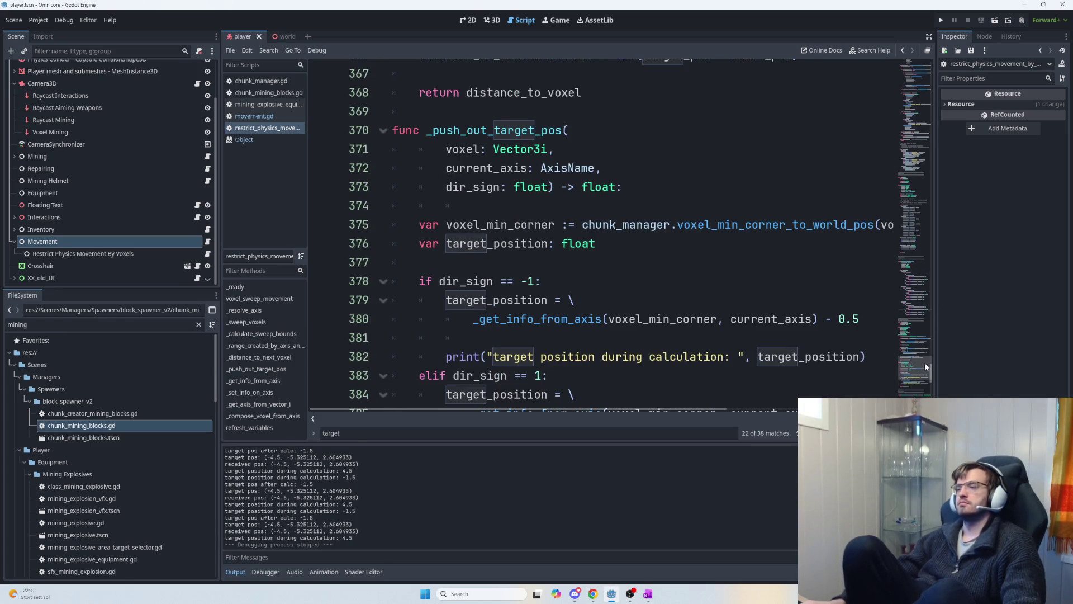
scroll(931, 369, "up", 4)
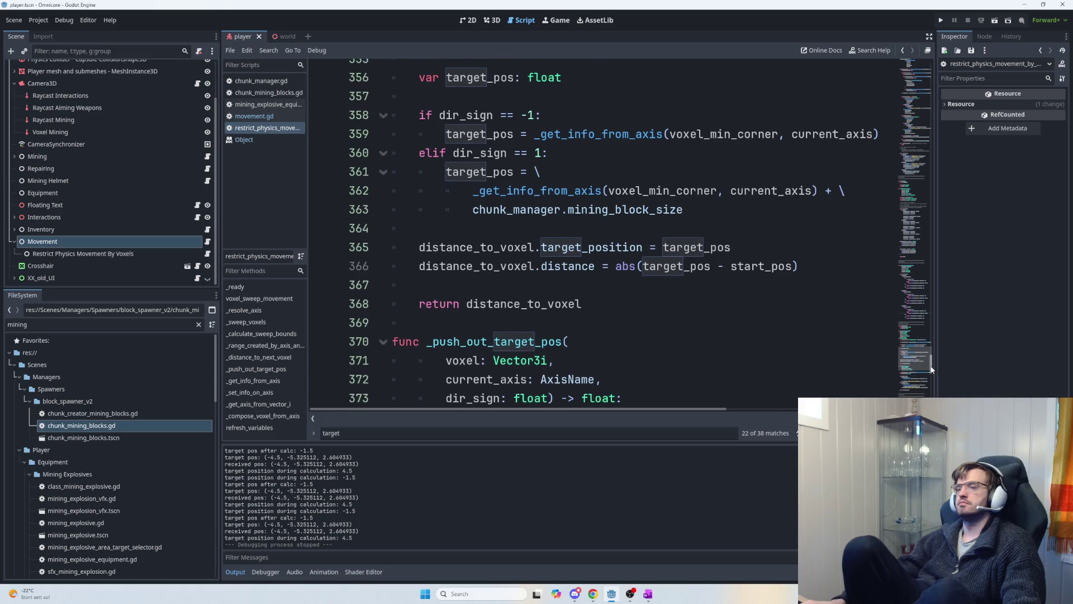
scroll(929, 369, "down", 7)
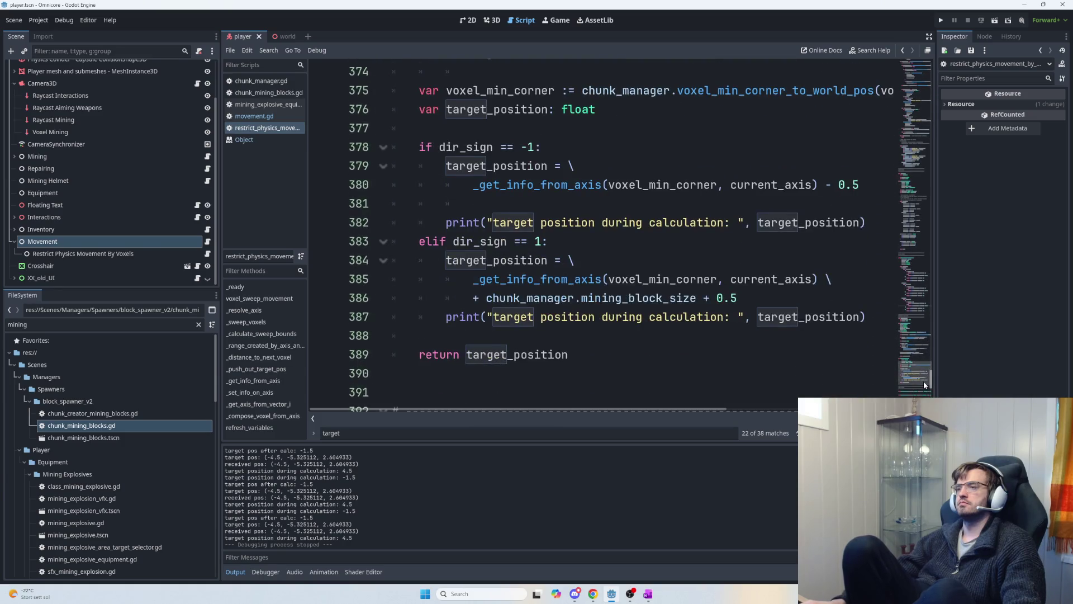
scroll(926, 384, "up", 1)
scroll(925, 383, "up", 1)
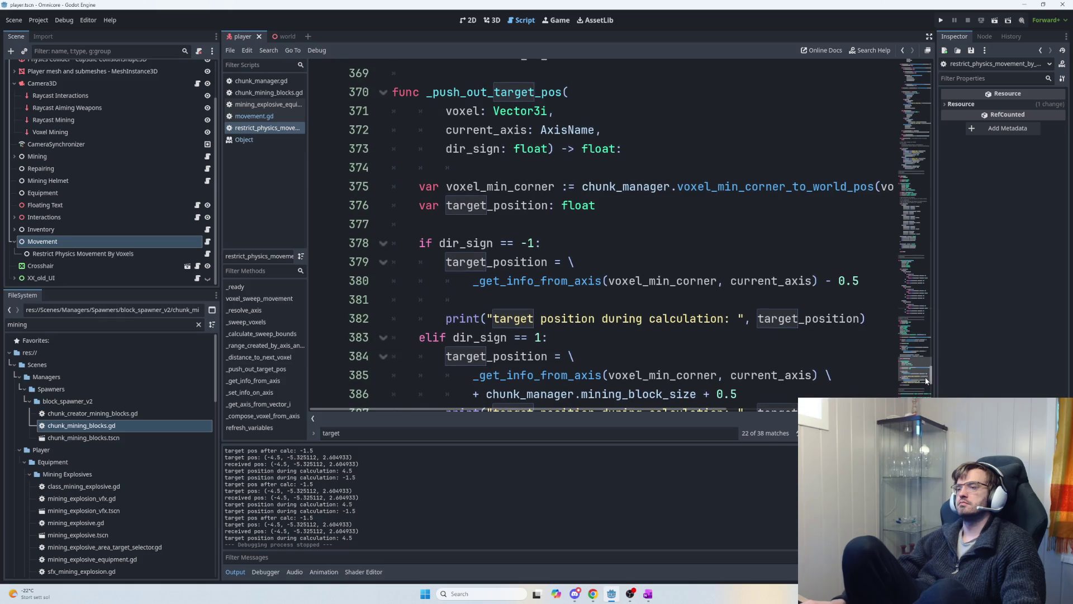
scroll(926, 381, "up", 4)
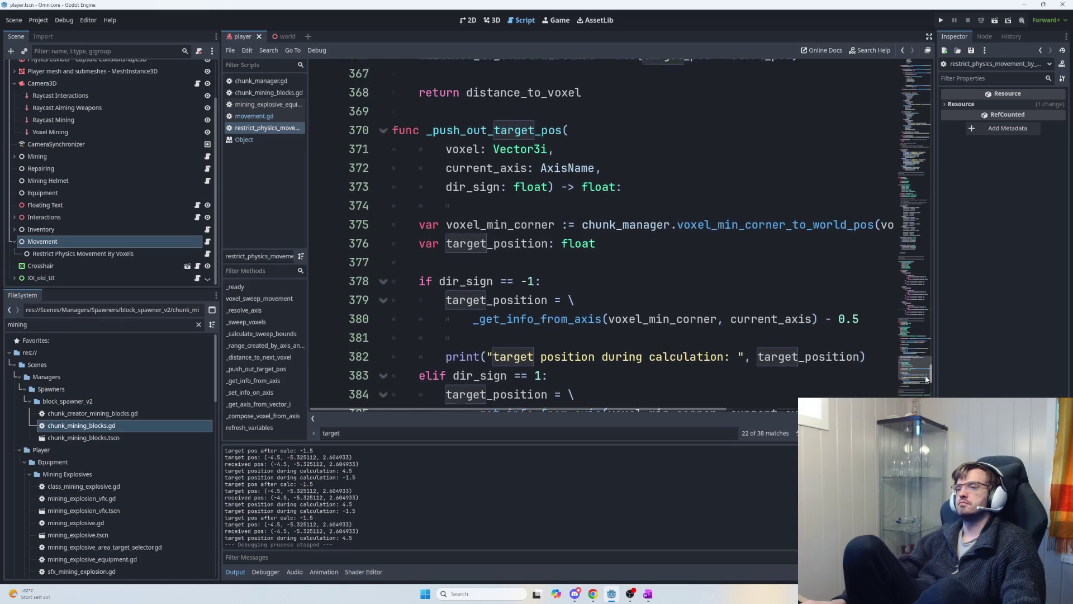
mouse_move(926, 371)
left_mouse_down()
mouse_move(931, 191)
mouse_move(932, 204)
left_mouse_up()
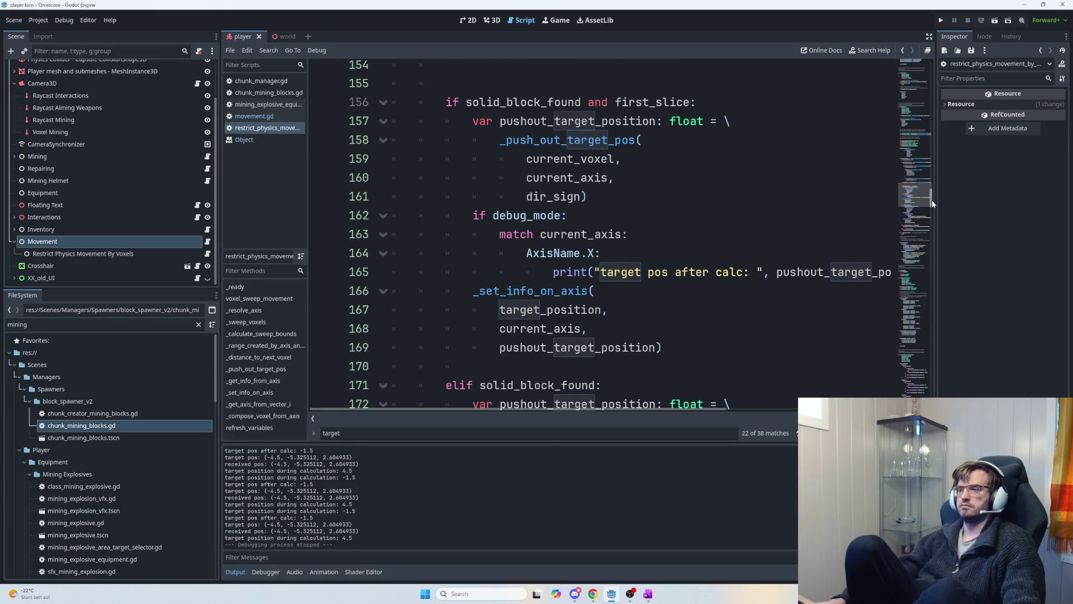
left_click(661, 200)
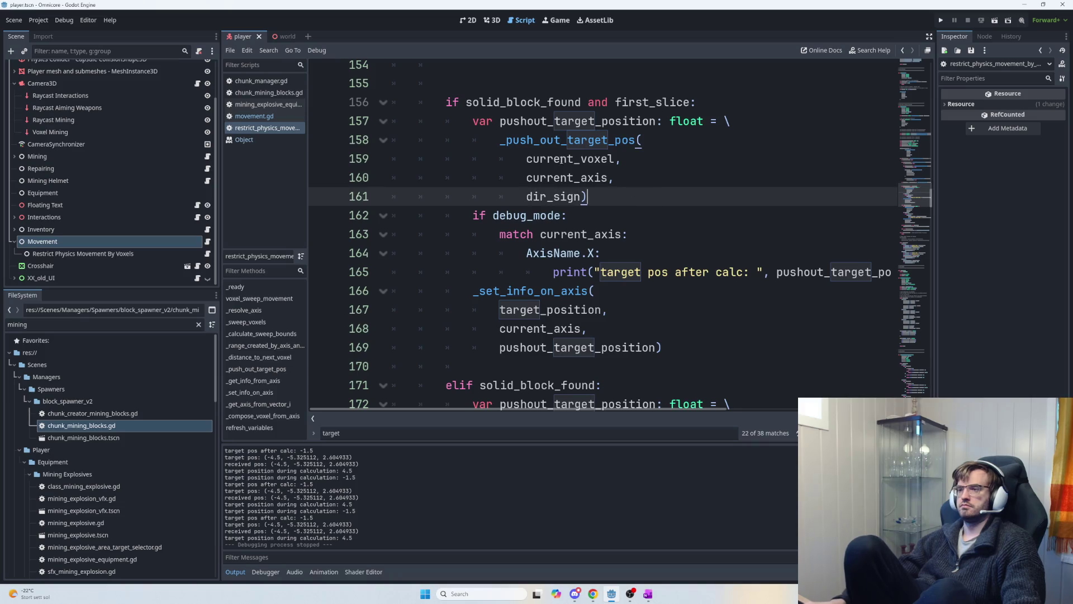
left_click_drag(532, 159, 638, 176)
left_click_drag(525, 159, 615, 177)
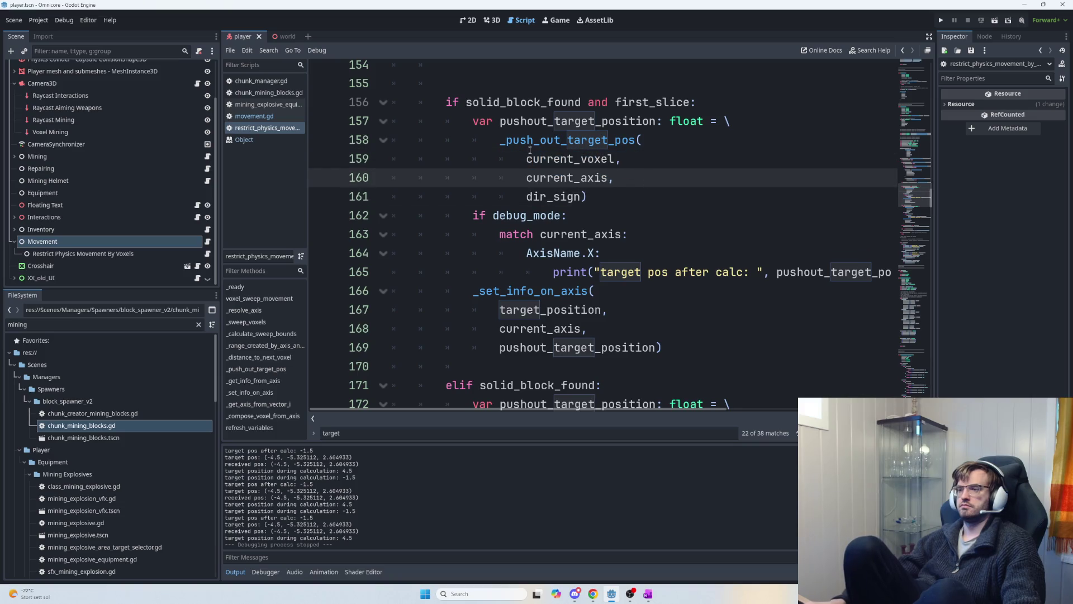
left_click(615, 177)
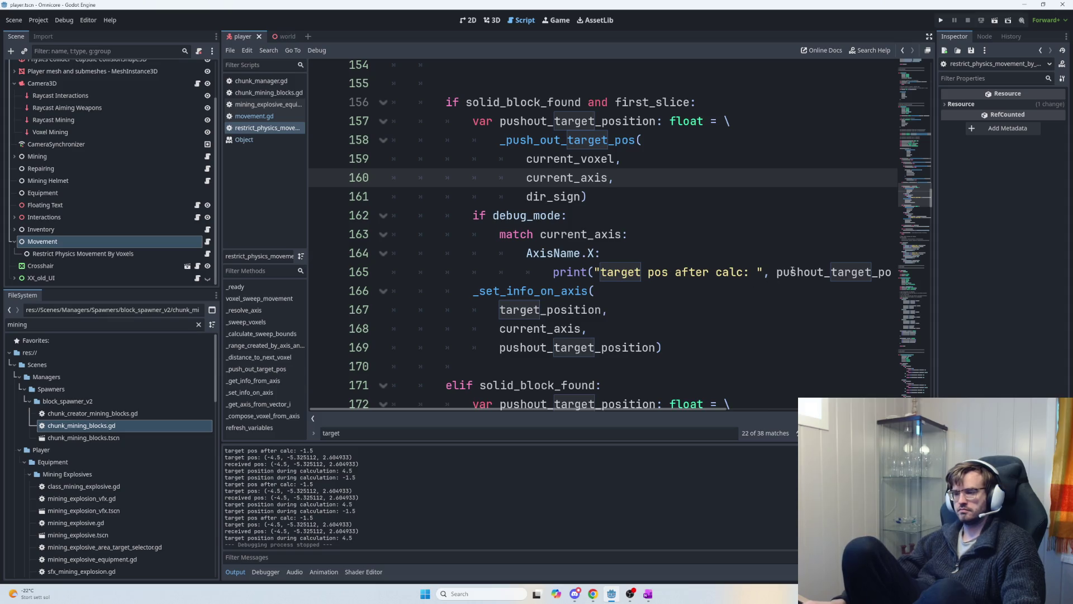
left_click_drag(930, 206, 925, 389)
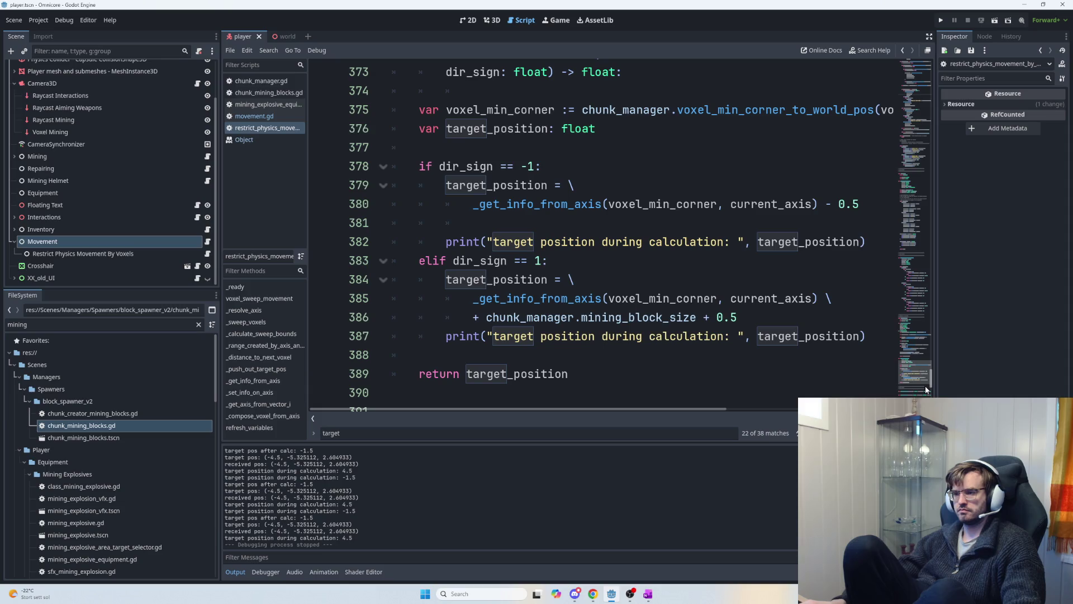
left_click_drag(621, 210, 809, 209)
- Delete ' - 0.5' on line 380 and ' + 0.5' on line 386 of _push_out_target_pos
left_click(809, 210)
double_click(804, 204)
left_click(802, 204)
left_click_drag(870, 205, 827, 204)
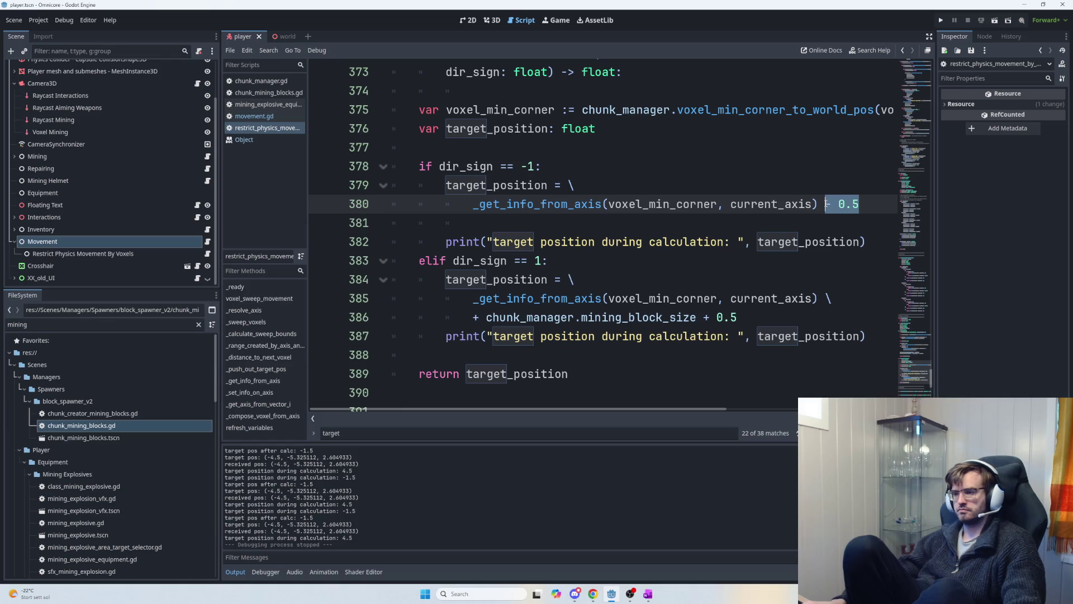
key("BackSpace")
left_click_drag(773, 312, 702, 317)
key("BackSpace")
left_click_drag(603, 299, 812, 299)
left_click(811, 297)
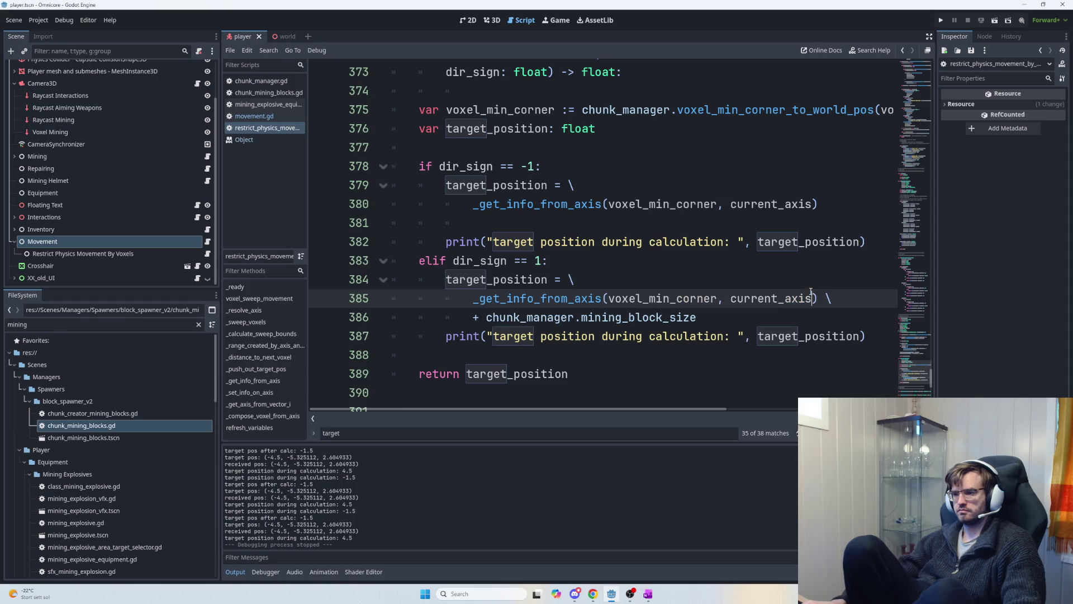
mouse_move(725, 315)
left_mouse_down()
mouse_move(677, 298)
mouse_move(491, 298)
mouse_move(469, 315)
left_mouse_up()
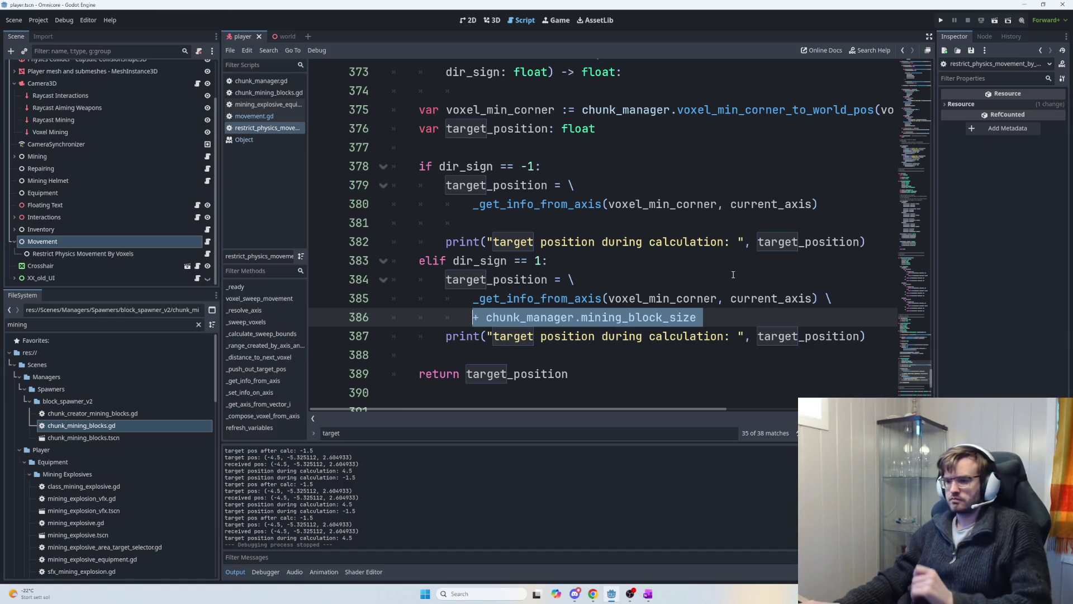
left_click(606, 362)
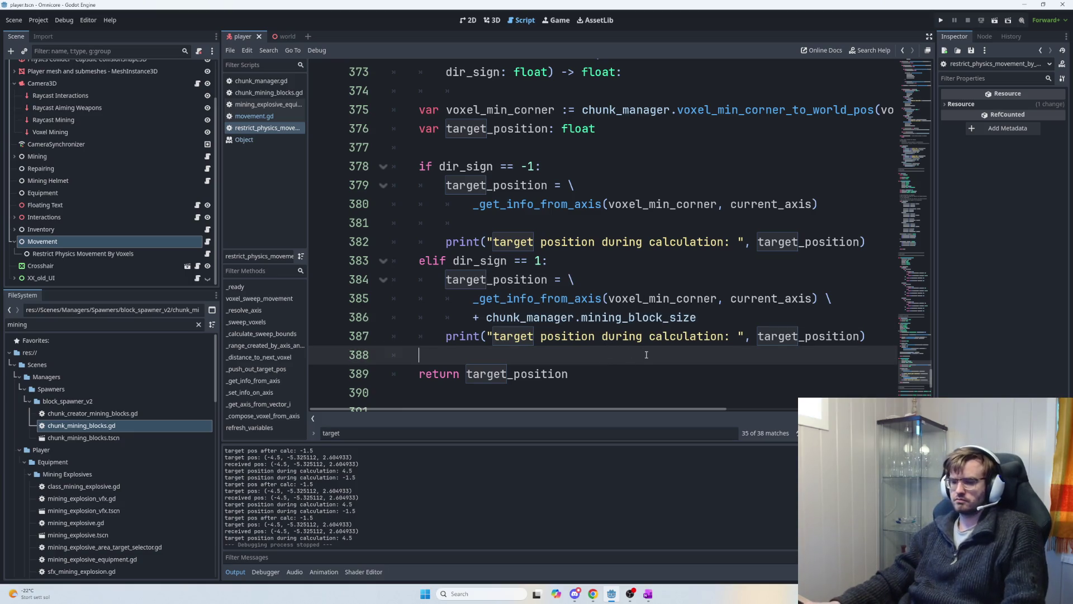
scroll(666, 337, "up", 3)
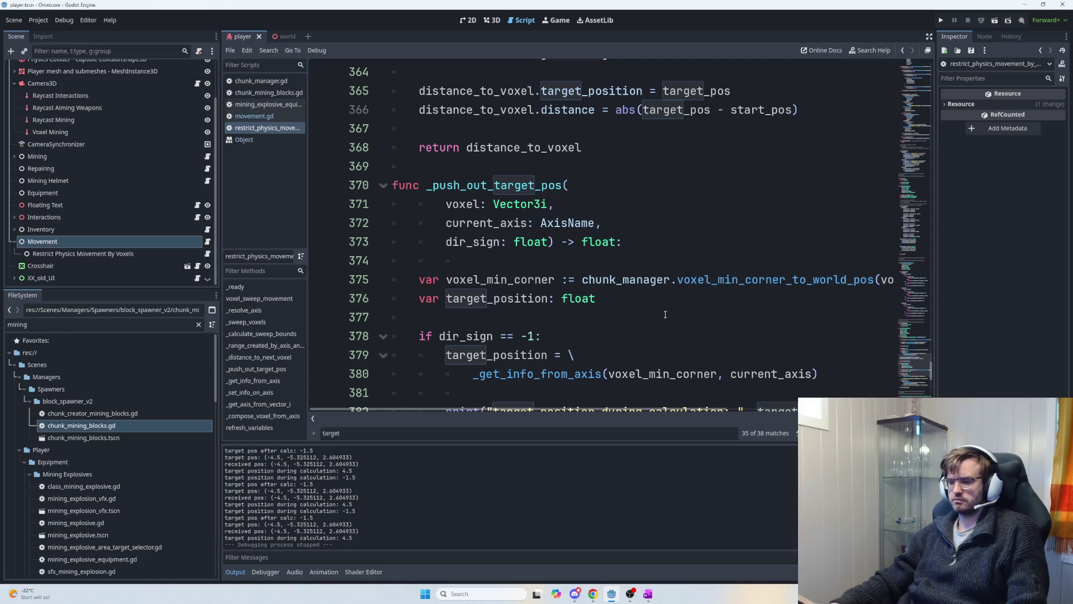
mouse_move(567, 413)
left_mouse_down()
mouse_move(675, 413)
mouse_move(567, 412)
left_mouse_up()
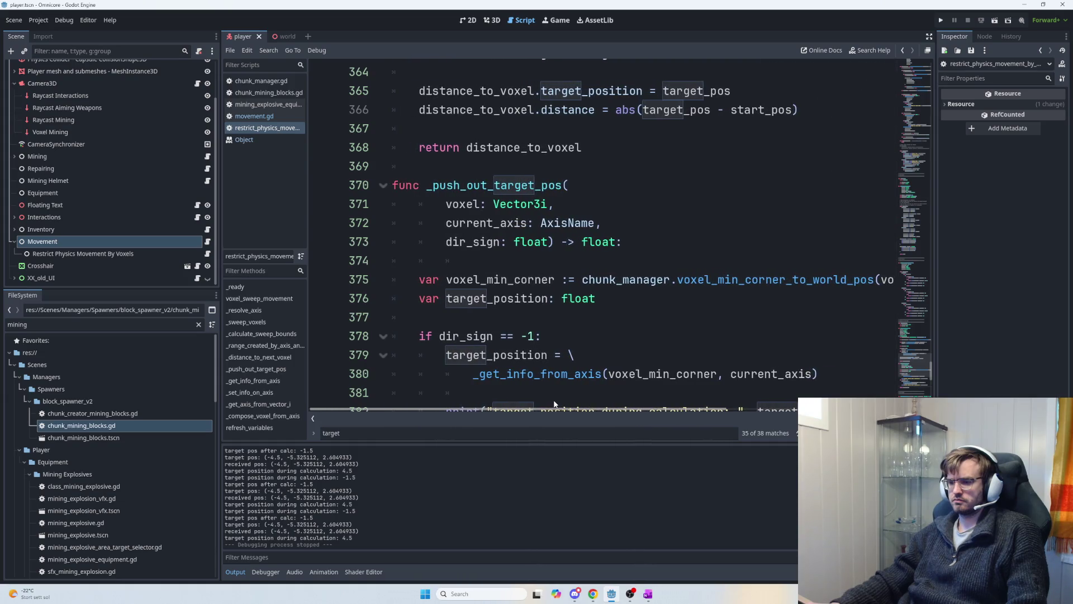
left_click(561, 280)
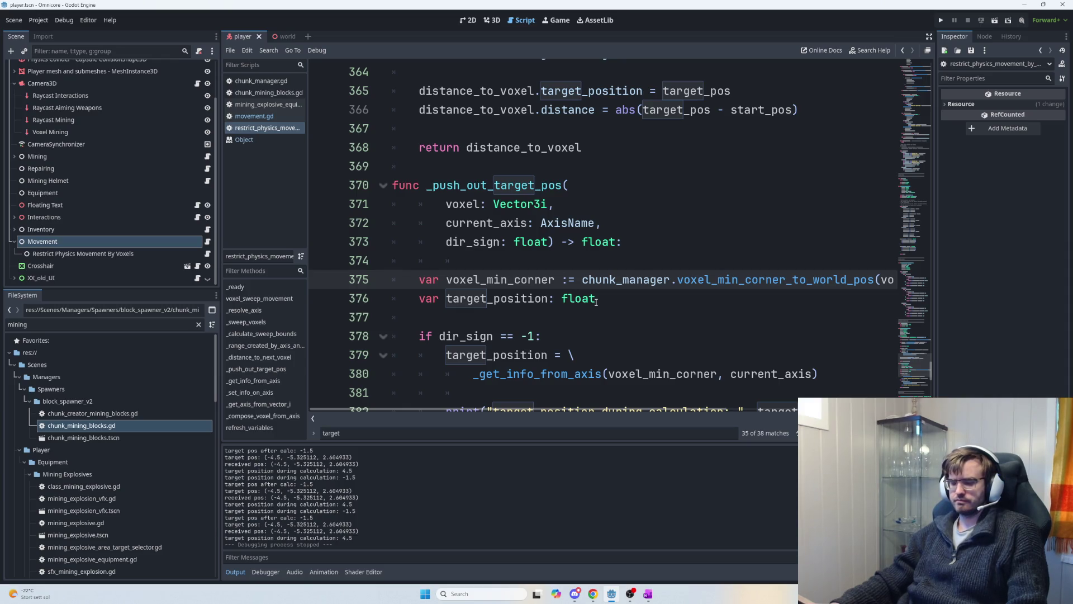
mouse_move(596, 302)
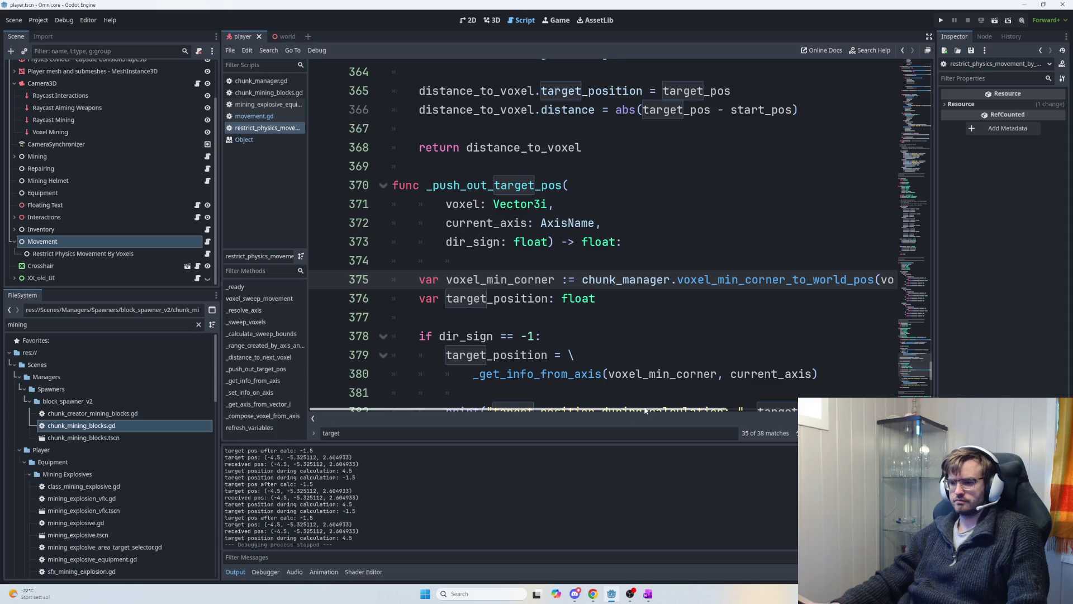
mouse_move(641, 410)
left_mouse_down()
mouse_move(700, 412)
mouse_move(669, 410)
left_mouse_up()
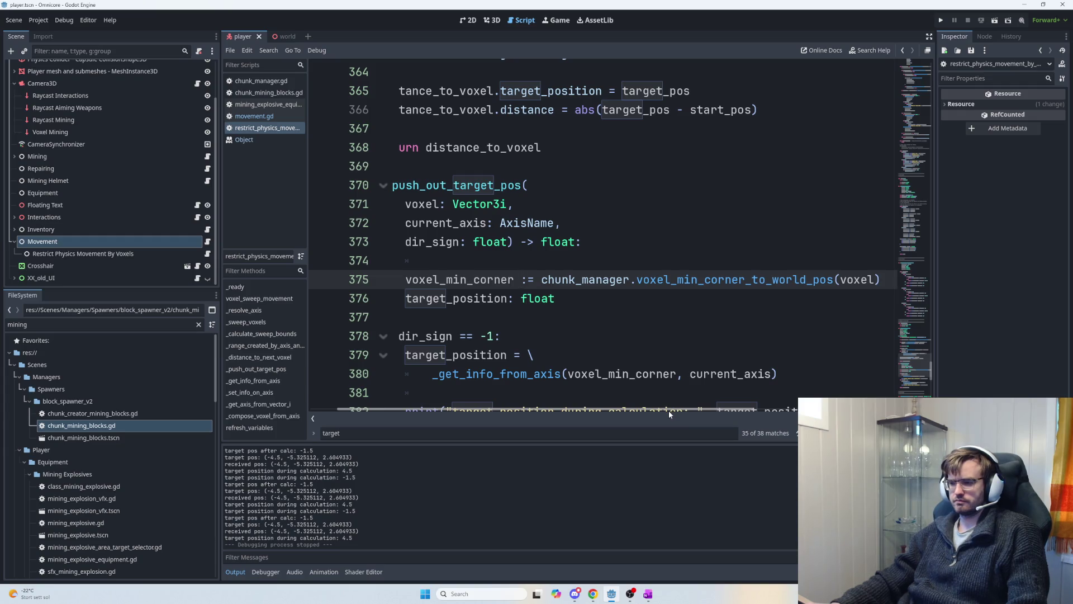
left_click_drag(668, 410, 636, 394)
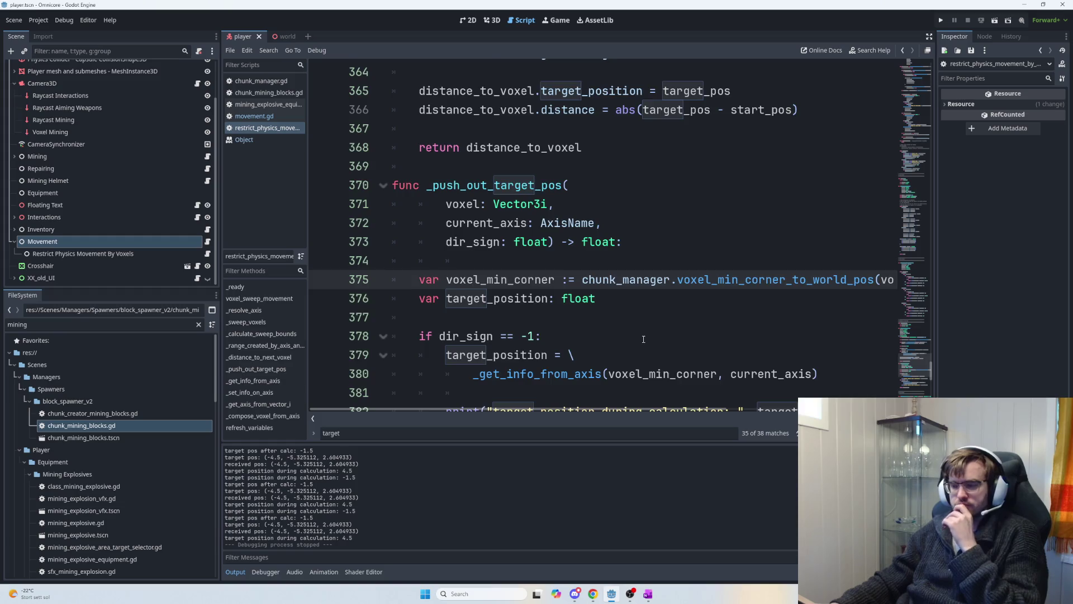
scroll(637, 352, "up", 5)
scroll(643, 341, "down", 8)
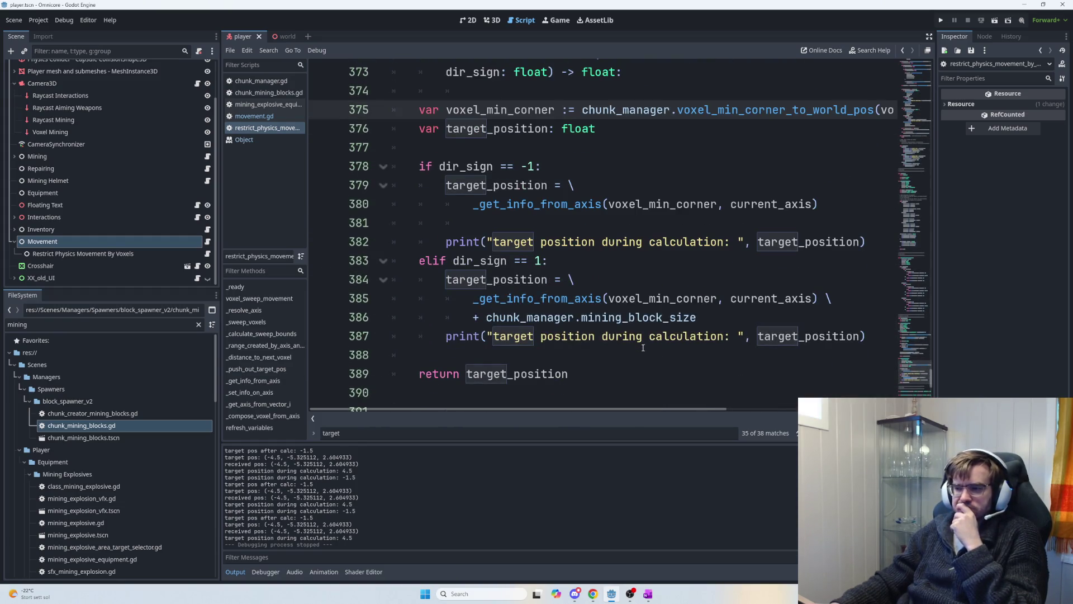
scroll(643, 347, "down", 1)
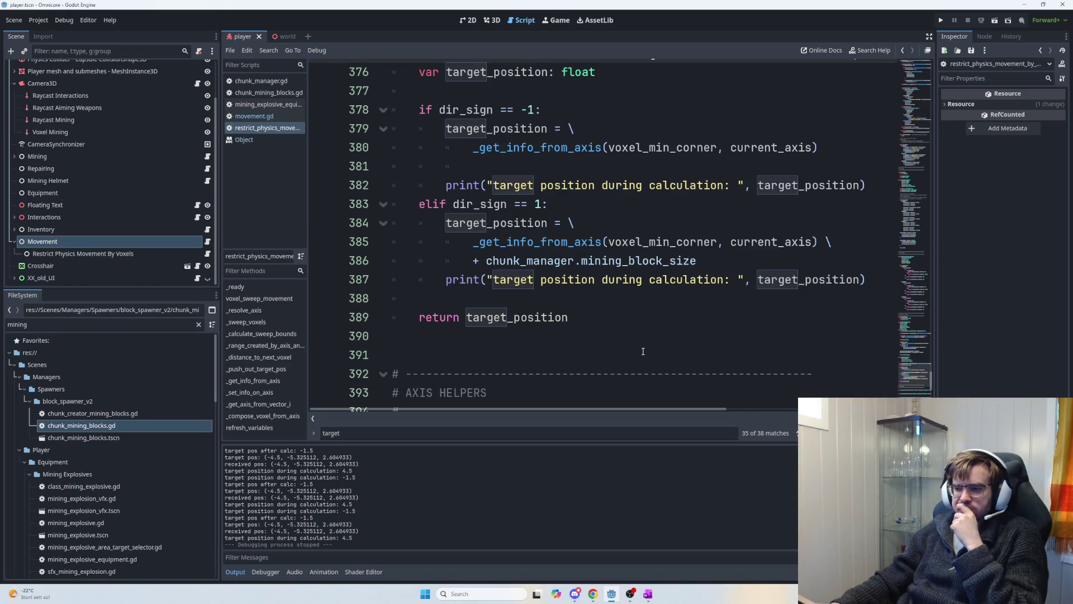
scroll(642, 351, "up", 1)
scroll(643, 351, "up", 6)
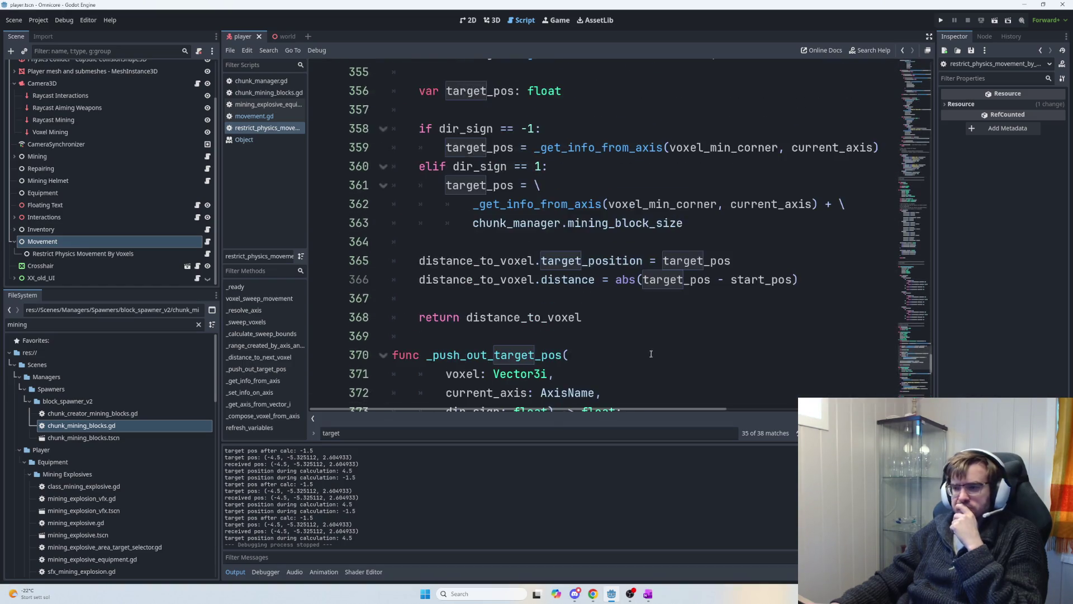
scroll(665, 354, "up", 12)
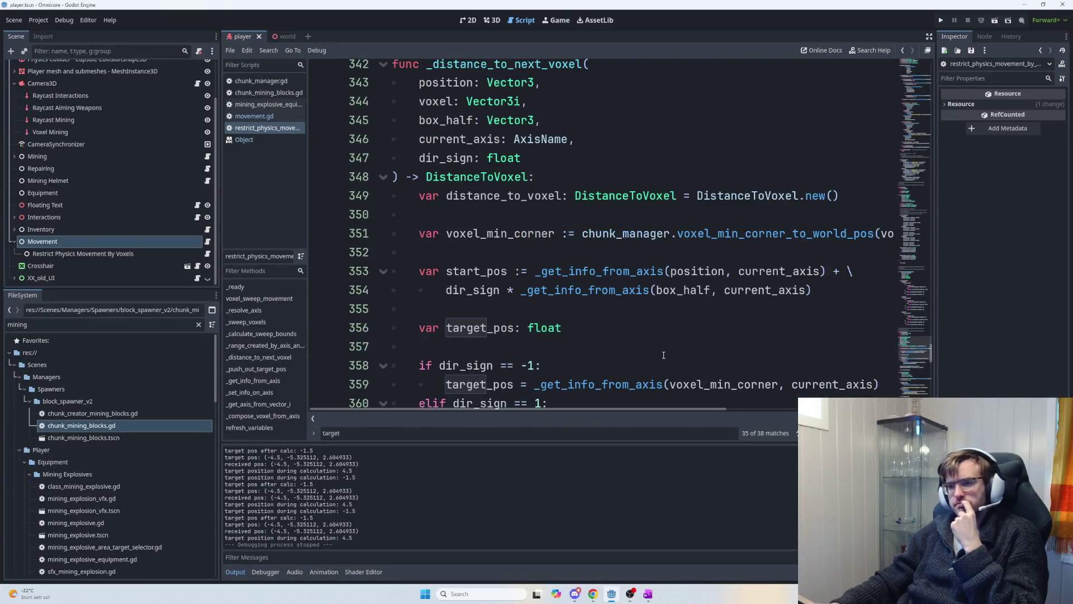
scroll(675, 354, "up", 10)
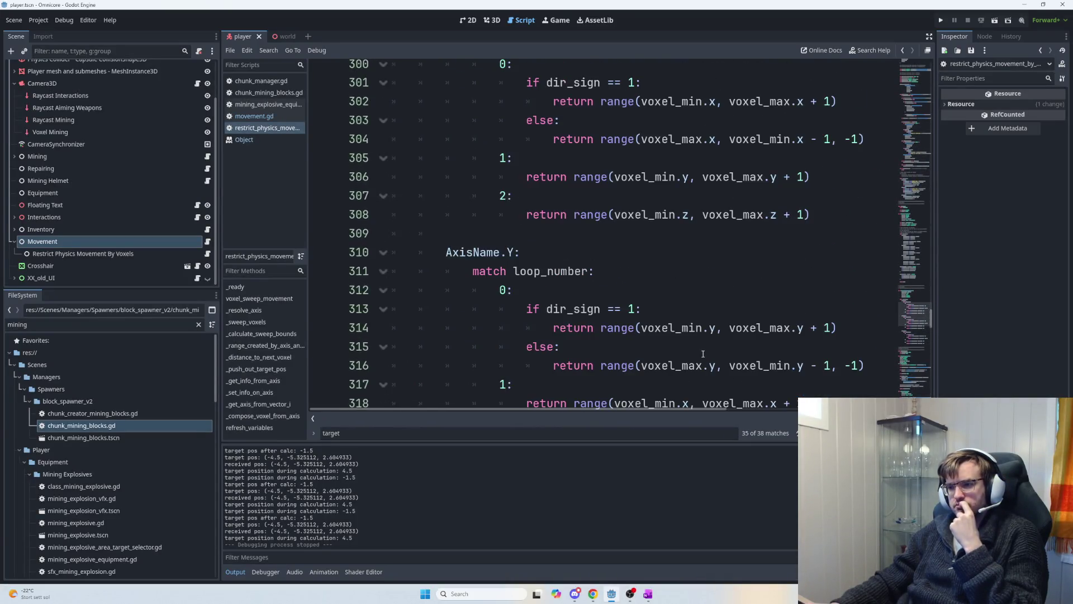
scroll(713, 352, "up", 8)
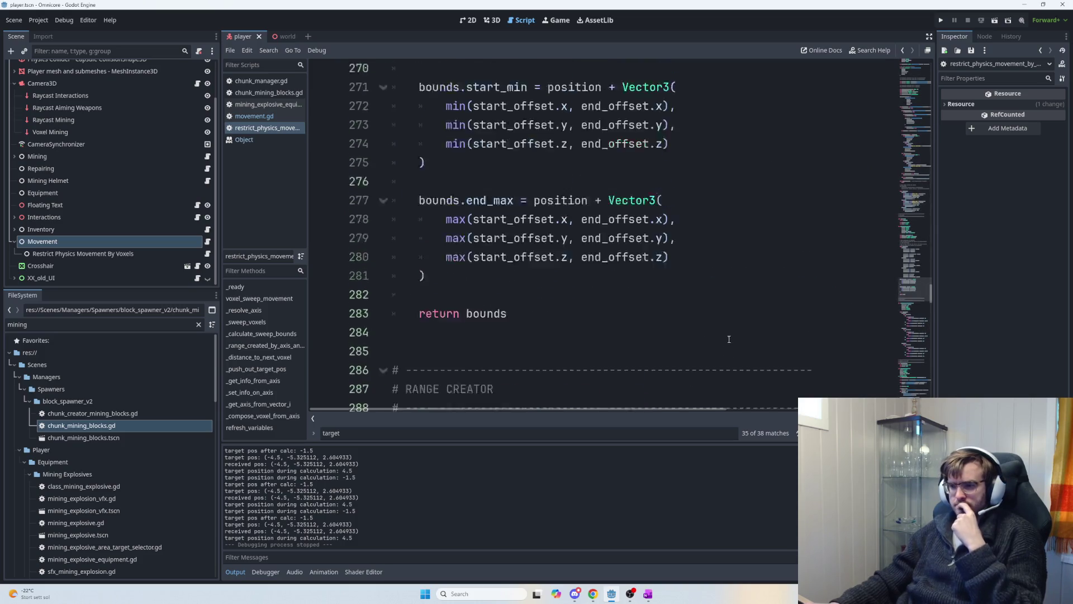
scroll(732, 311, "up", 11)
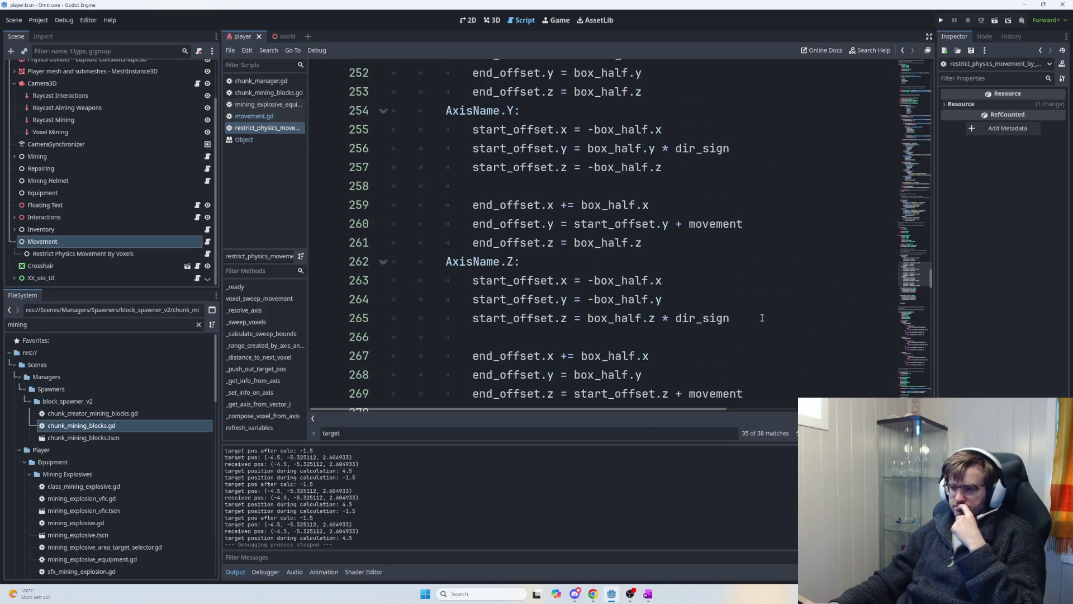
scroll(779, 314, "up", 2)
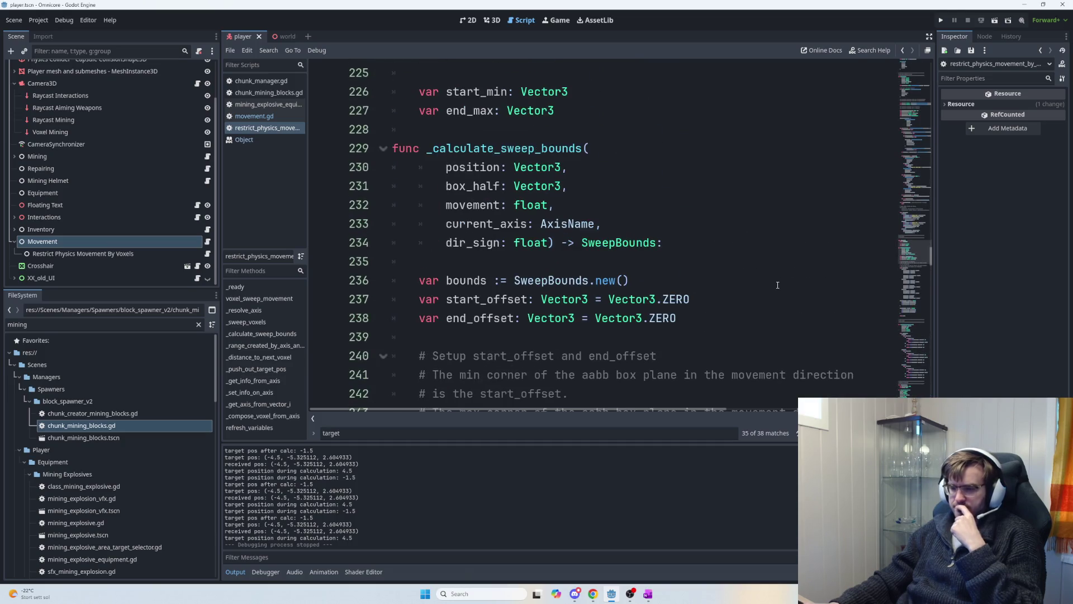
scroll(763, 291, "up", 1)
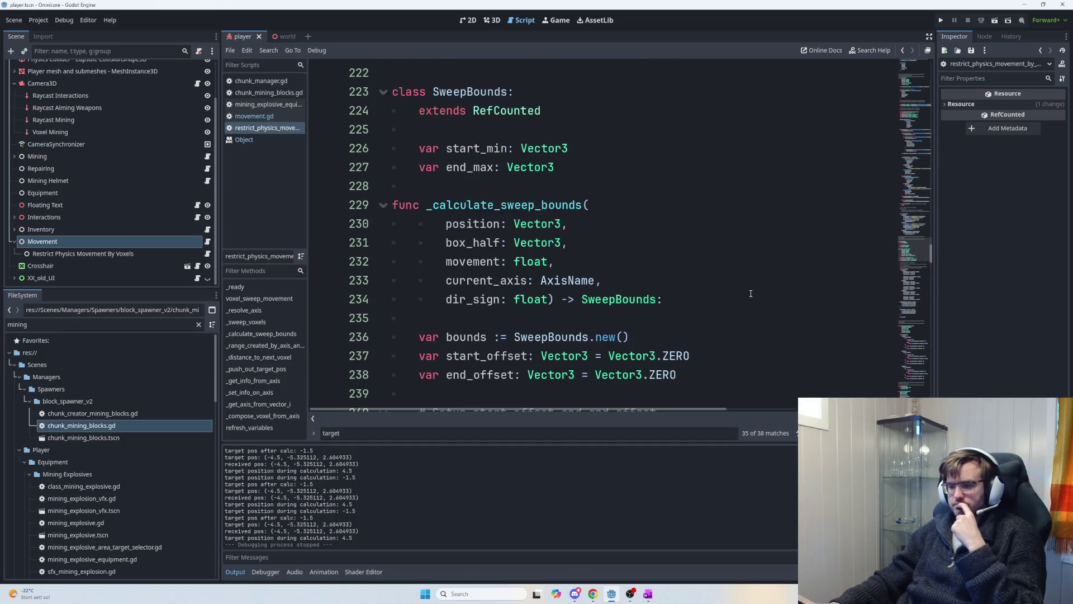
mouse_move(934, 255)
left_mouse_down()
mouse_move(932, 308)
mouse_move(930, 214)
left_mouse_up()
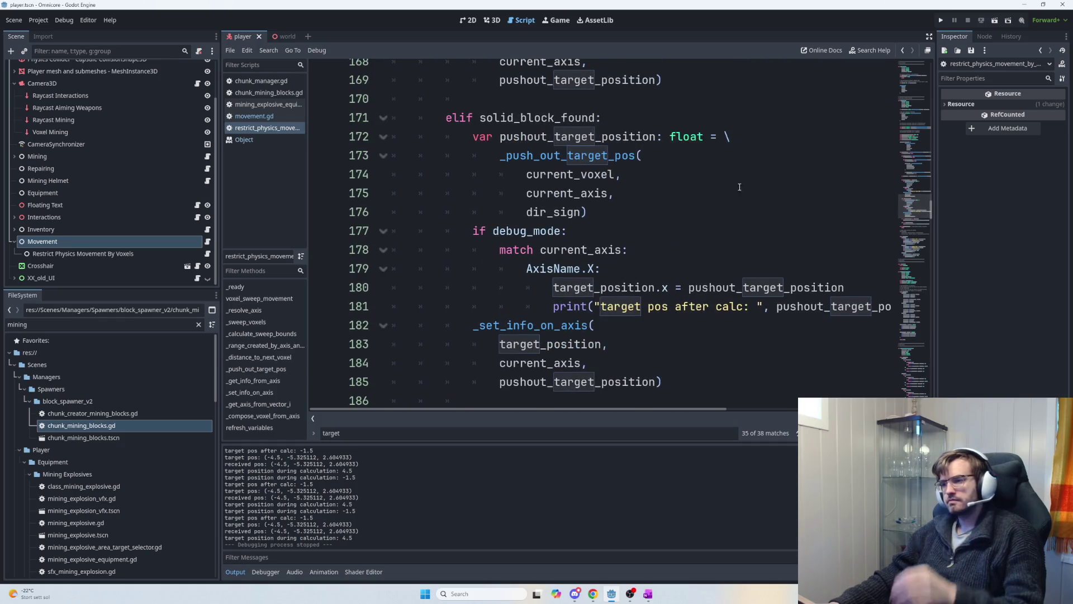
left_click(647, 121)
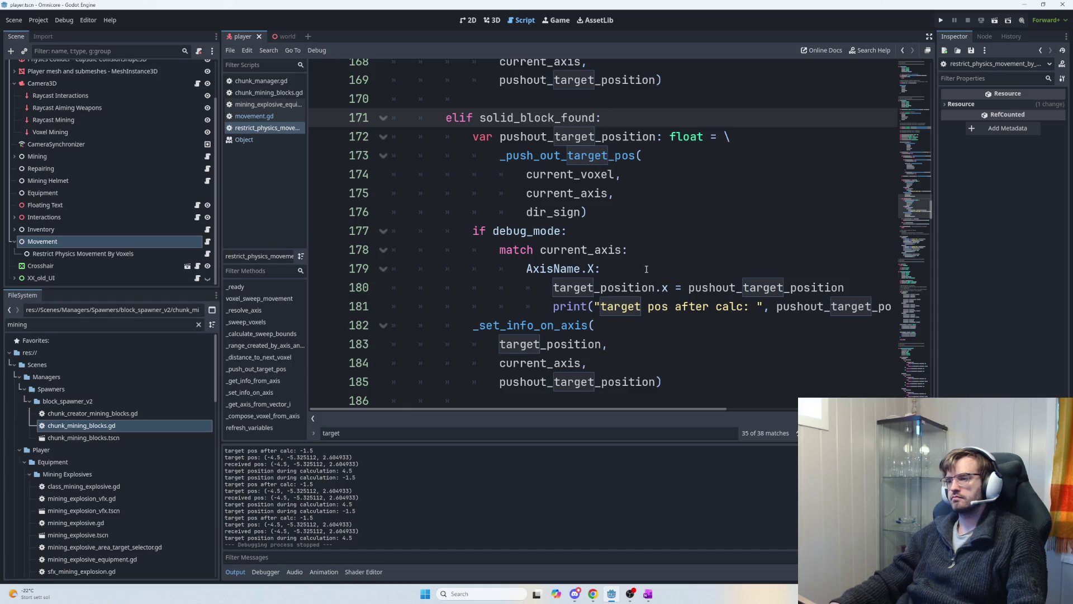
scroll(645, 269, "down", 1)
left_click(695, 325)
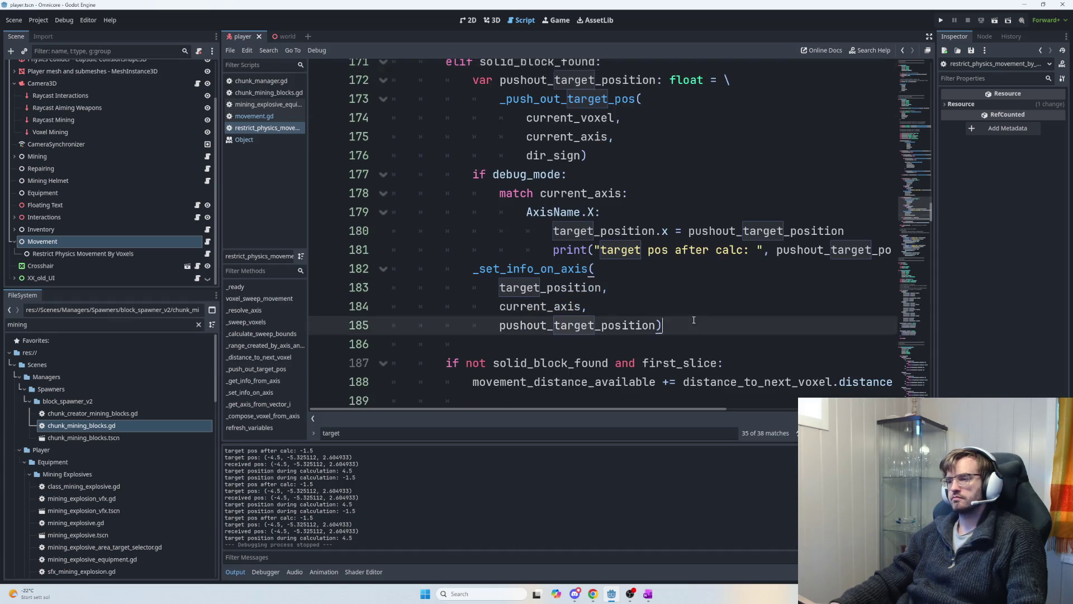
scroll(697, 152, "down", 3)
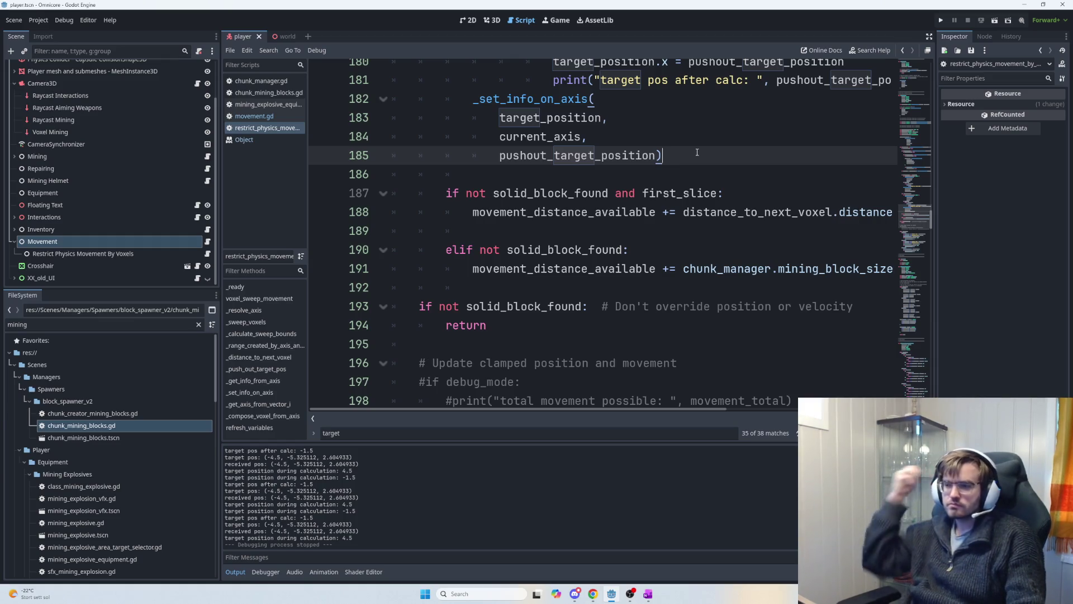
scroll(660, 154, "up", 2)
scroll(660, 154, "up", 2)
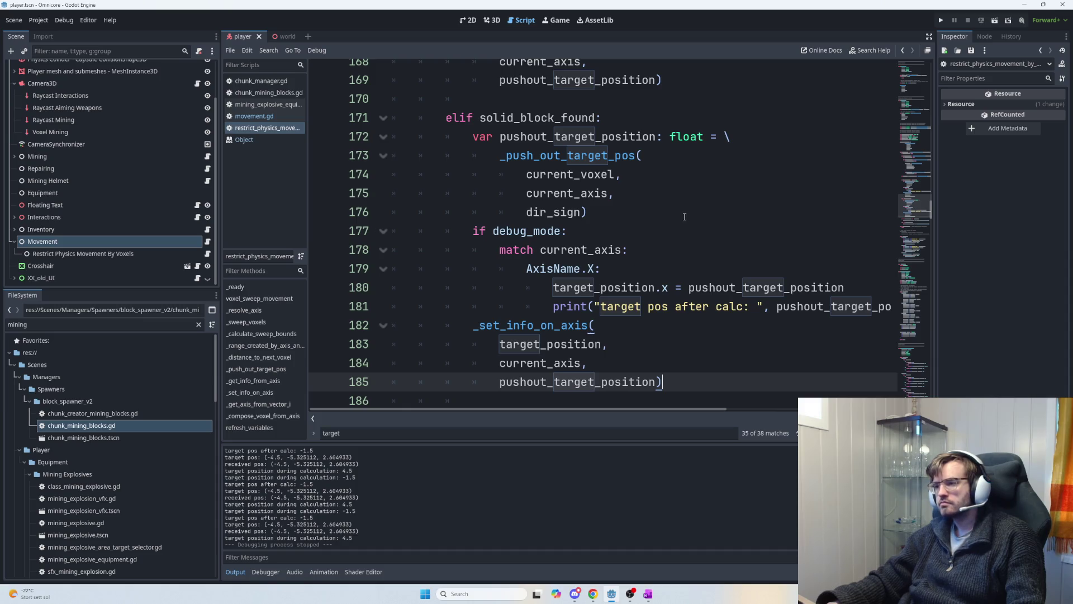
scroll(684, 216, "down", 2)
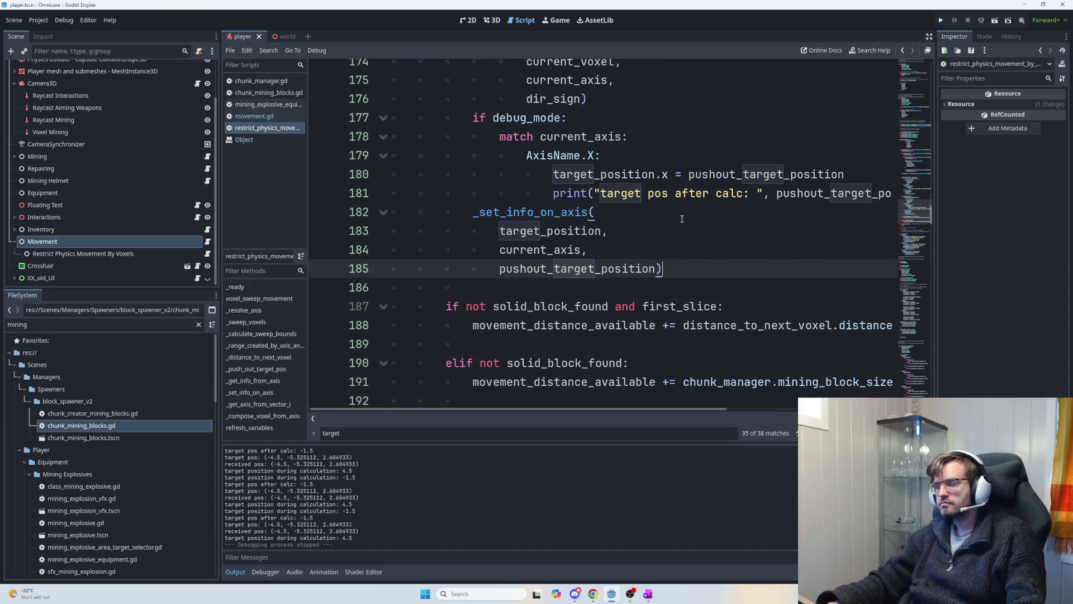
scroll(682, 218, "up", 7)
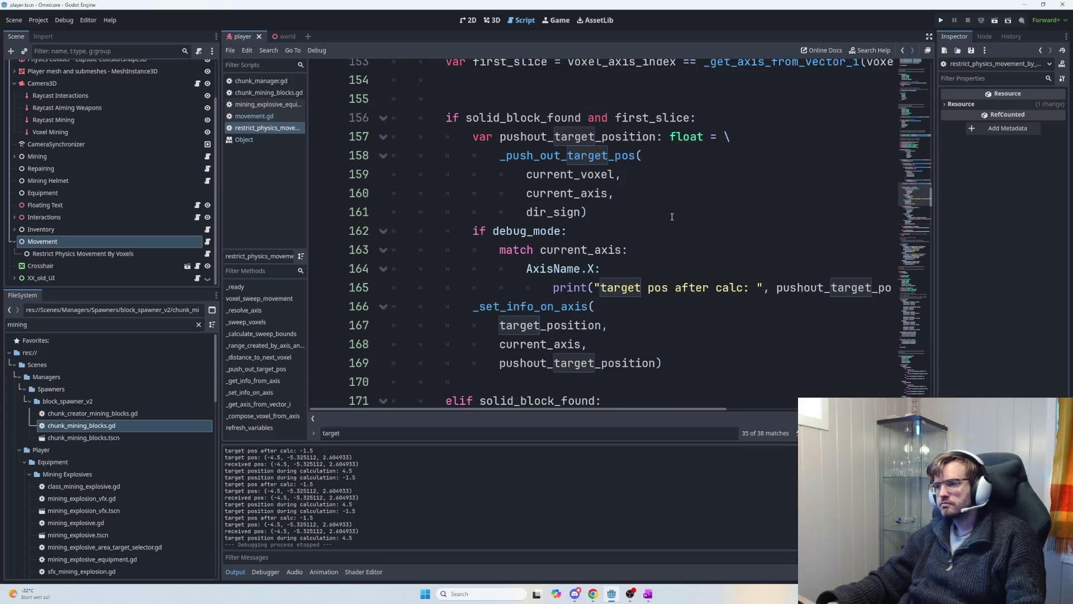
scroll(675, 229, "down", 1)
- Add a break on a new line after the first-slice pushout call at line 169
left_click(699, 308)
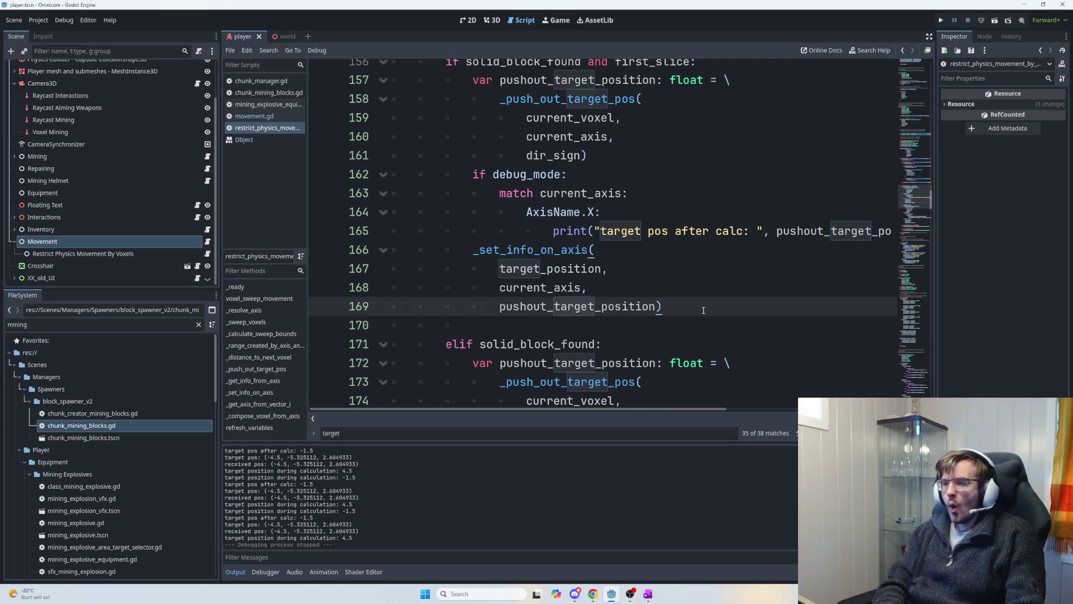
key("Return")
key("Return")
type("break")
scroll(721, 293, "up", 2)
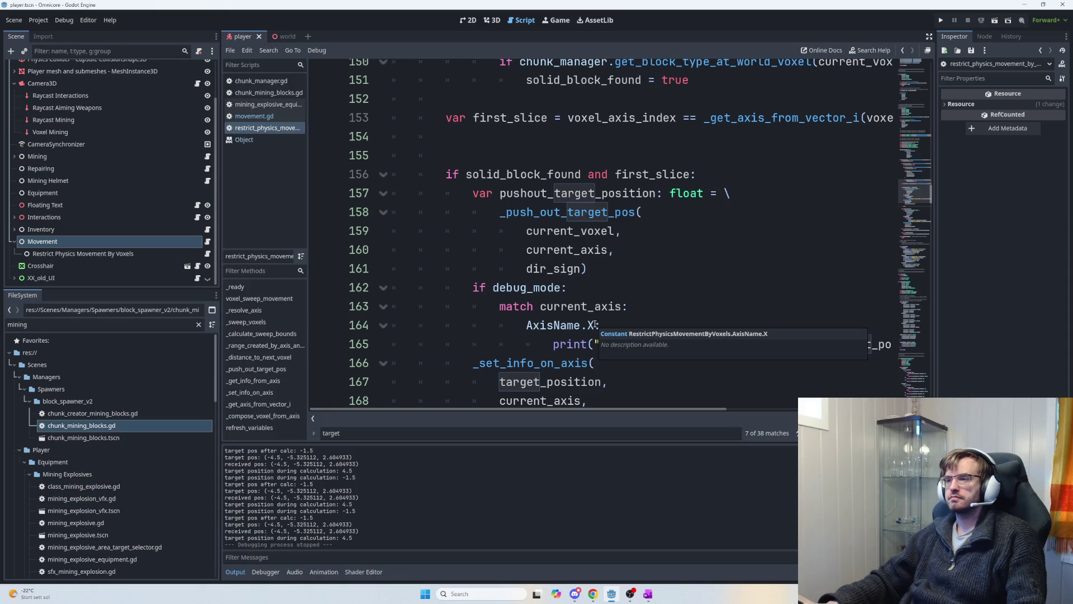
scroll(594, 324, "down", 2)
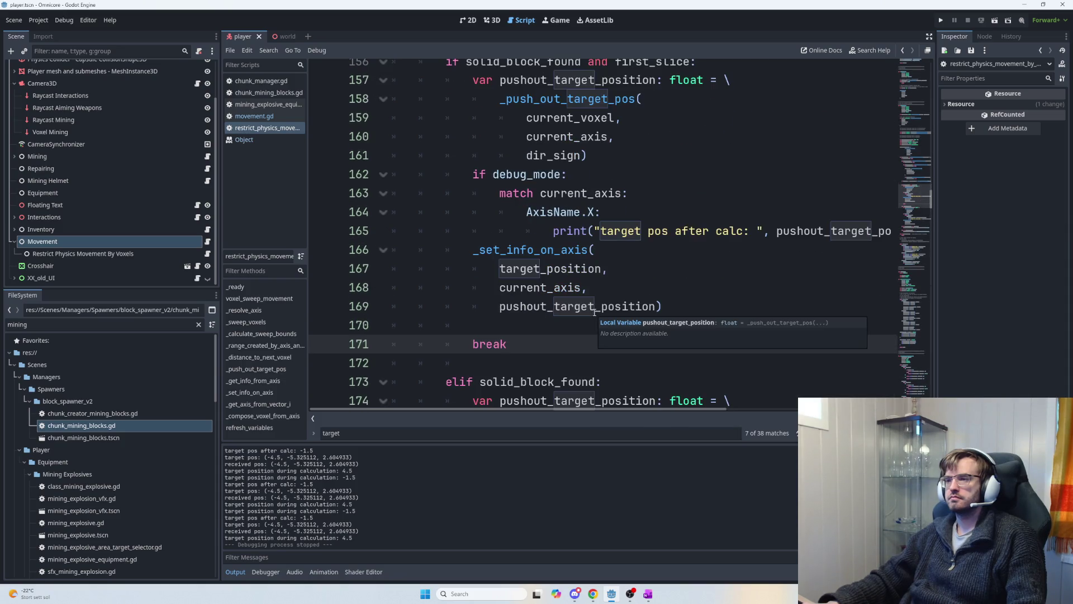
- Copy that break into the elif solid_block_found branch and start a test run
left_click(464, 333, "shift")
double_click(465, 342)
key("ctrl+c")
scroll(559, 346, "up", 3)
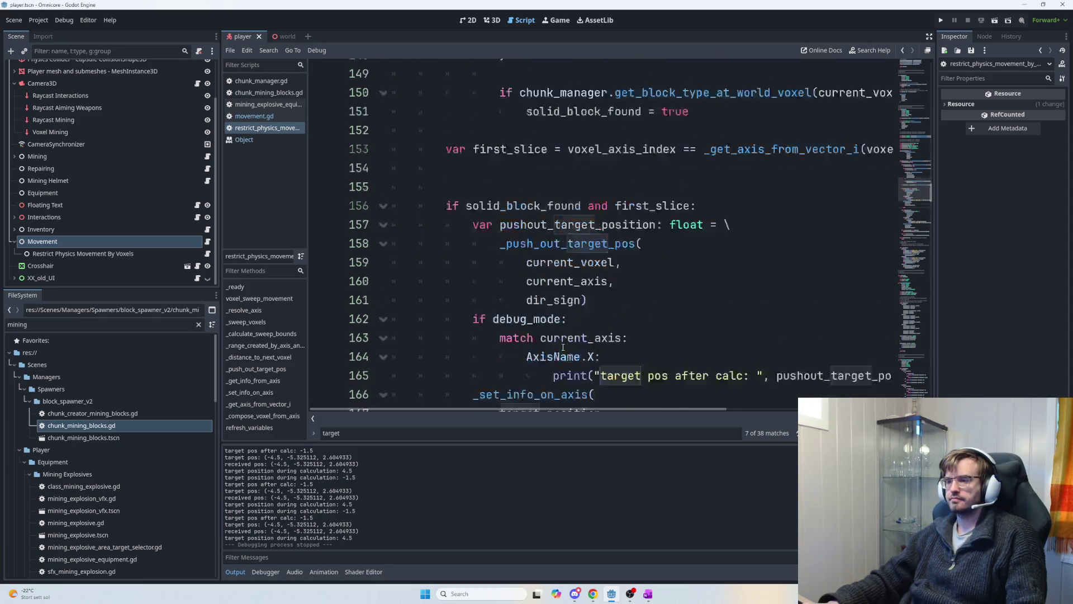
scroll(564, 347, "down", 5)
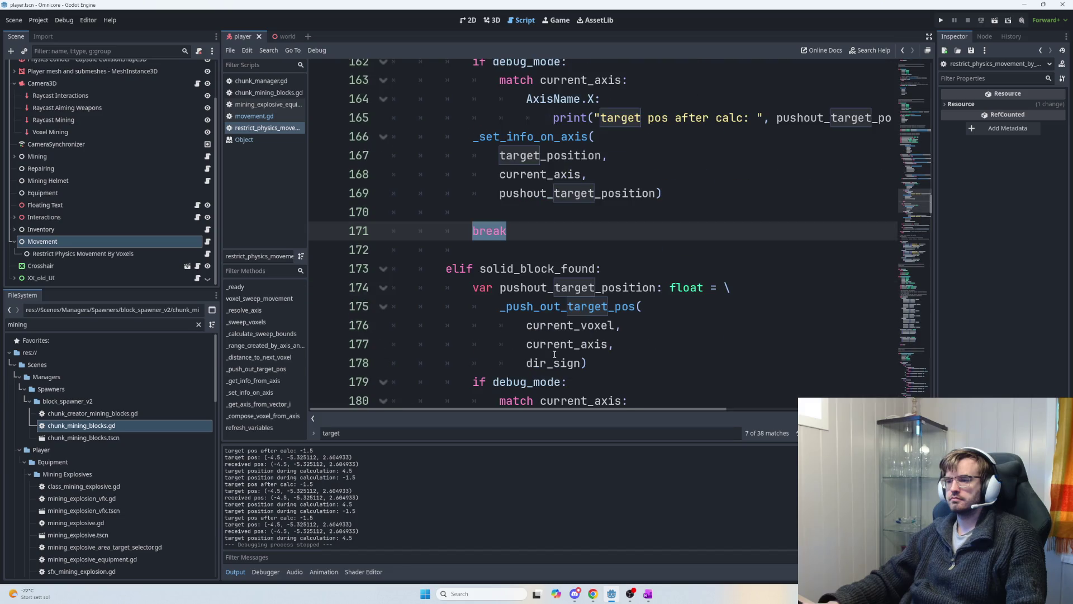
scroll(549, 356, "down", 3)
scroll(549, 355, "down", 1)
left_click(564, 382)
key("ctrl+v")
key("F5")
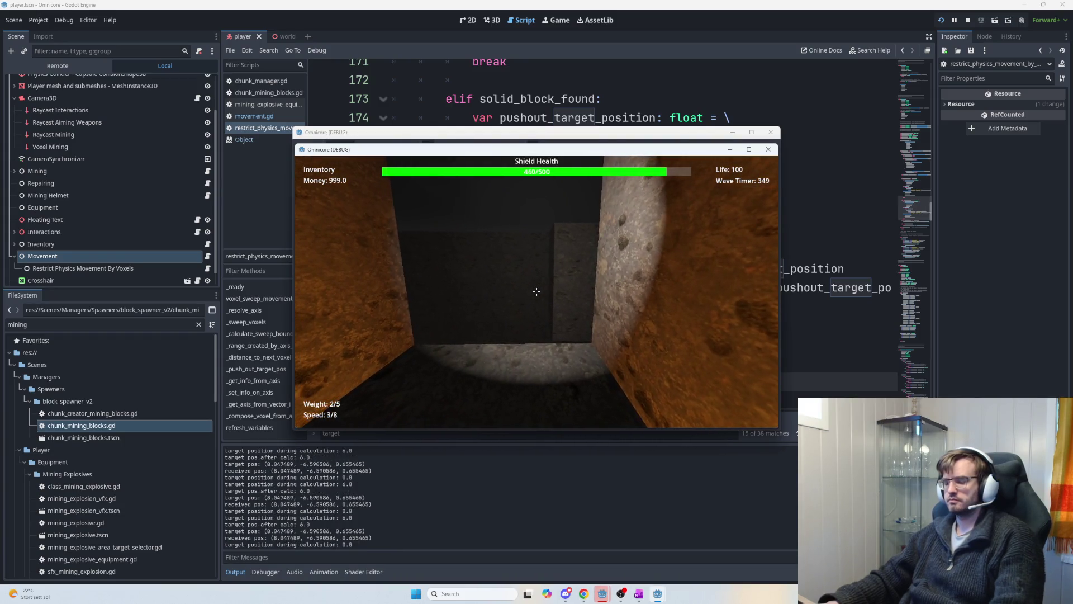
- Host a session from the connection menu, move briefly through the voxel tunnel, then stop the run
key("Escape")
left_click(327, 162)
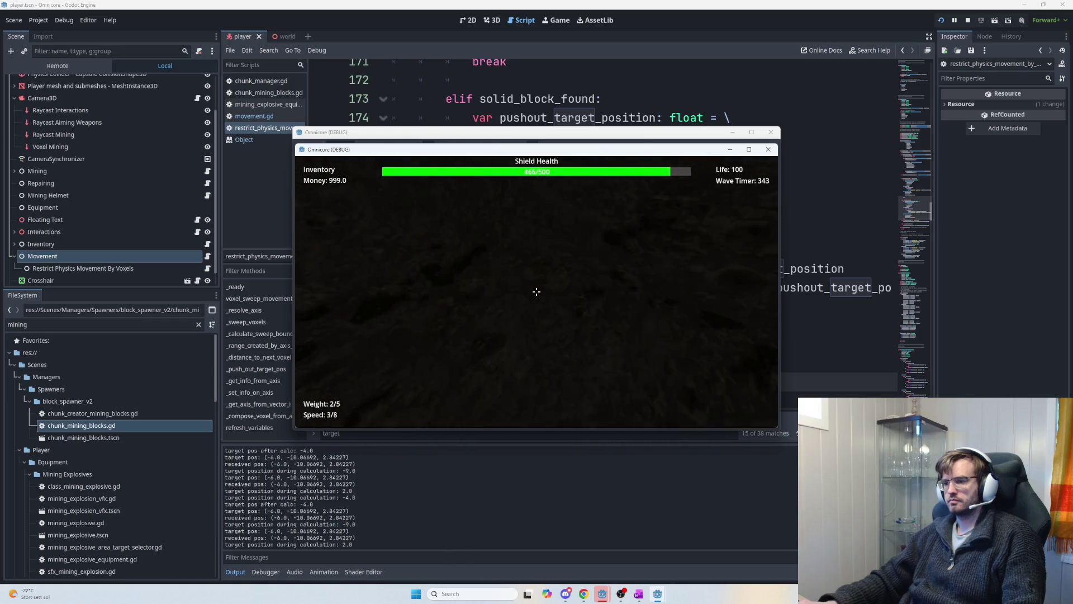
key("F8")
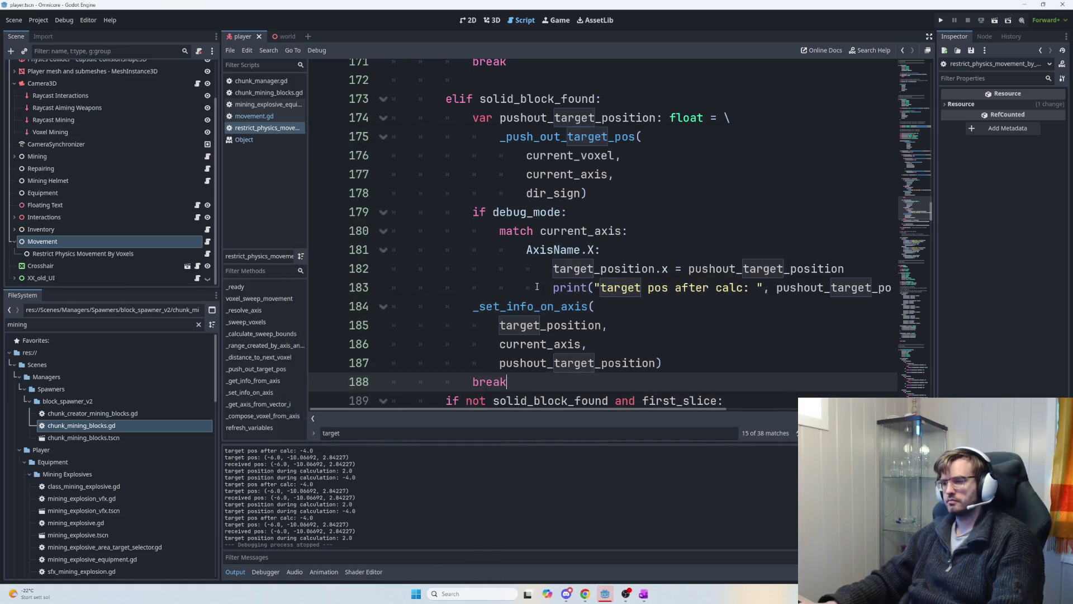
scroll(577, 296, "up", 3)
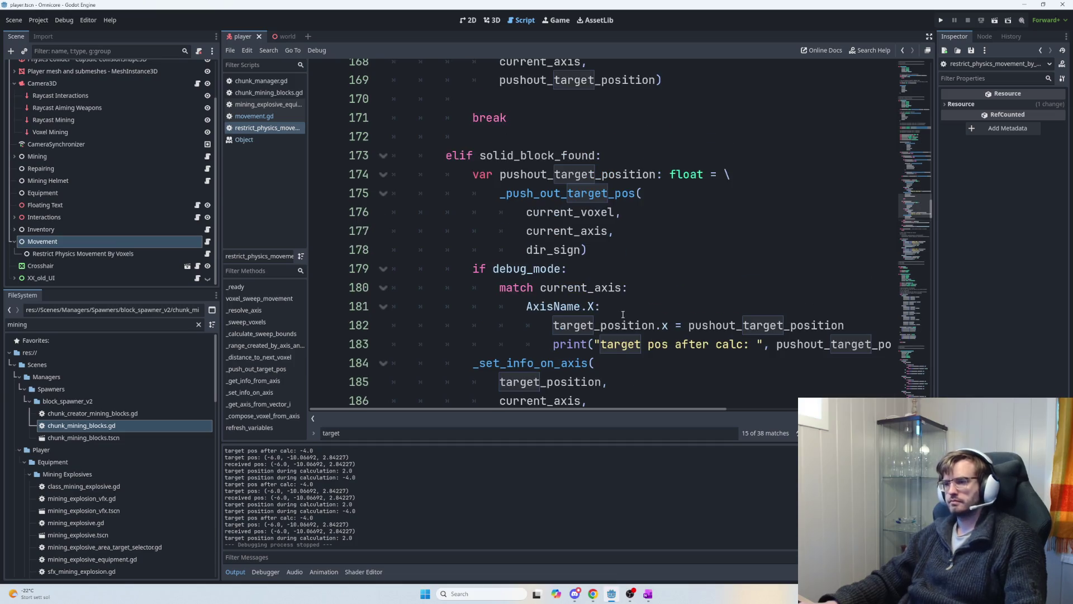
scroll(578, 296, "up", 2)
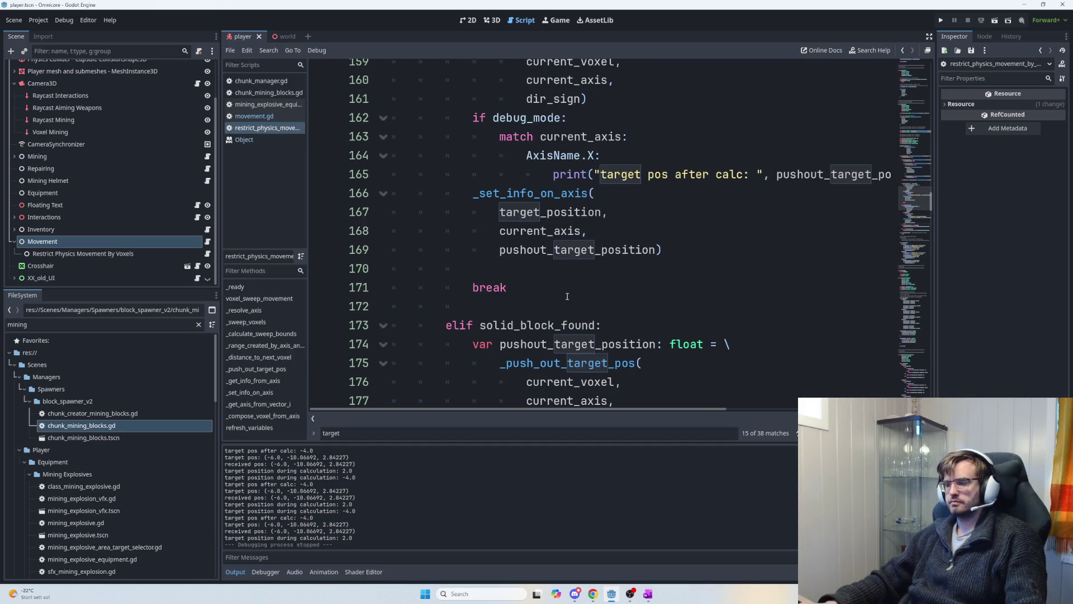
scroll(564, 297, "up", 1)
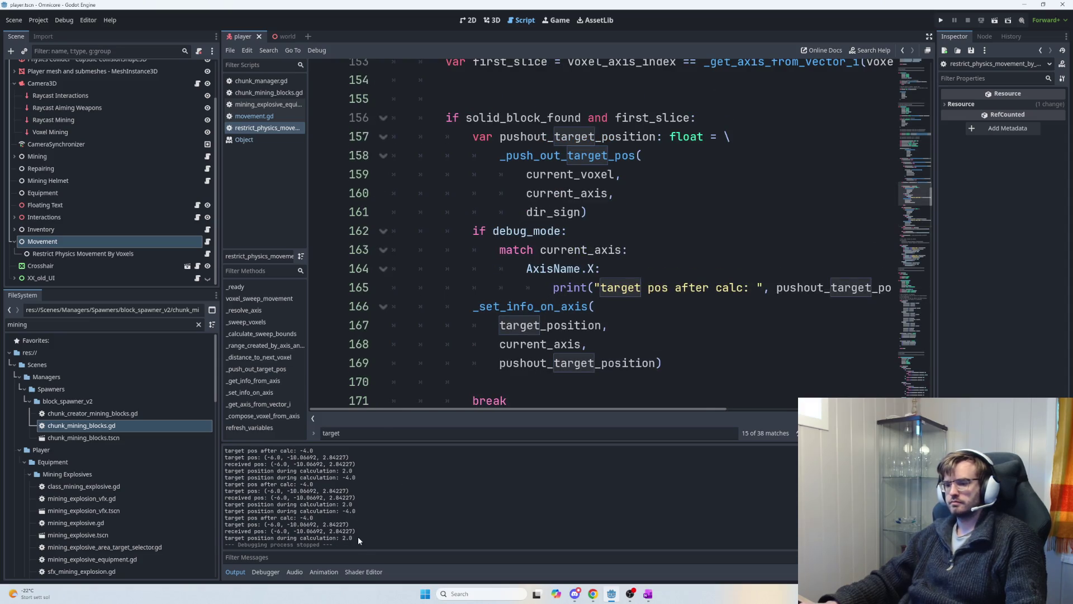
mouse_move(368, 536)
left_mouse_down()
mouse_move(284, 538)
mouse_move(345, 539)
left_mouse_up()
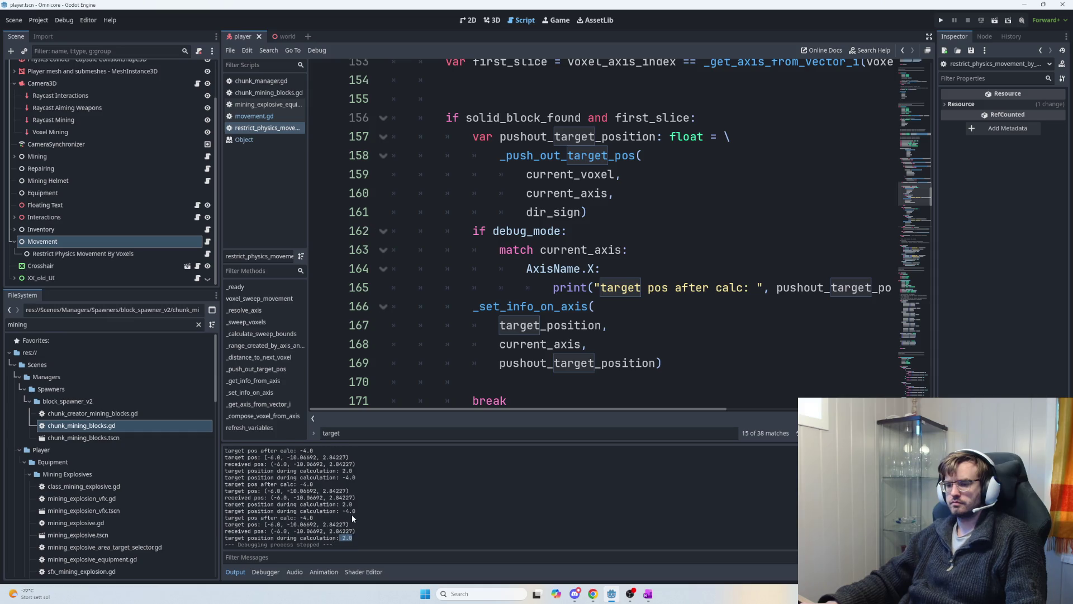
left_click_drag(313, 518, 302, 518)
left_click(271, 522)
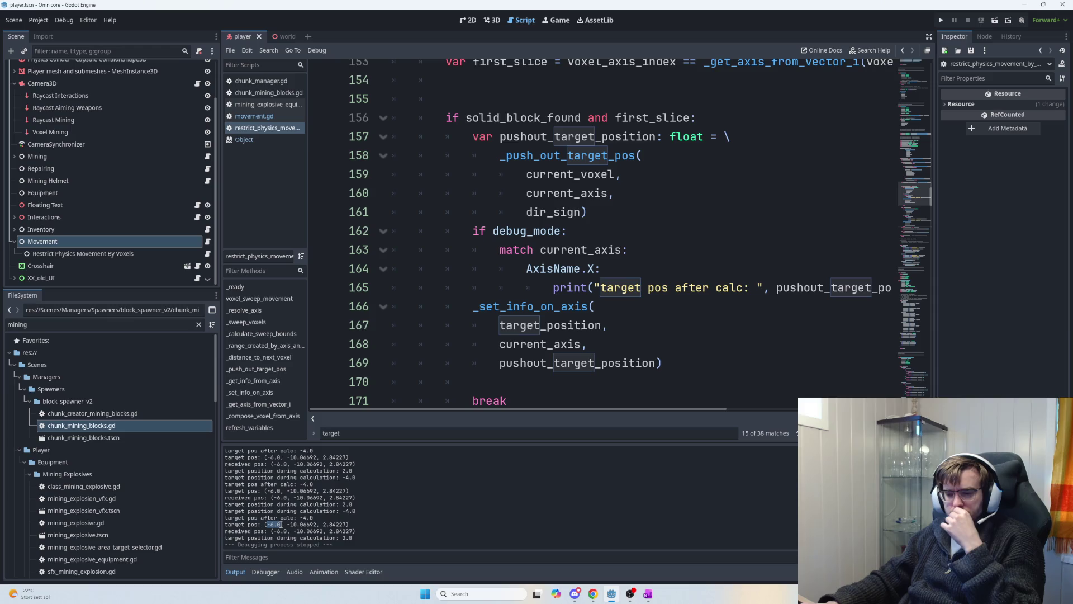
scroll(714, 332, "up", 3)
scroll(710, 340, "down", 3)
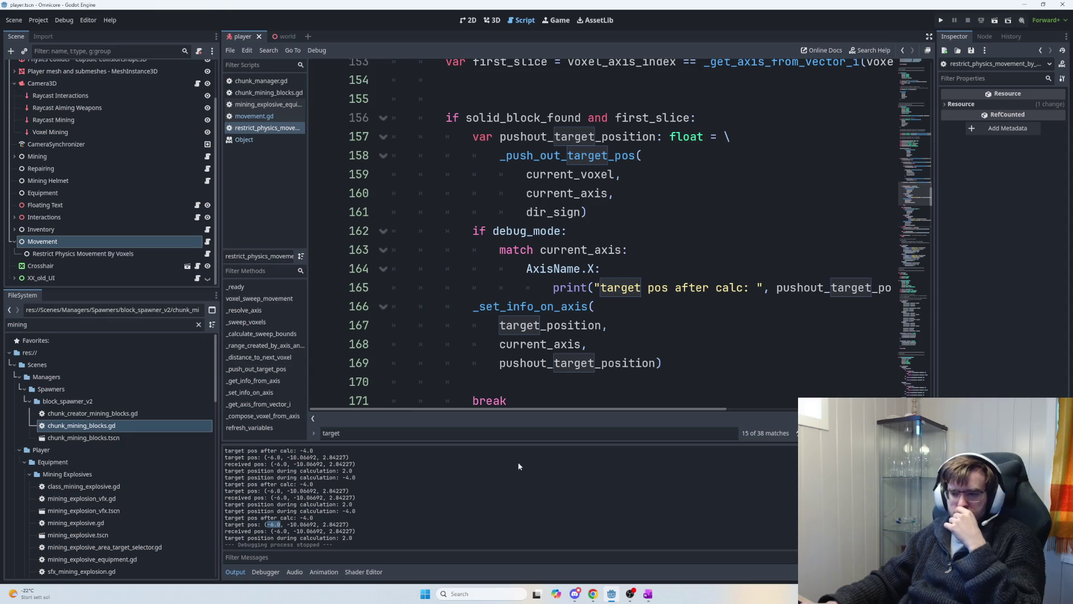
scroll(705, 361, "down", 6)
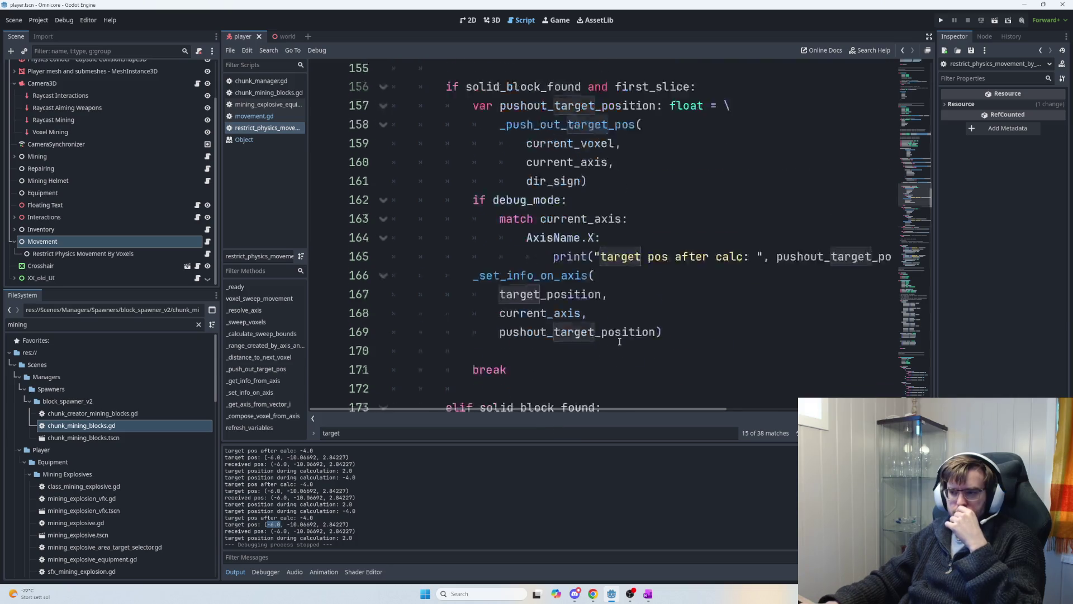
scroll(722, 362, "up", 3)
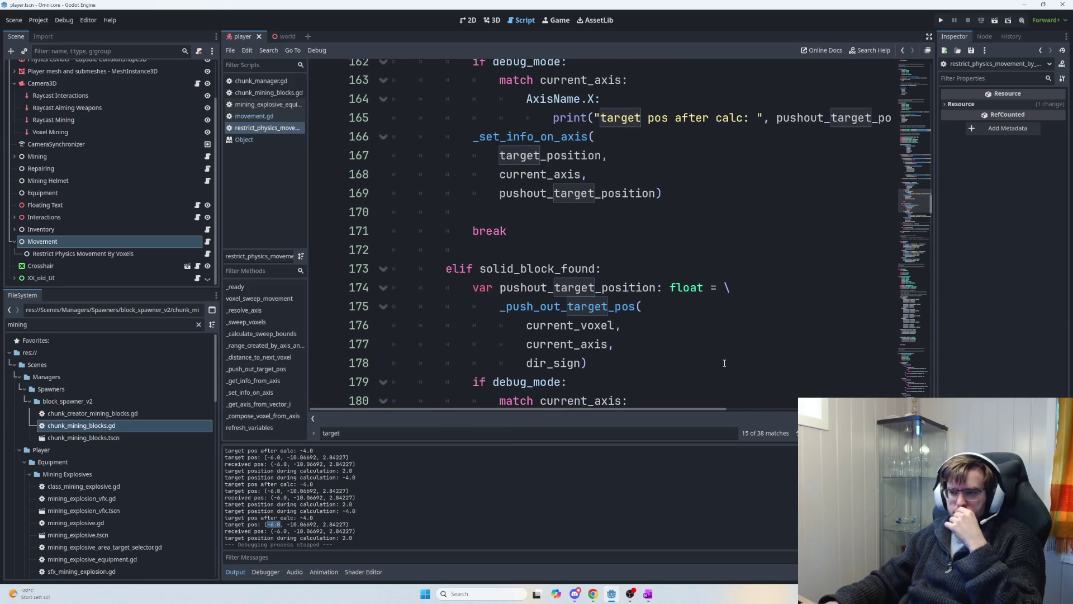
scroll(693, 338, "up", 3)
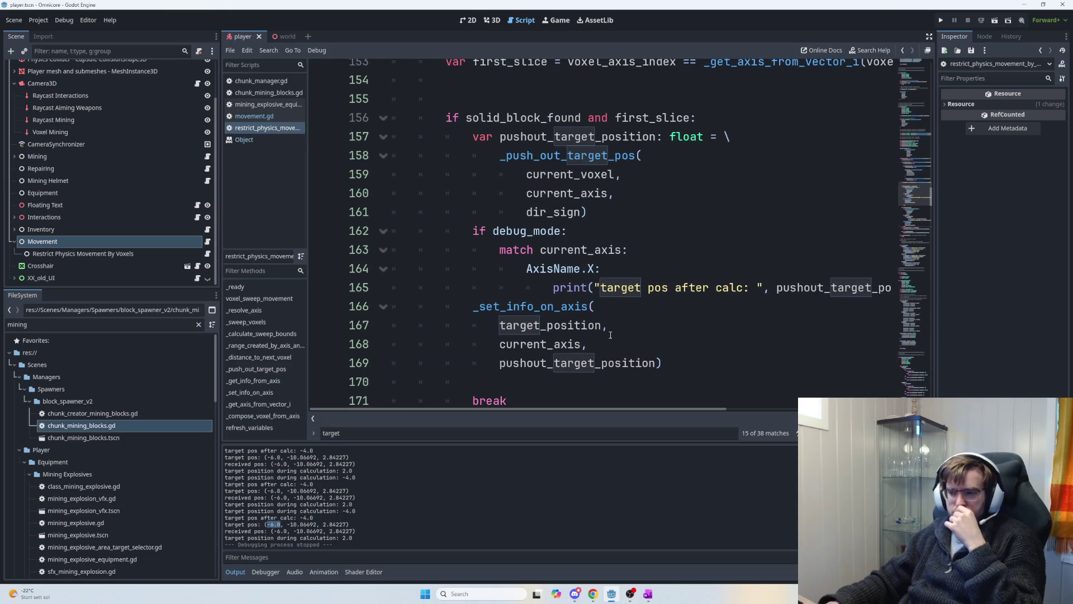
scroll(615, 325, "up", 1)
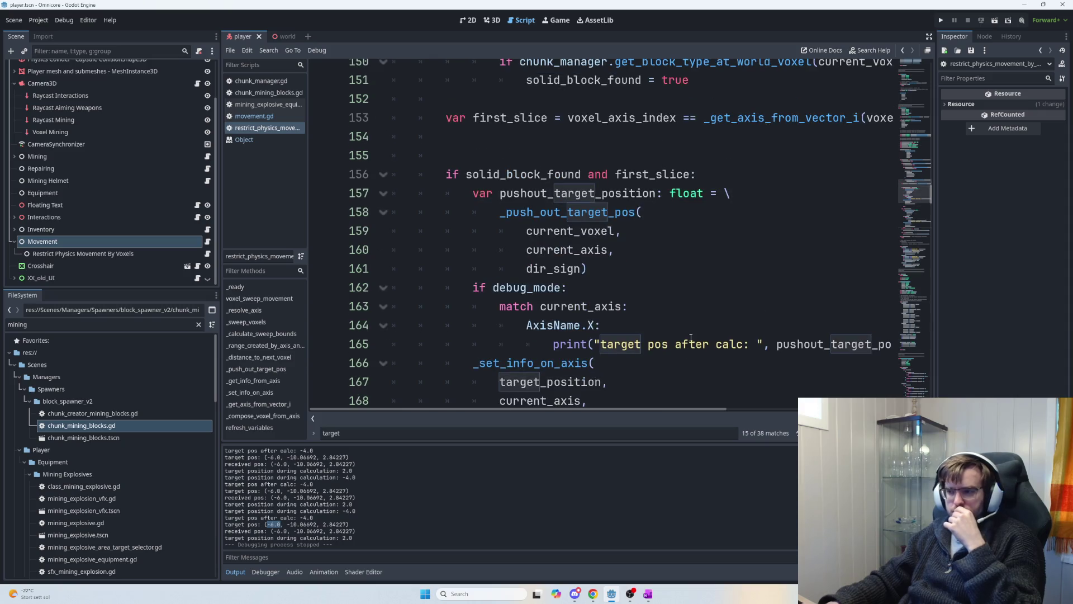
mouse_move(653, 409)
left_mouse_down()
mouse_move(732, 410)
mouse_move(676, 412)
left_mouse_up()
scroll(665, 365, "down", 8)
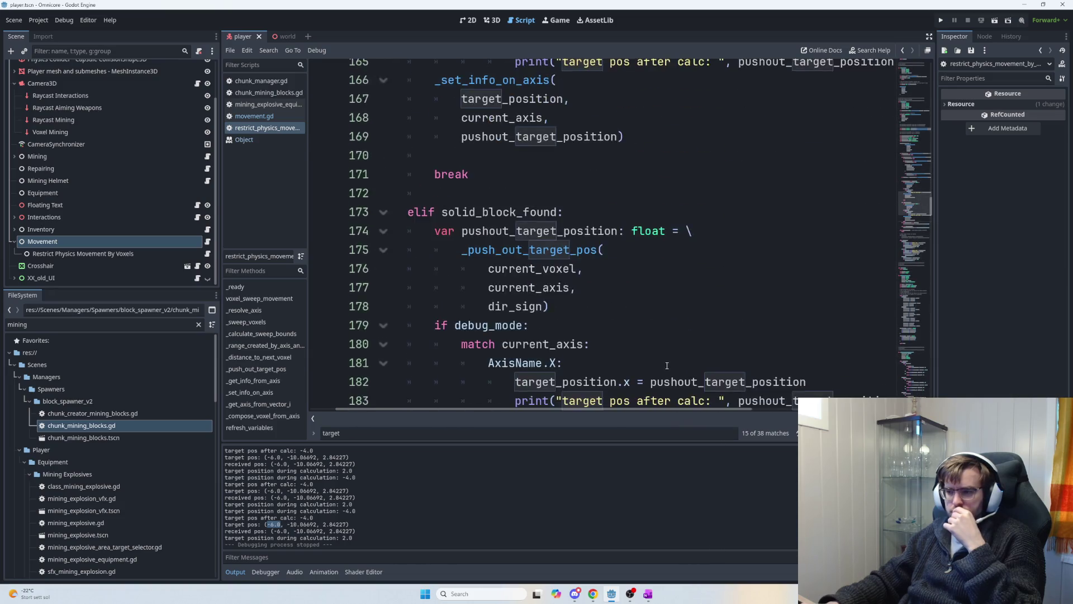
scroll(644, 319, "up", 2)
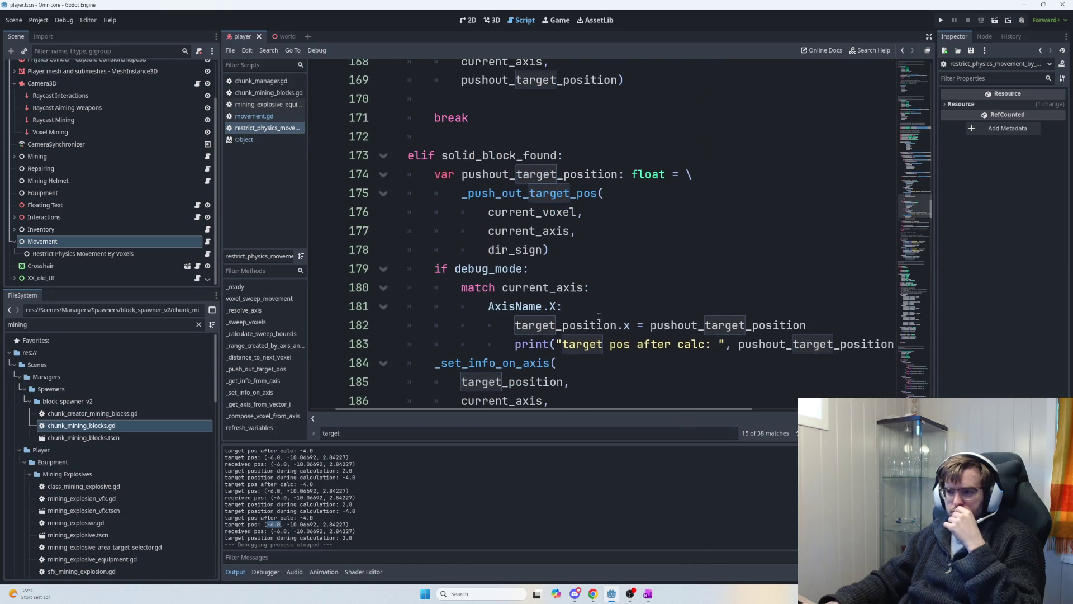
left_click(578, 161)
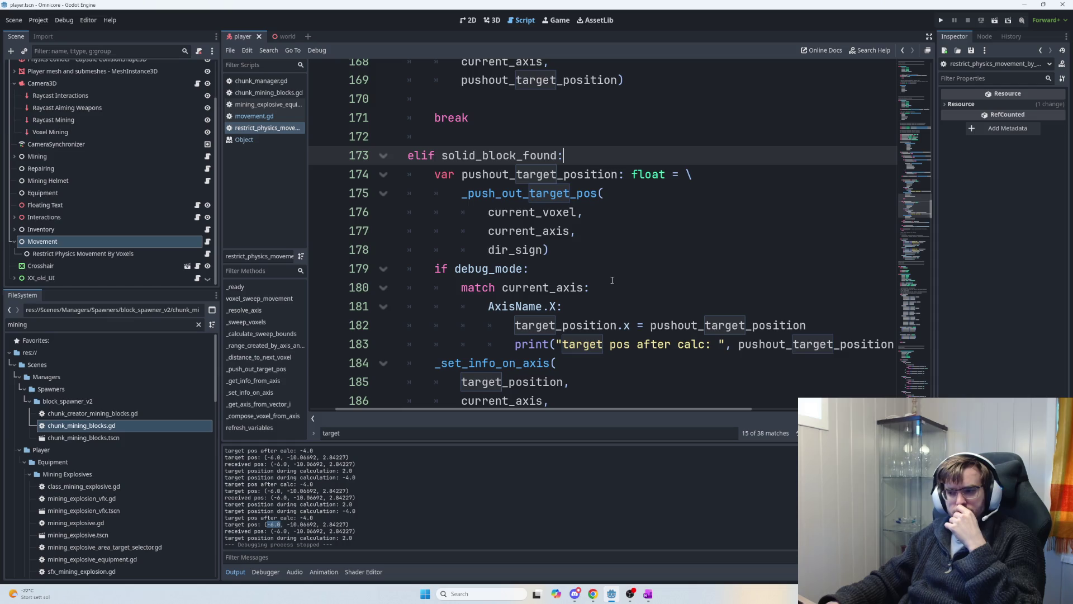
scroll(612, 281, "down", 1)
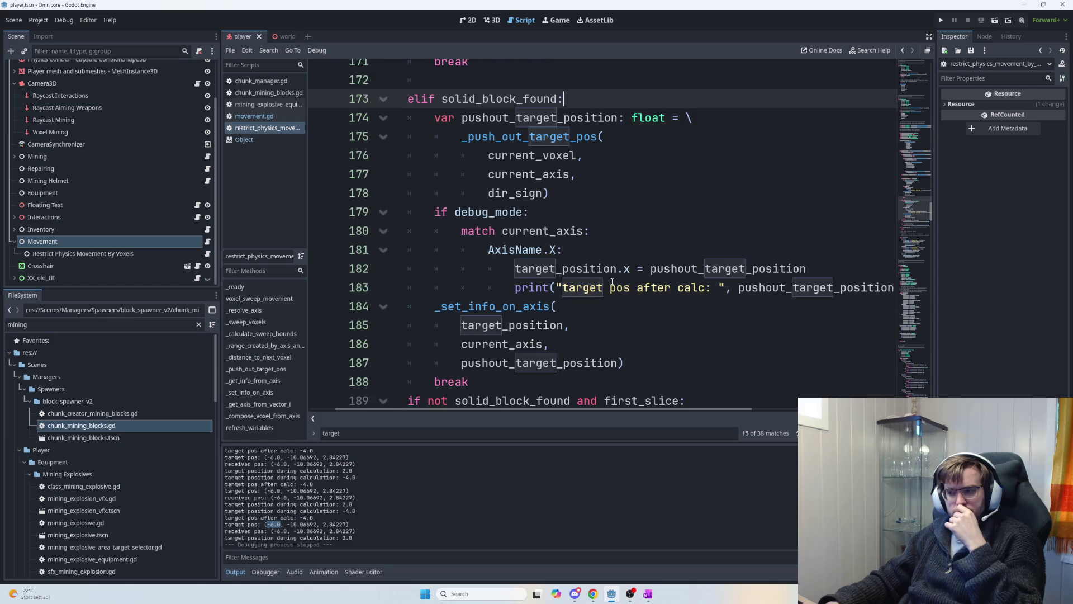
- Revert the trial wording edits in the second 'target pos after calc' print label
left_click(711, 287)
type("sec")
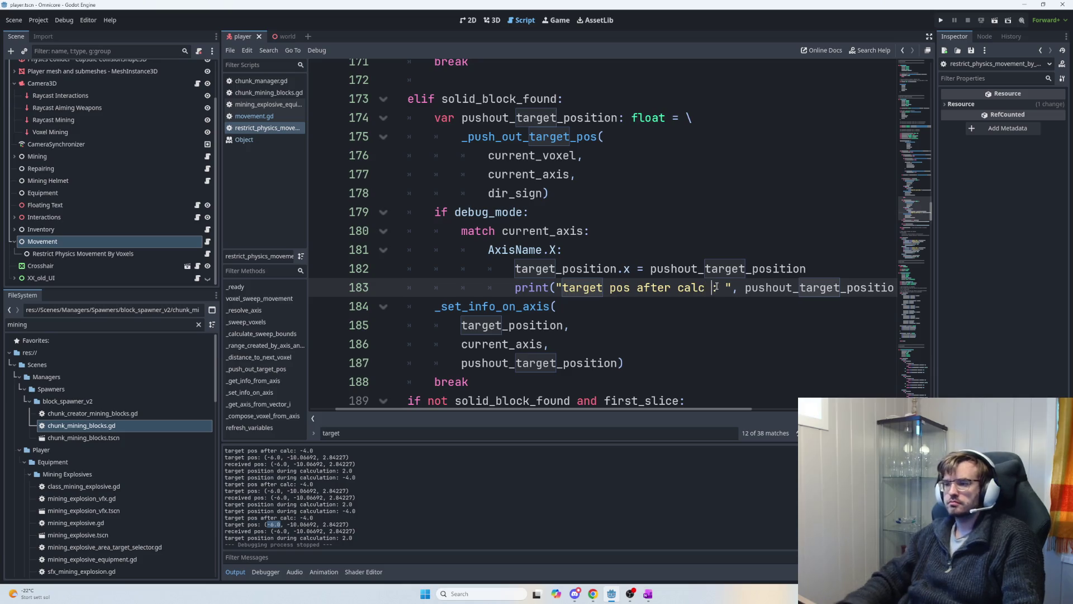
type("ond")
key("BackSpace")
key("BackSpace")
key("BackSpace")
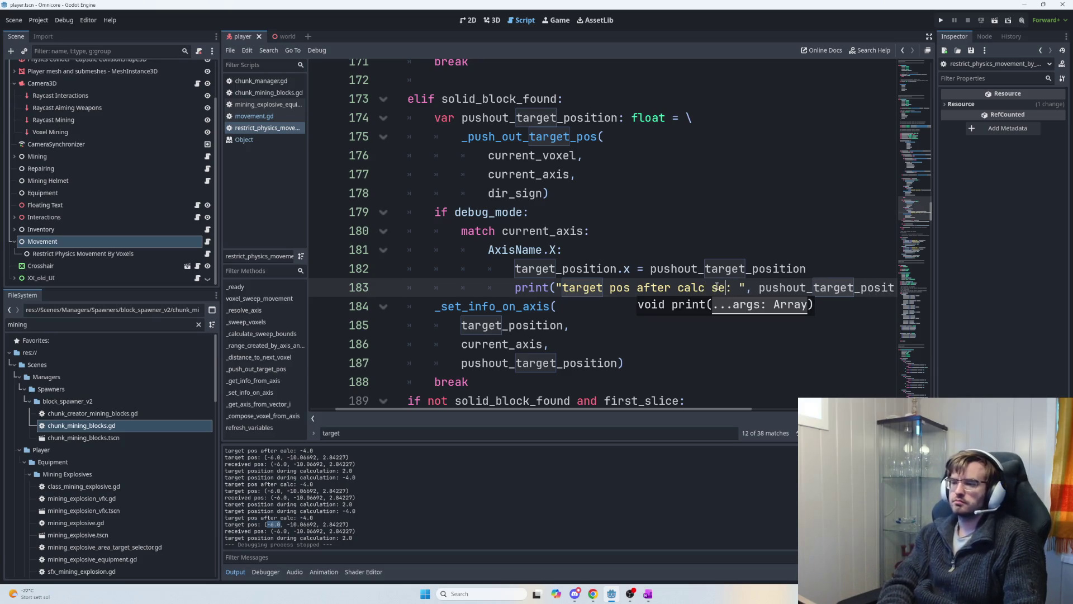
type("not first pos")
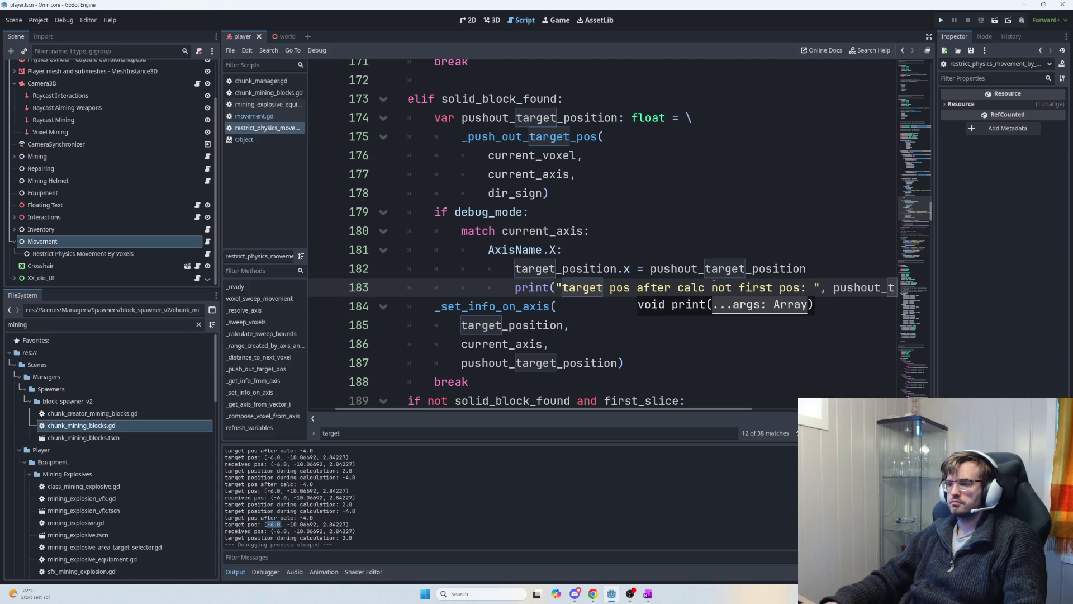
key("ctrl+shift+Left")
key("ctrl+shift+Left")
key("ctrl+shift+Left")
key("BackSpace")
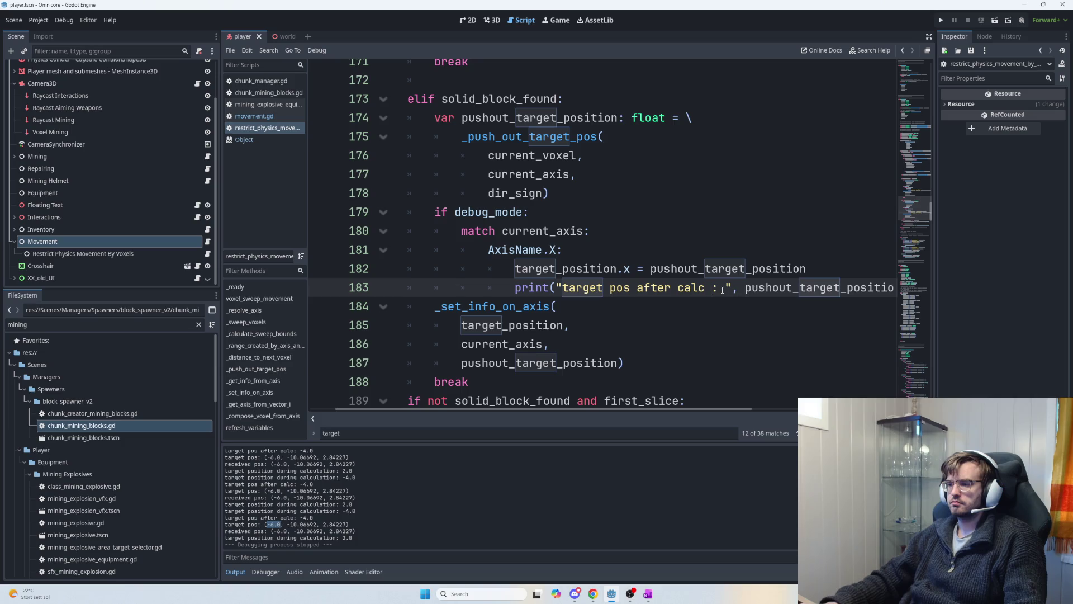
key("BackSpace")
- Prefix the first-slice print string with 'FIRST LAYER:' so it reads 'FIRST LAYER: target pos after calc: '
scroll(699, 285, "up", 5)
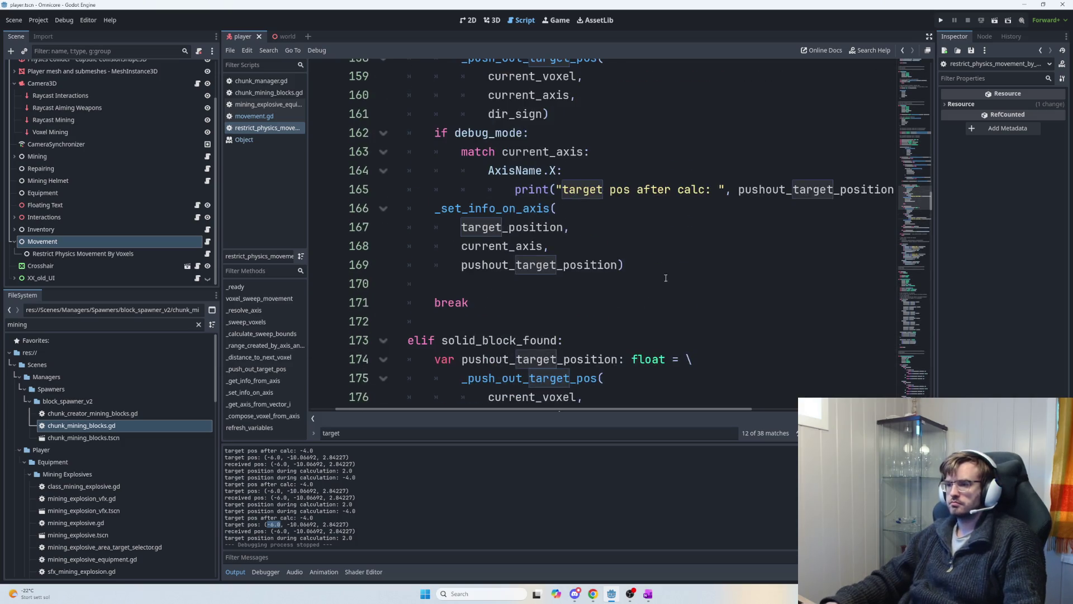
left_click(562, 189)
type("FIRST POSITION")
key("BackSpace")
key("BackSpace")
key("BackSpace")
type("LAYER:")
key("F5")
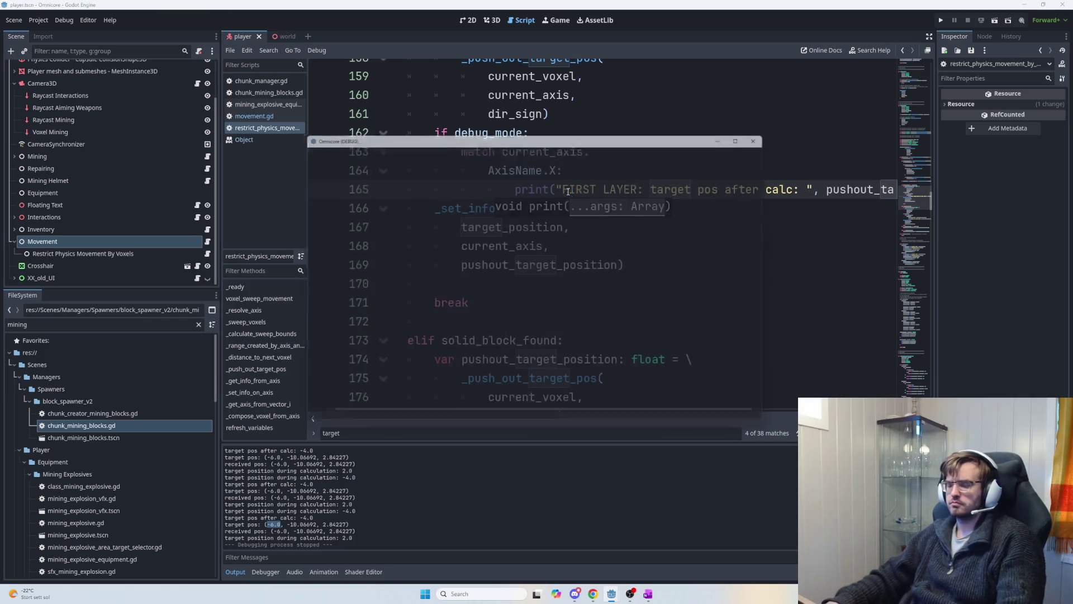
- Host a game session, let FIRST LAYER lines log, then close the game window
left_click(336, 167)
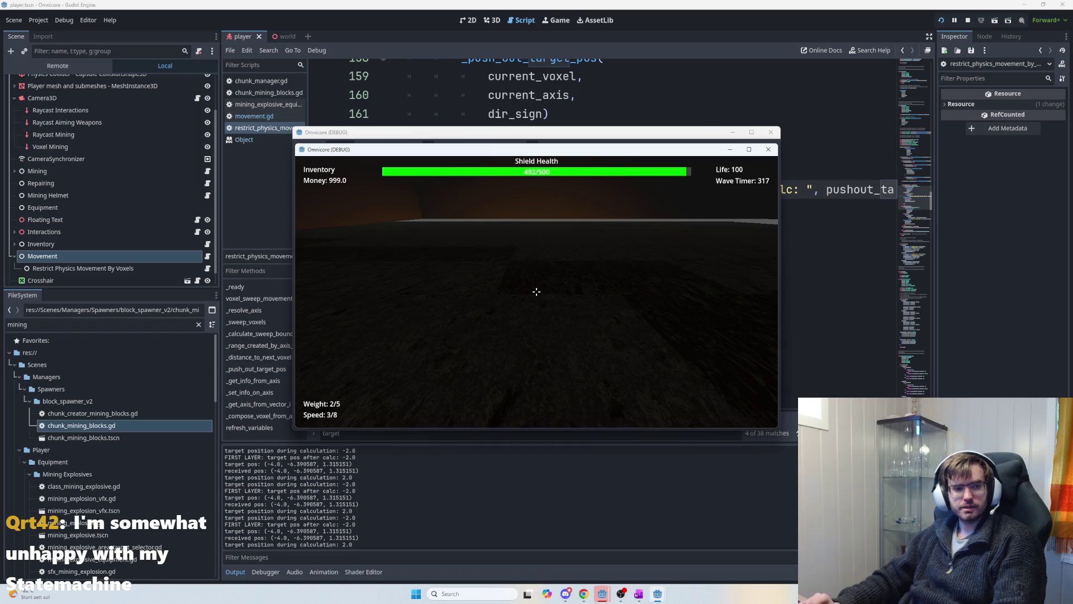
key("Escape")
key("Escape")
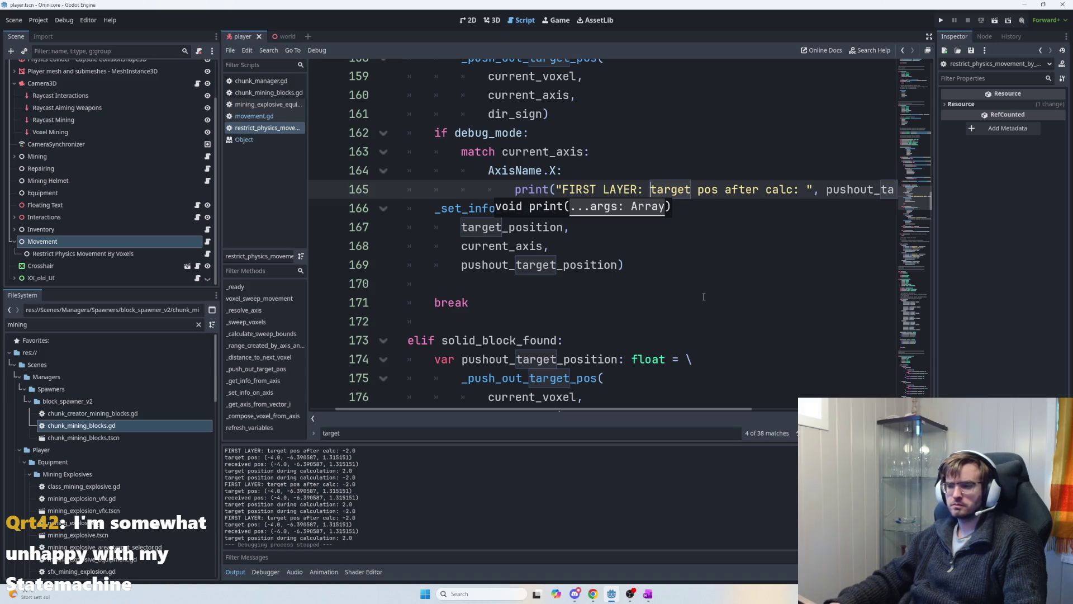
- Relaunch the project from the script editor for another test run
scroll(693, 308, "up", 1)
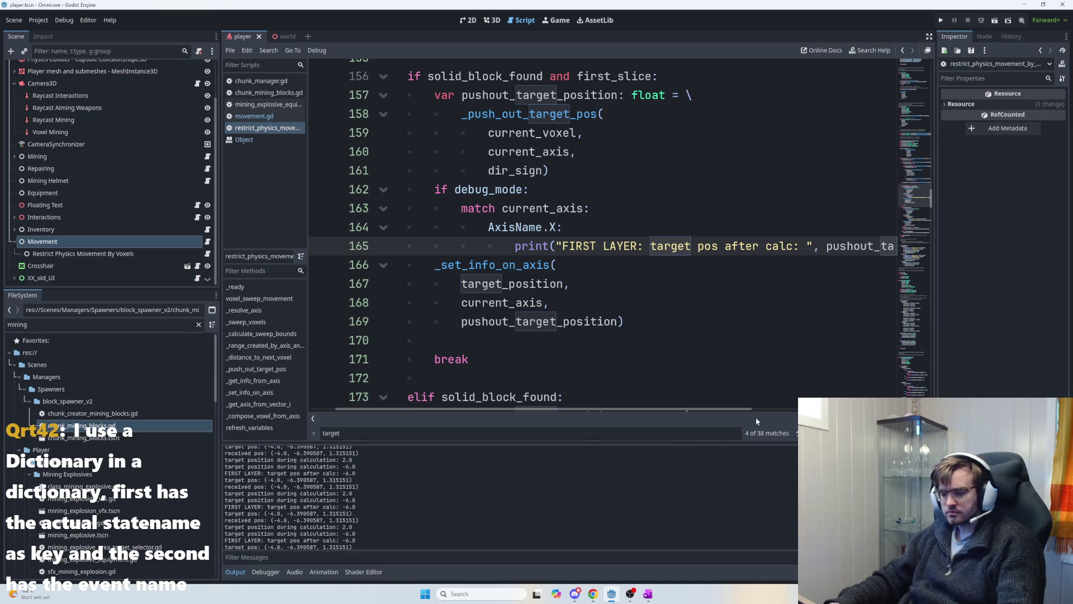
left_click(558, 302)
key("F5")
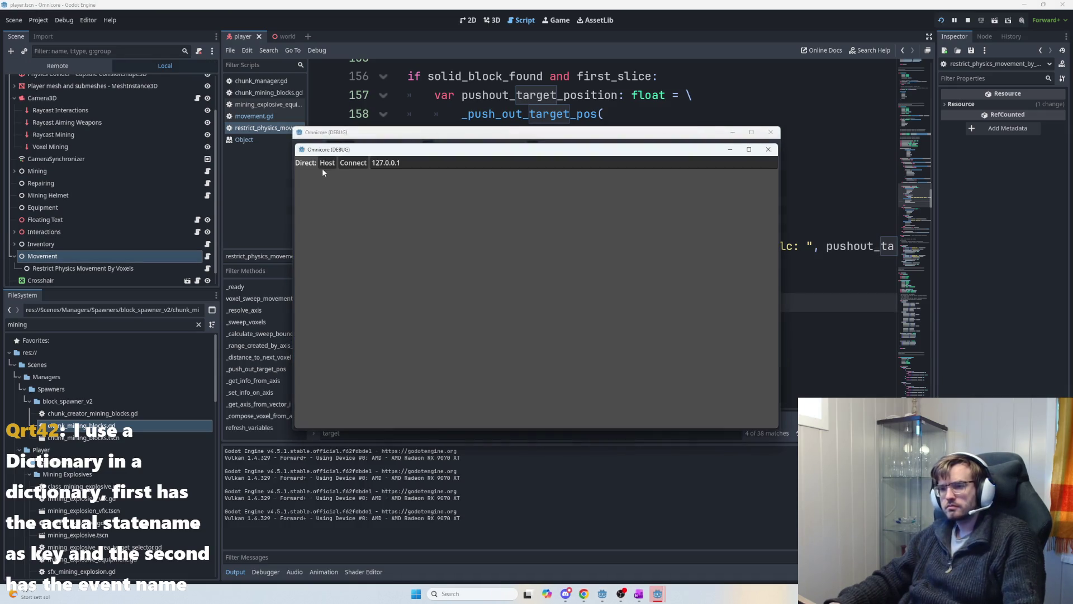
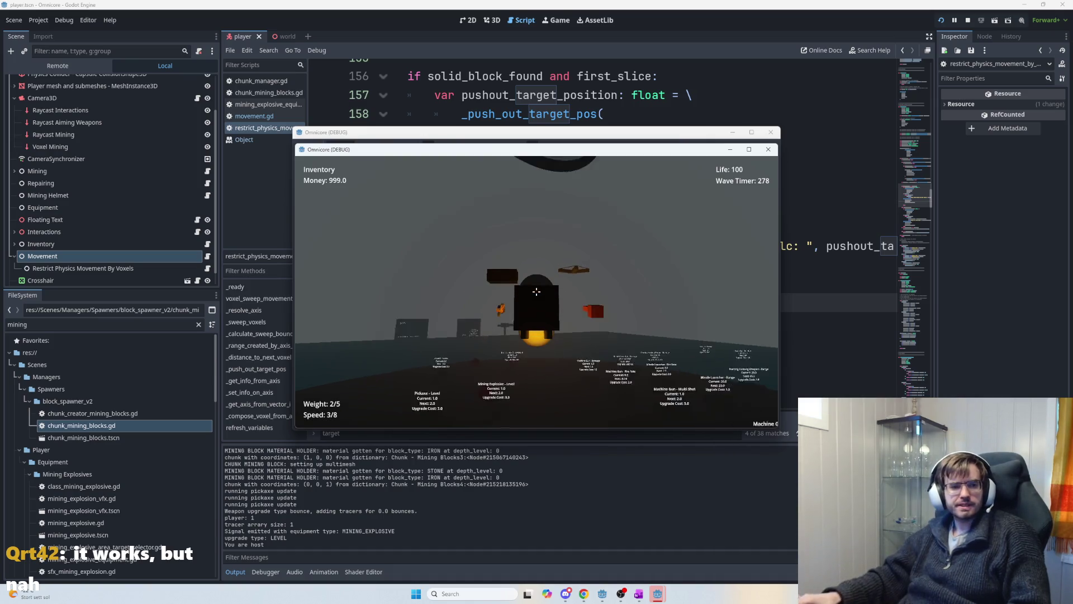
- Switch to the second Omnicore (DEBUG) window and try hosting, which fails to start the server
left_click(444, 284)
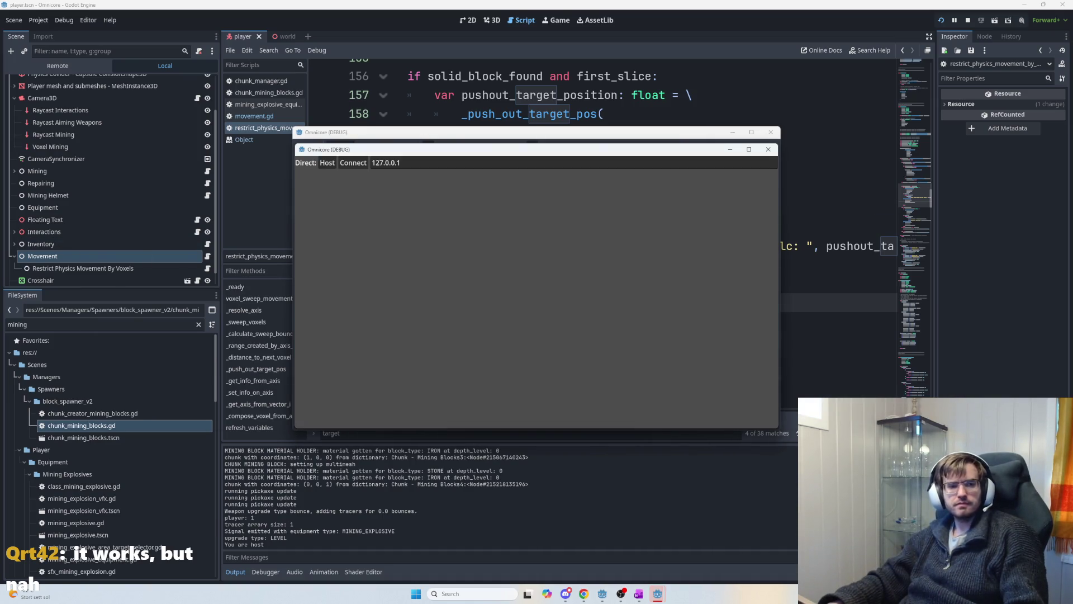
key("alt+Tab")
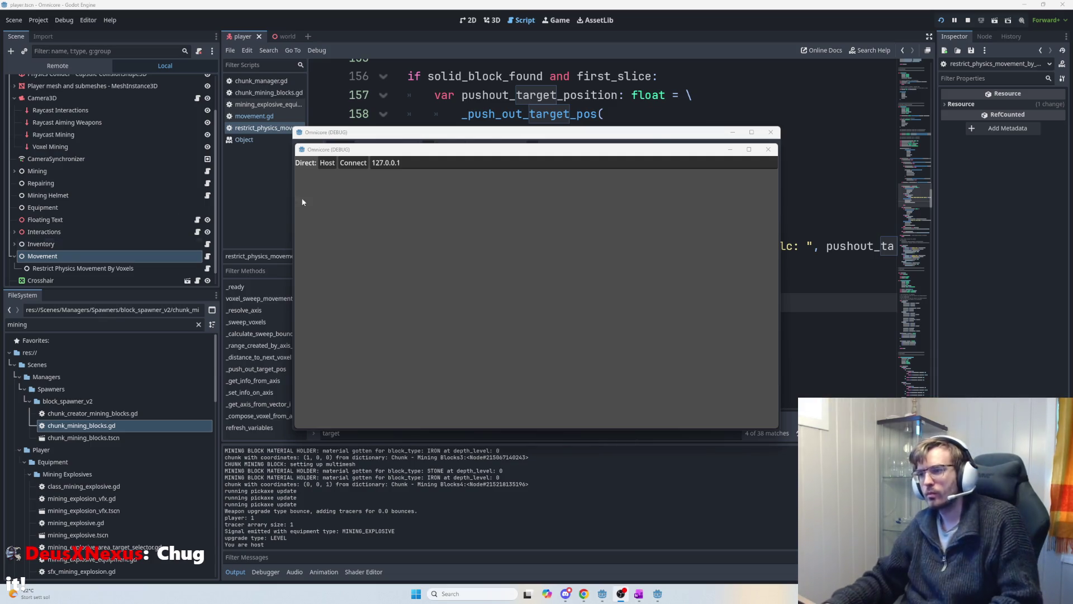
left_click(327, 163)
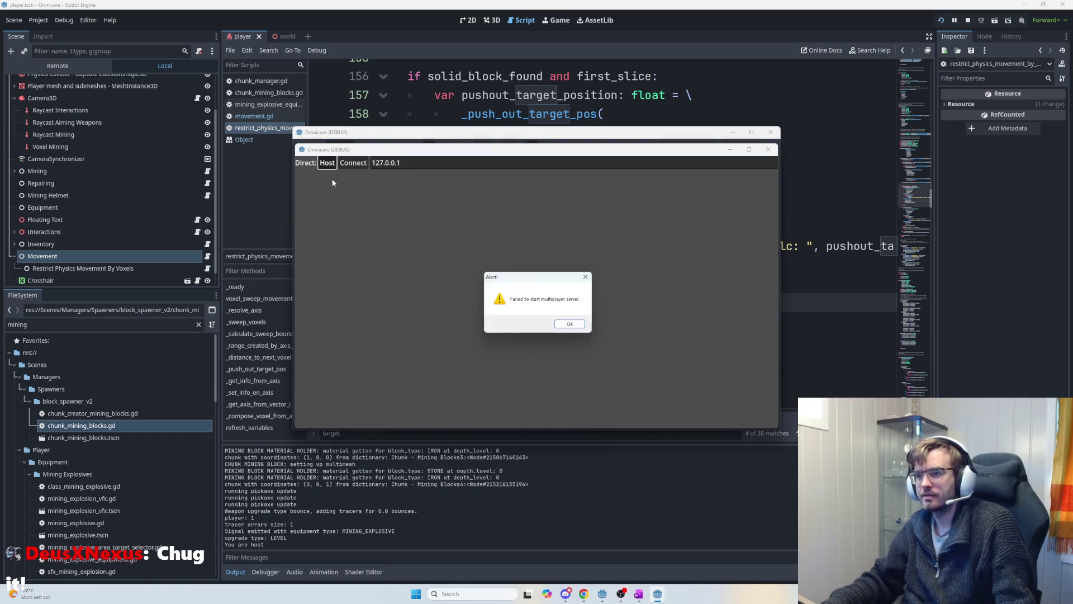
- Dismiss the server-failure alert, walk the player through the dug tunnel, then stop the game
left_click(565, 325)
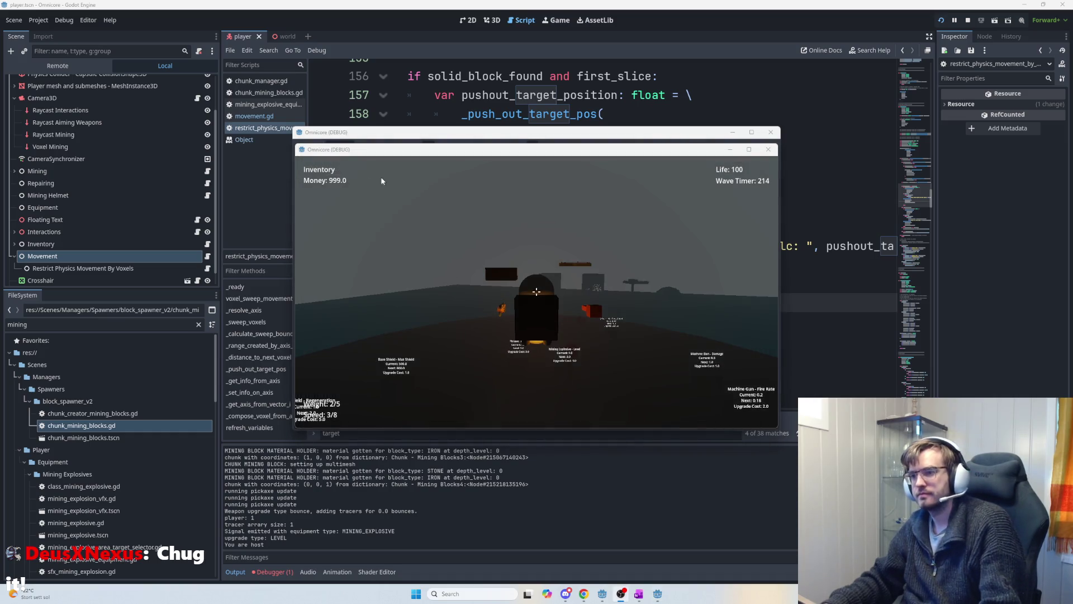
left_click(465, 276)
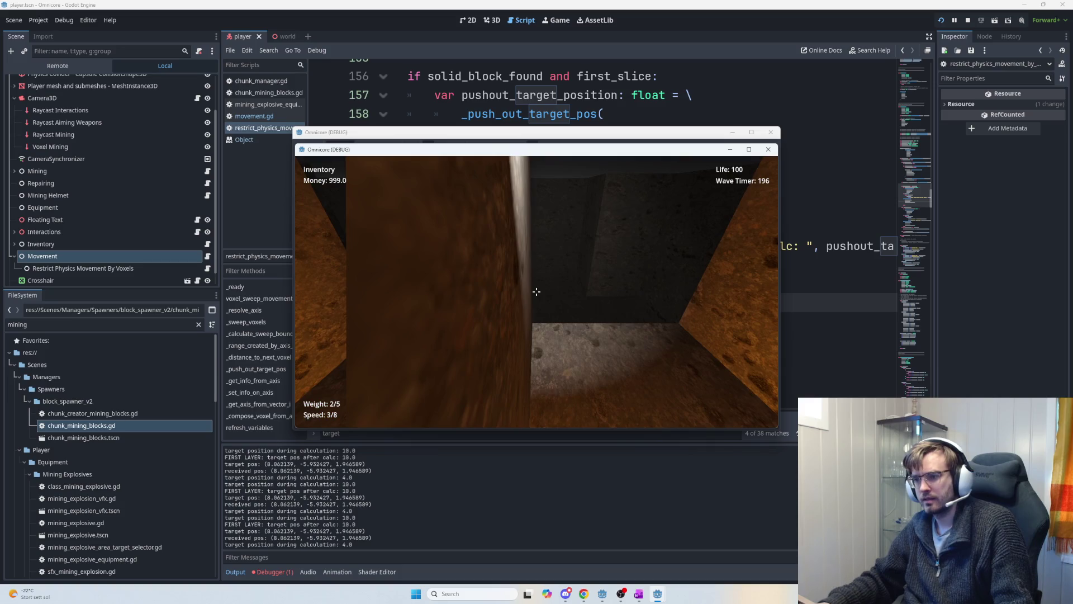
key("F8")
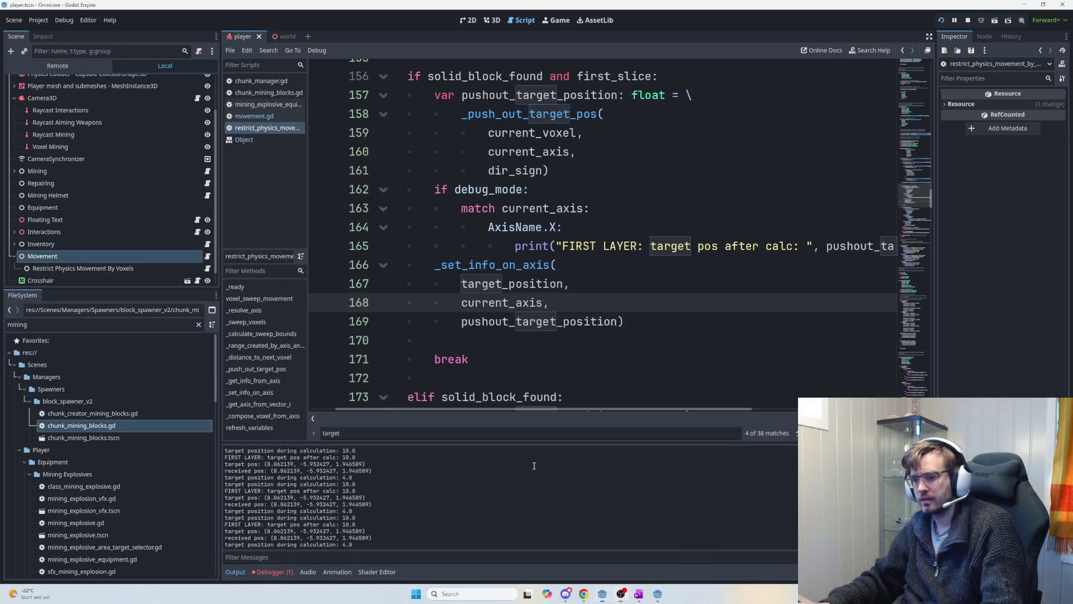
- Compare the logged 10.0 target position values against the FIRST LAYER print string on line 165
key("F5")
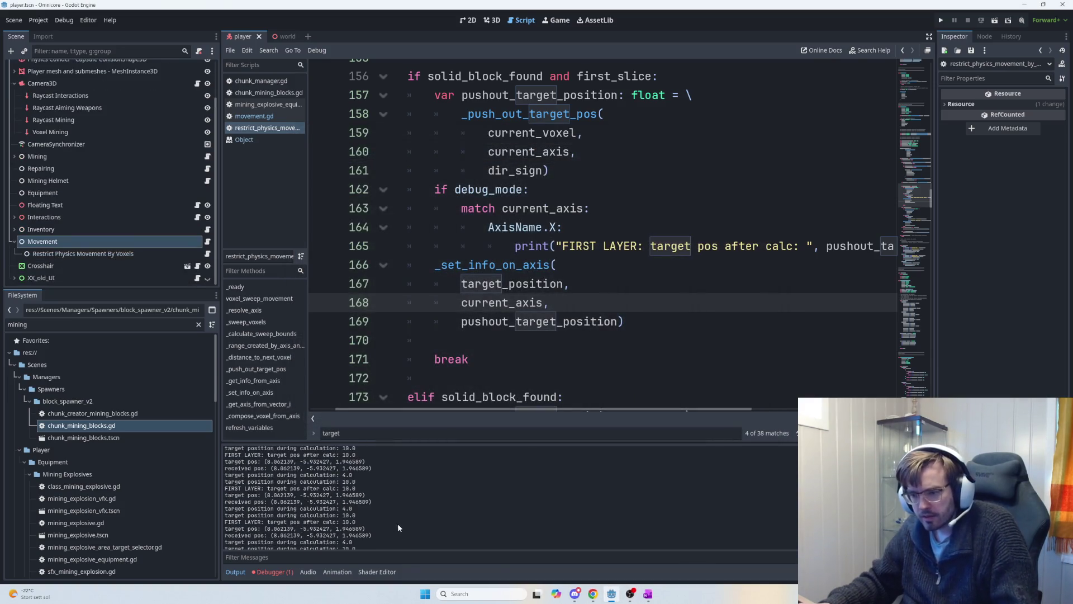
left_click_drag(357, 516, 340, 515)
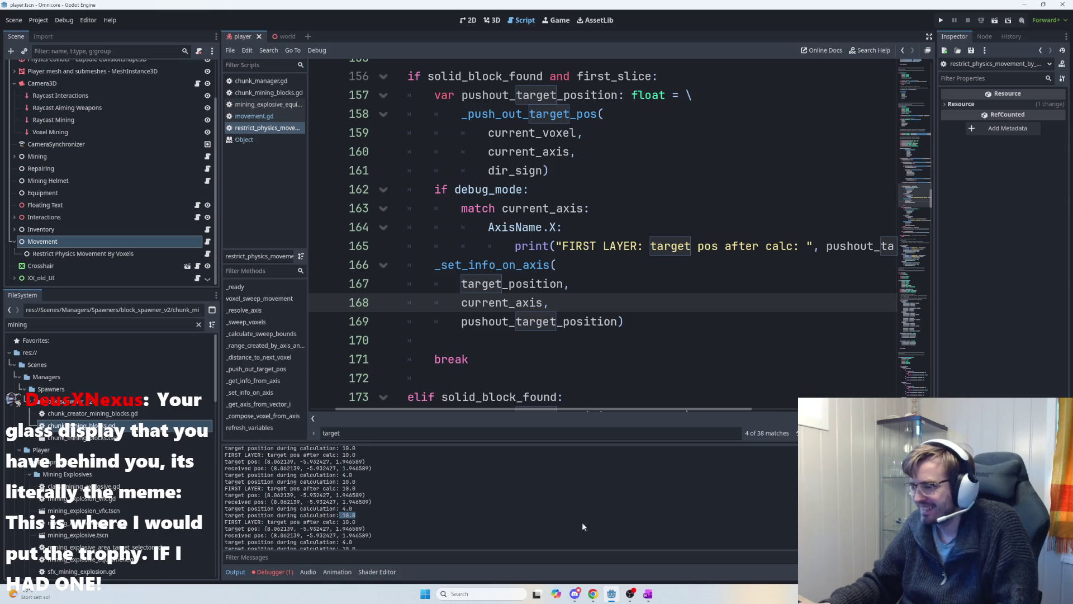
scroll(361, 515, "down", 1)
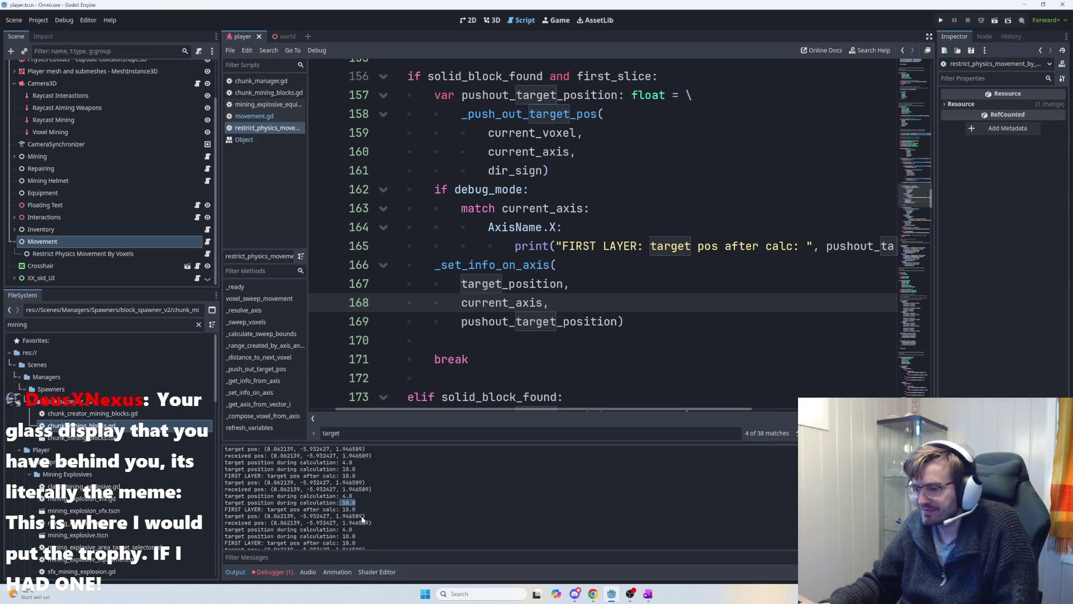
left_click_drag(342, 509, 352, 510)
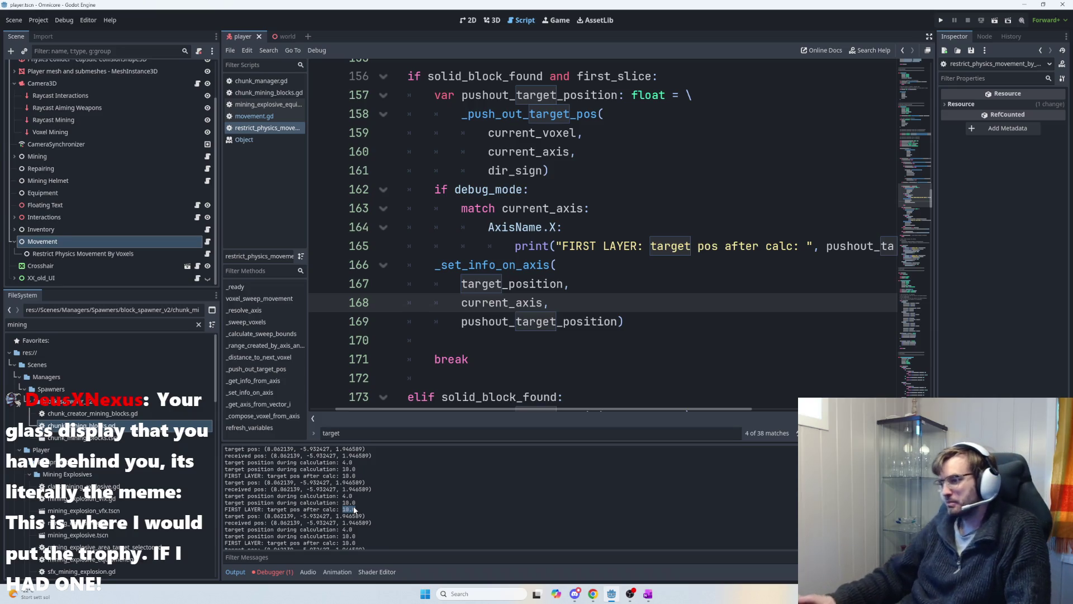
left_click_drag(556, 245, 813, 246)
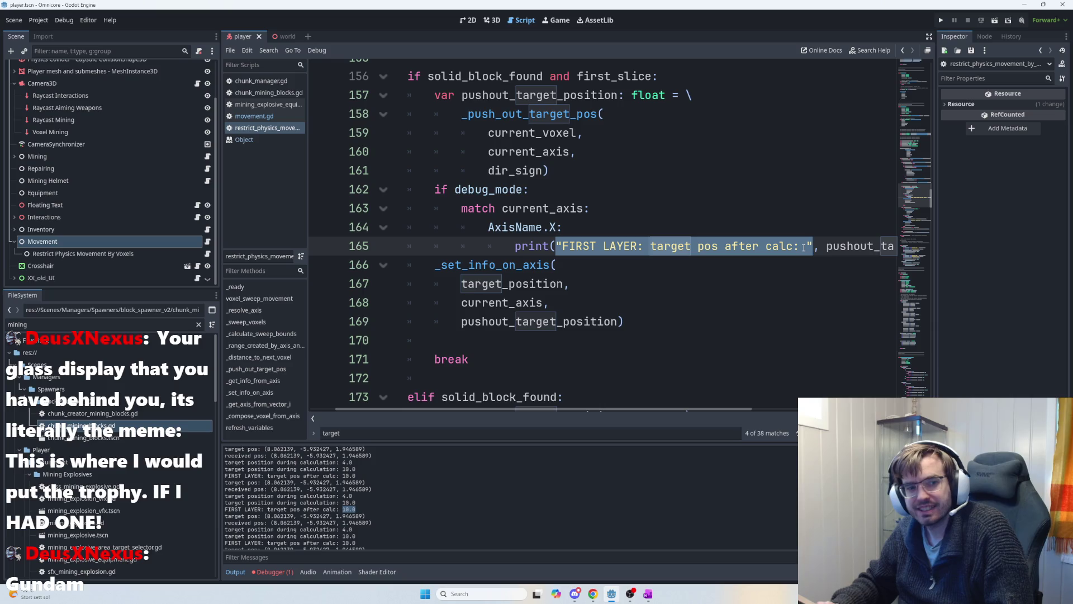
left_click(597, 266)
left_click_drag(557, 246, 813, 247)
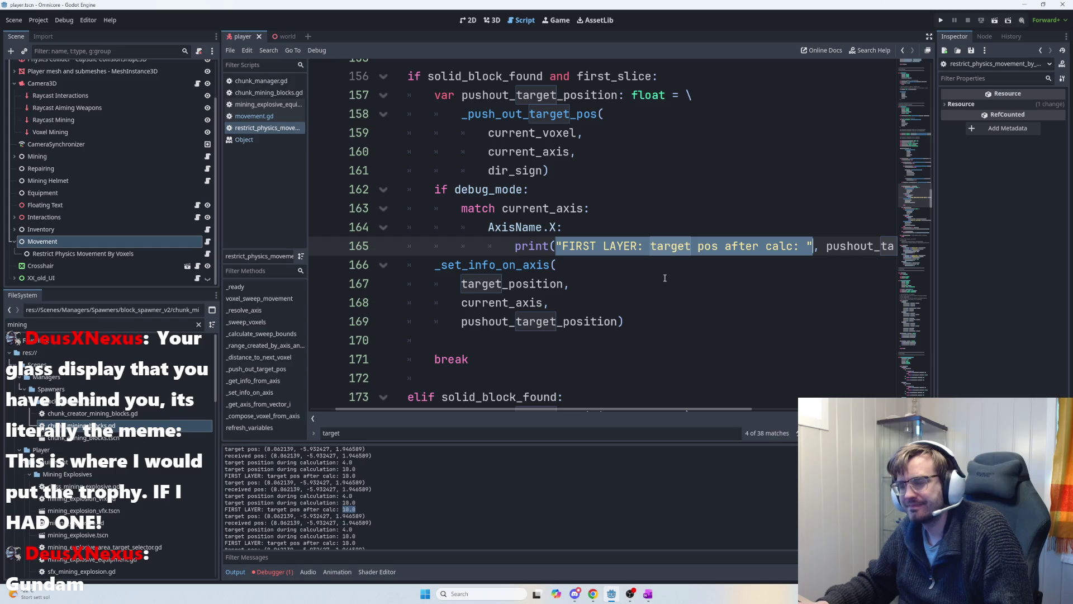
mouse_move(675, 409)
left_mouse_down()
mouse_move(812, 409)
mouse_move(665, 409)
left_mouse_up()
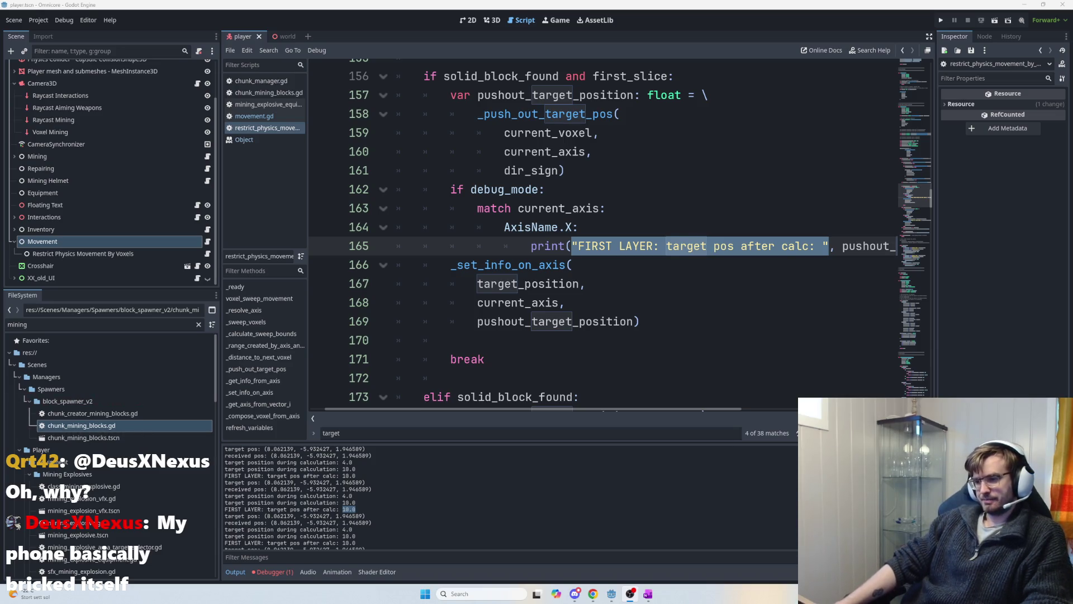
left_click(579, 255)
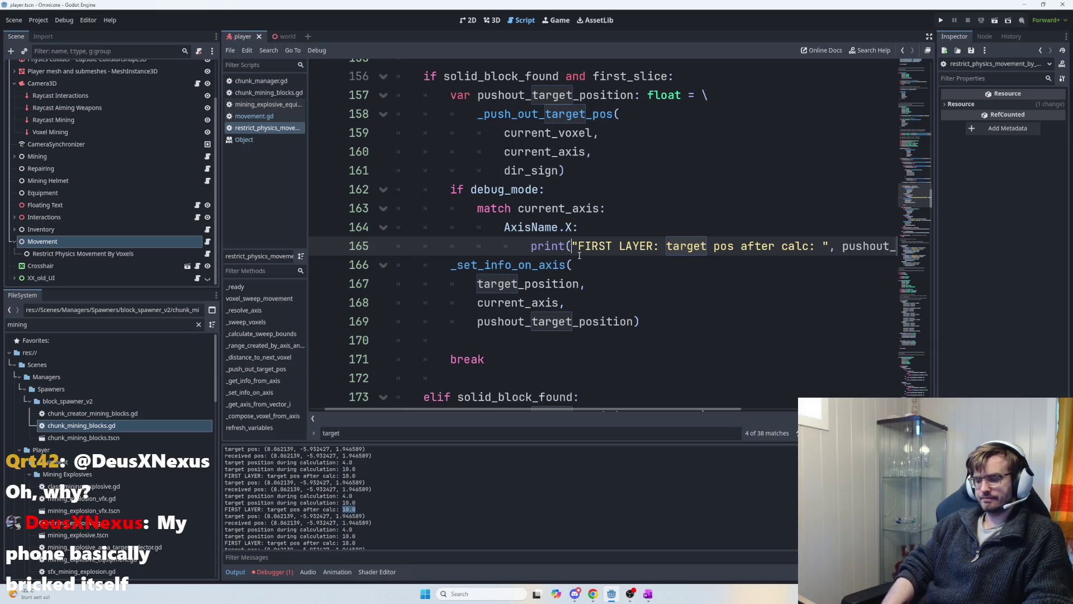
key("End")
key("Home")
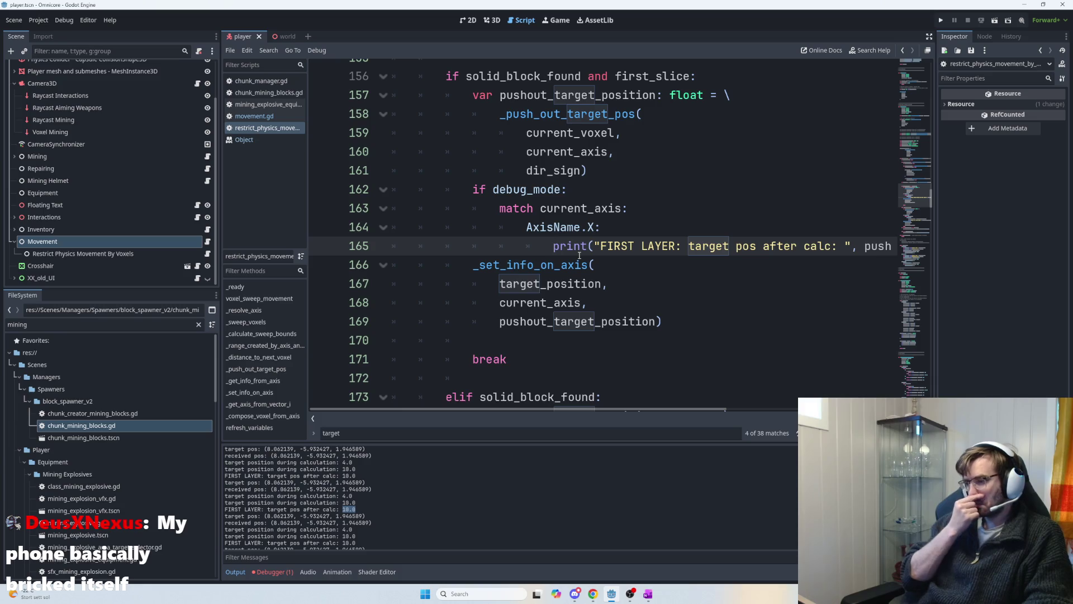
key("alt+Tab")
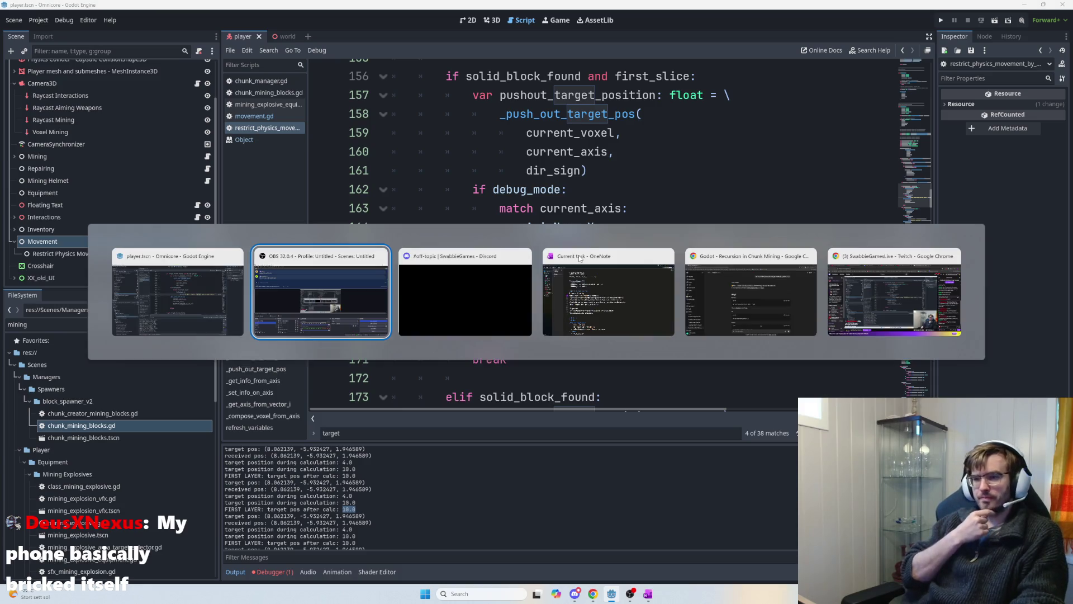
key("Escape")
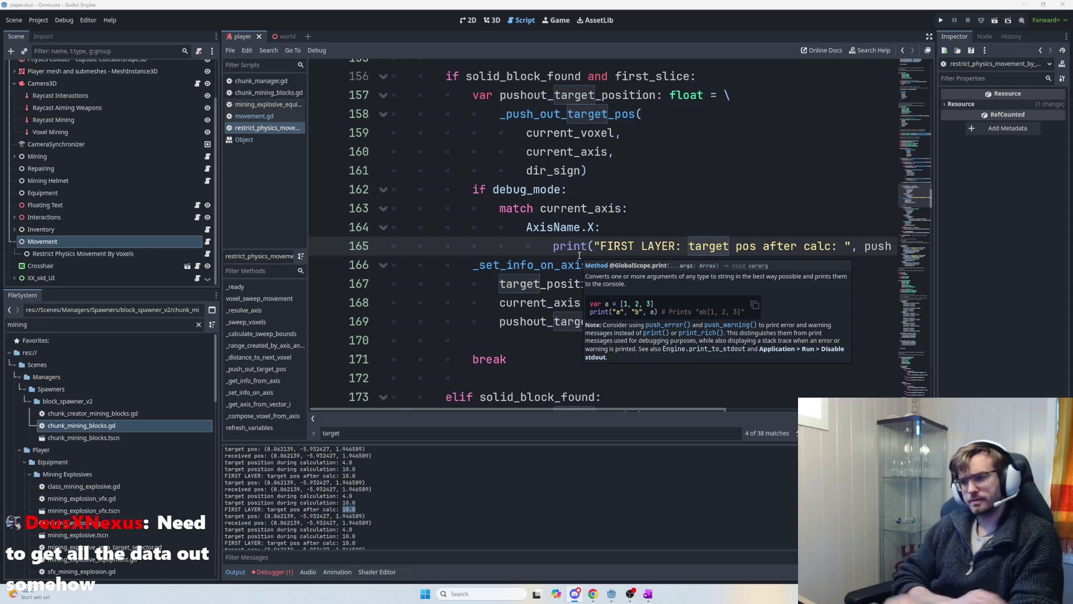
- Add one level of indentation to line 165's FIRST LAYER print statement
key("alt+Tab")
key("Tab")
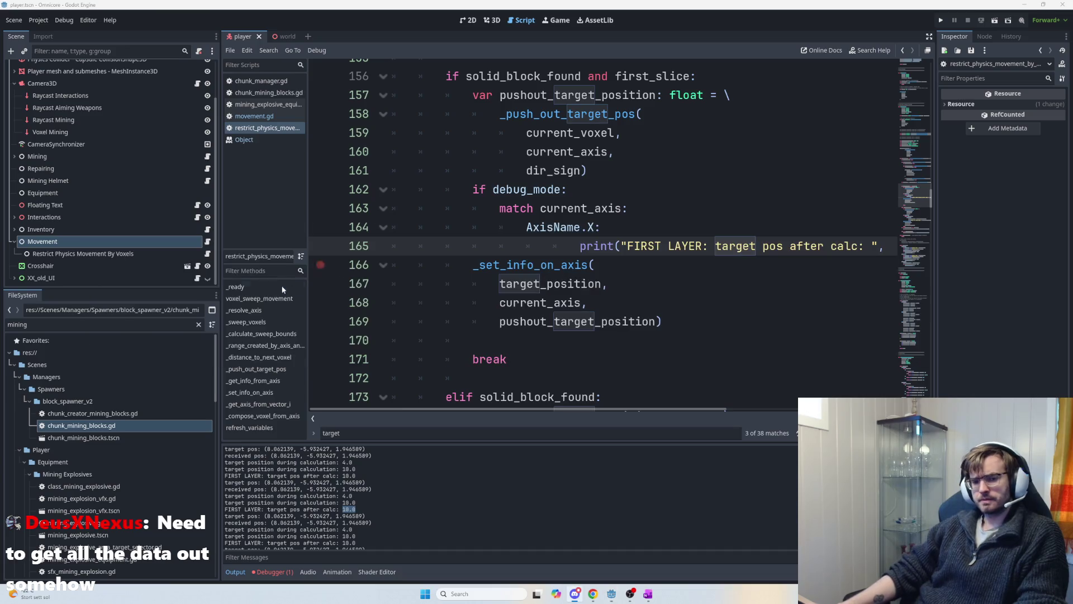
key("alt+Tab")
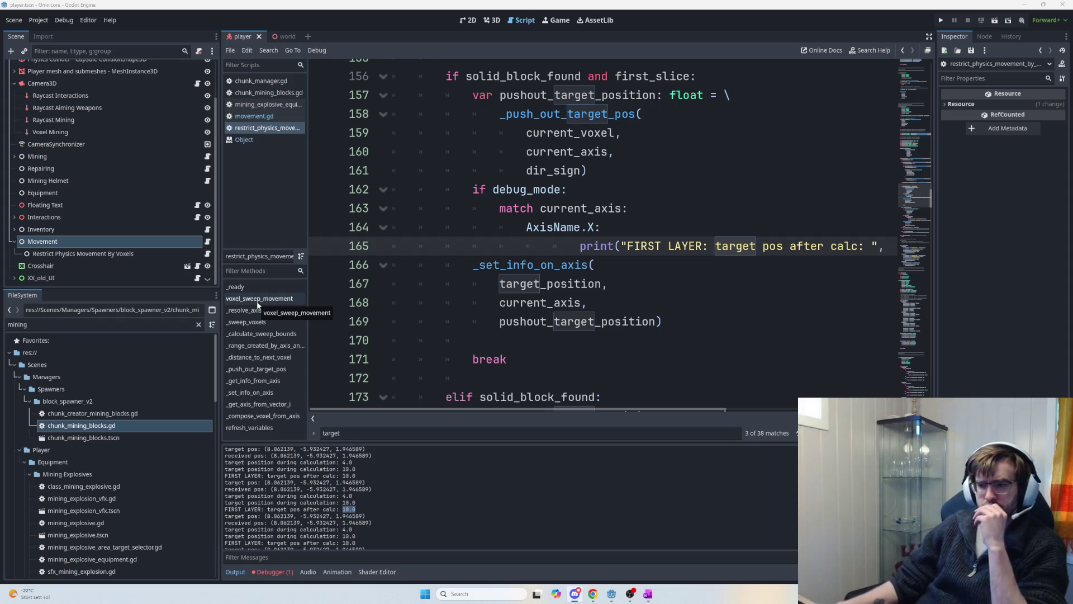
scroll(672, 300, "down", 1)
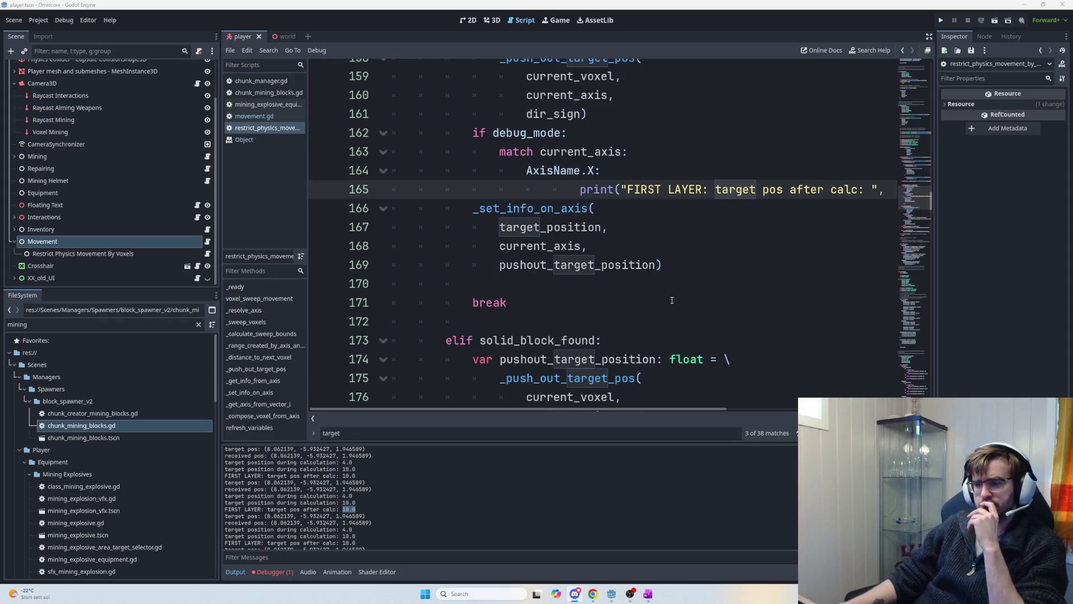
left_click(586, 198)
key("BackSpace")
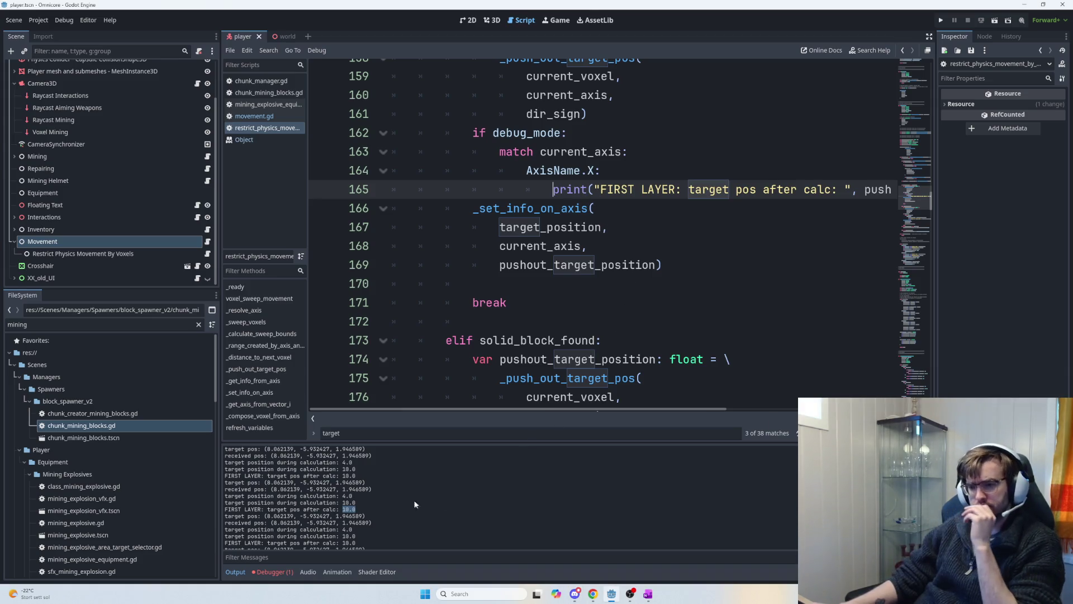
scroll(360, 490, "up", 1)
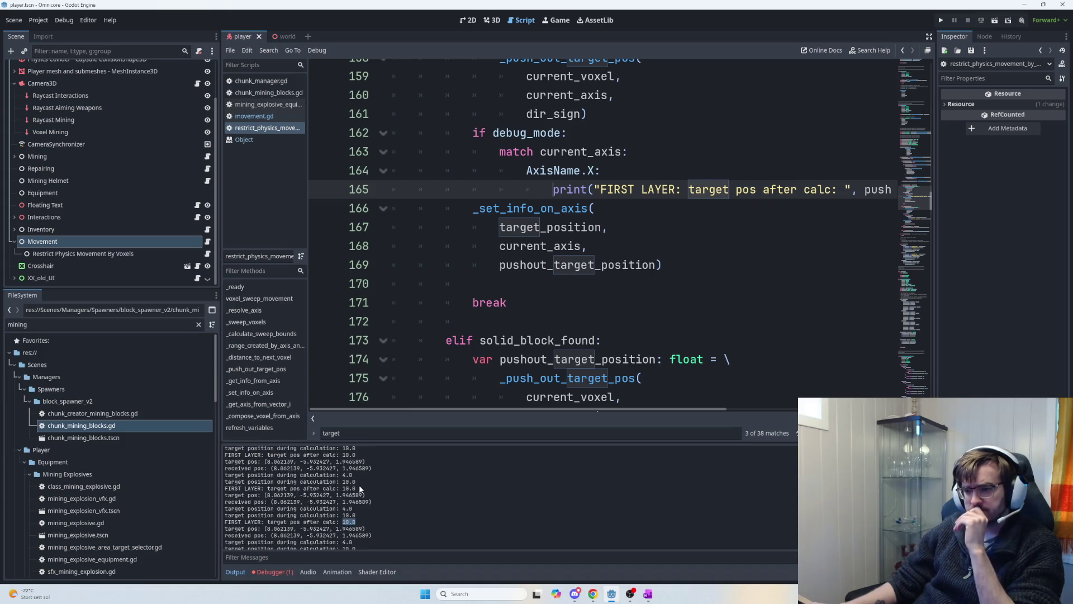
scroll(380, 496, "up", 3)
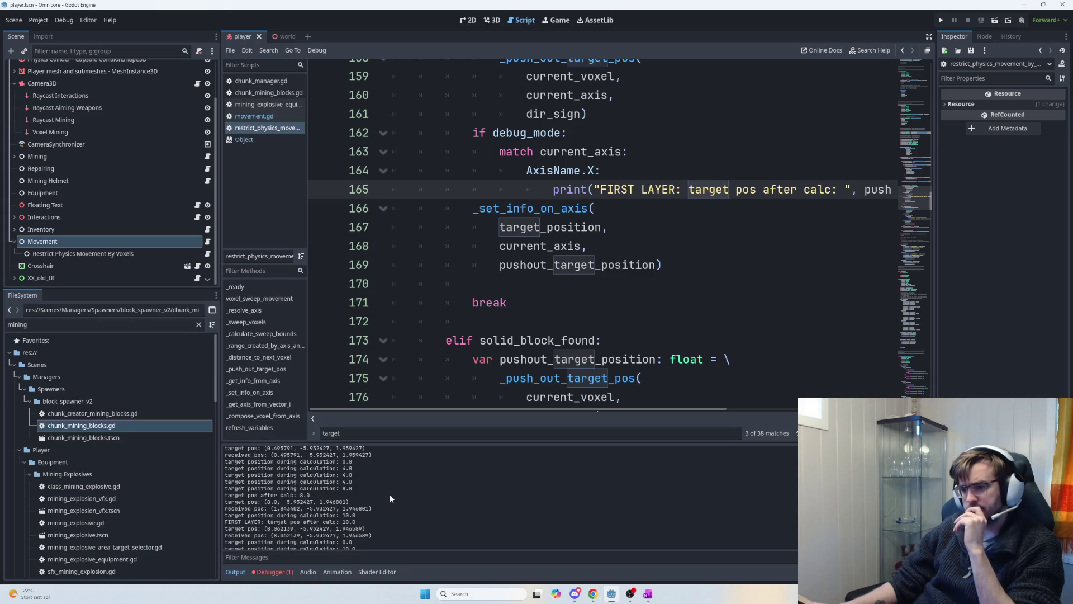
left_click_drag(356, 490, 342, 488)
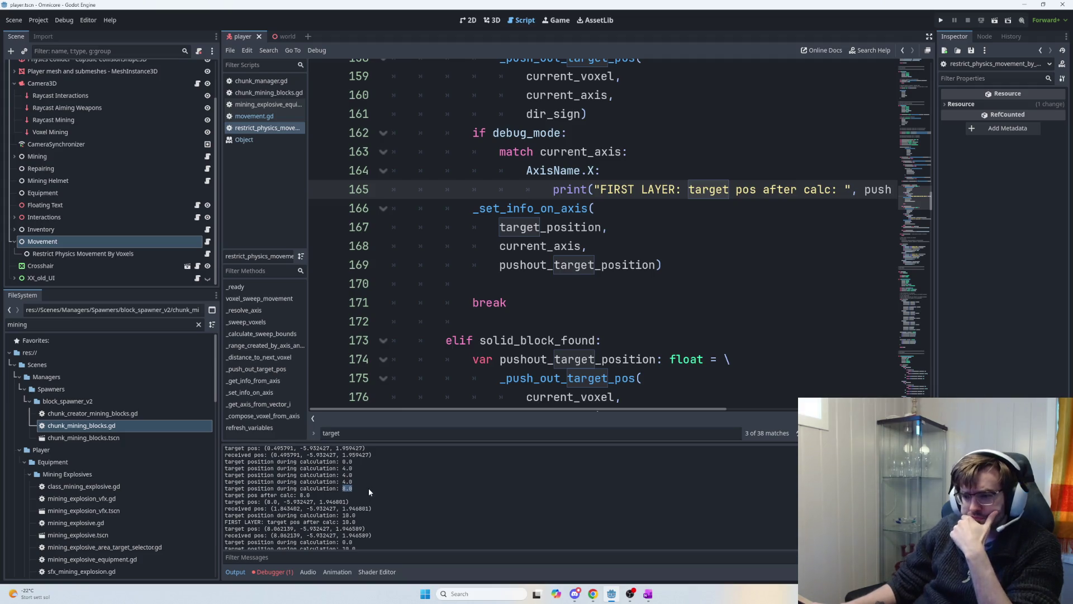
scroll(369, 490, "up", 1)
scroll(369, 491, "up", 2)
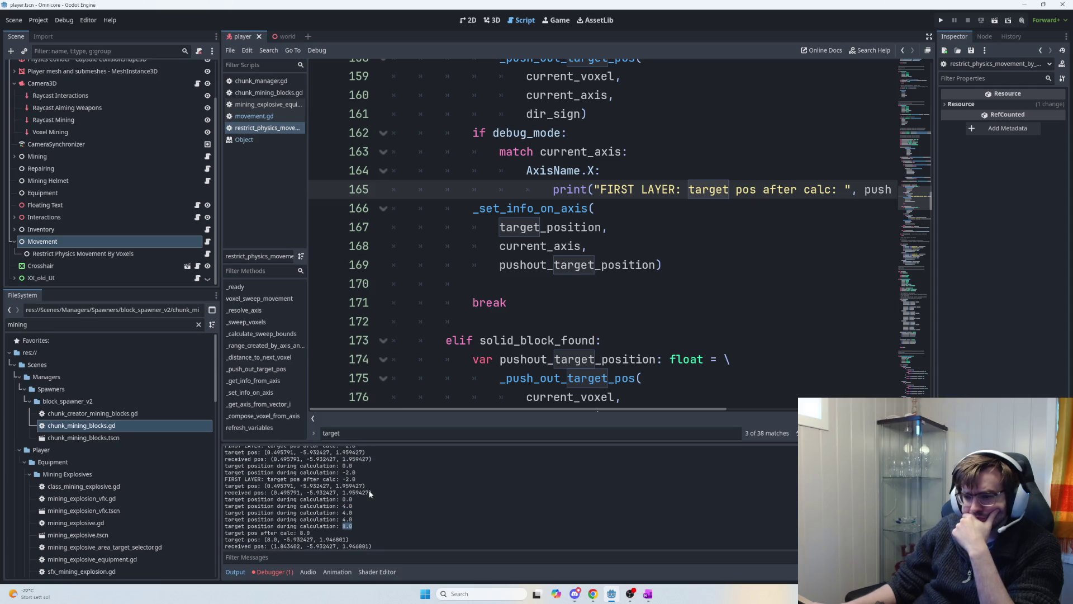
mouse_move(379, 492)
left_mouse_down()
mouse_move(263, 485)
mouse_move(269, 492)
left_mouse_up()
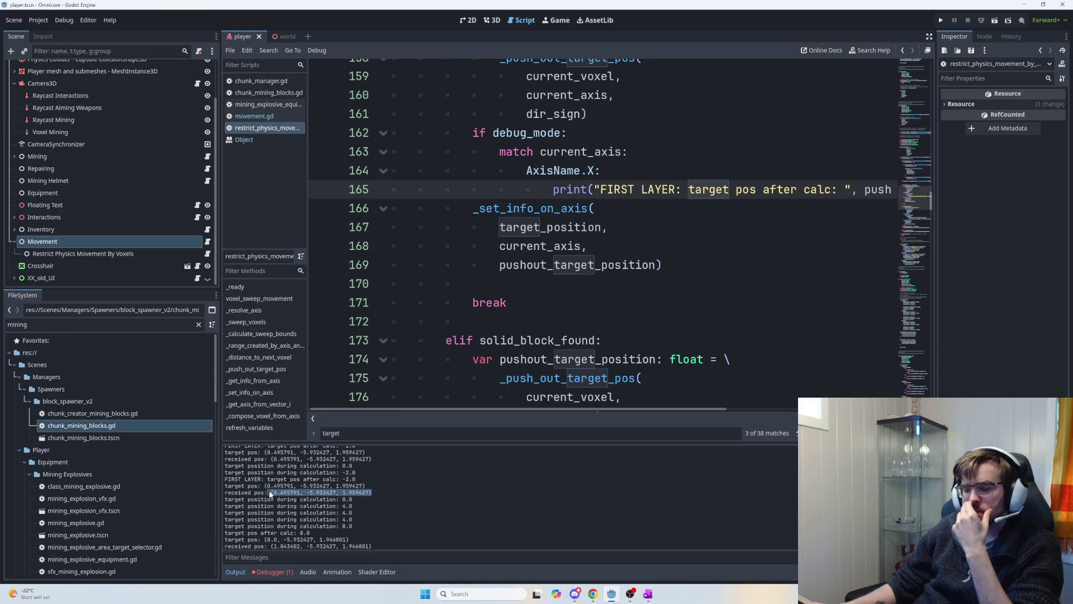
mouse_move(345, 515)
left_mouse_down()
mouse_move(361, 509)
mouse_move(356, 517)
left_mouse_up()
left_click(359, 514)
left_click(759, 302)
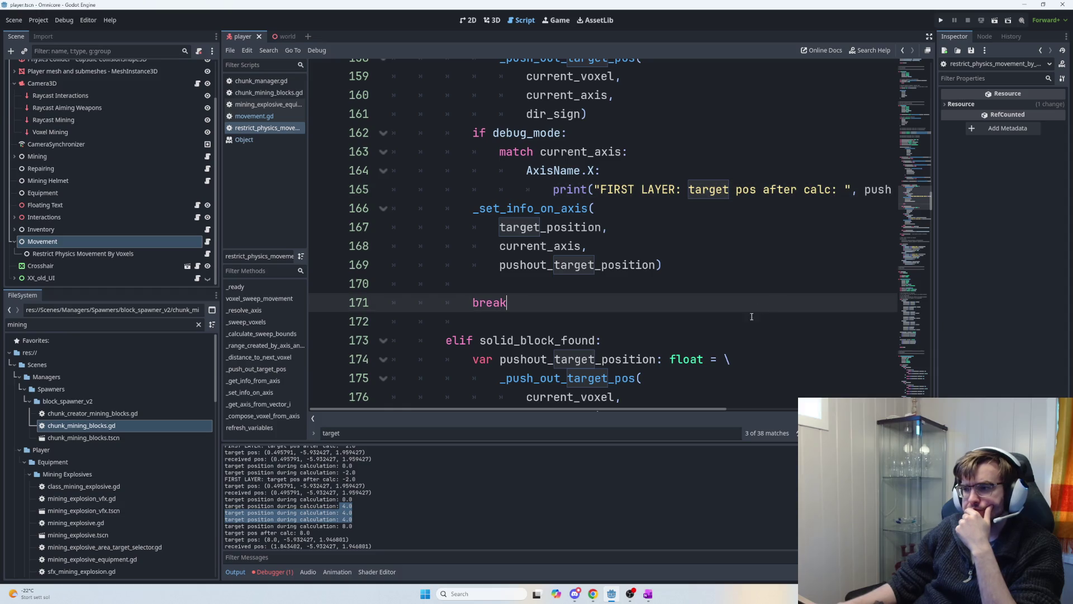
scroll(759, 306, "down", 1)
scroll(386, 500, "down", 2)
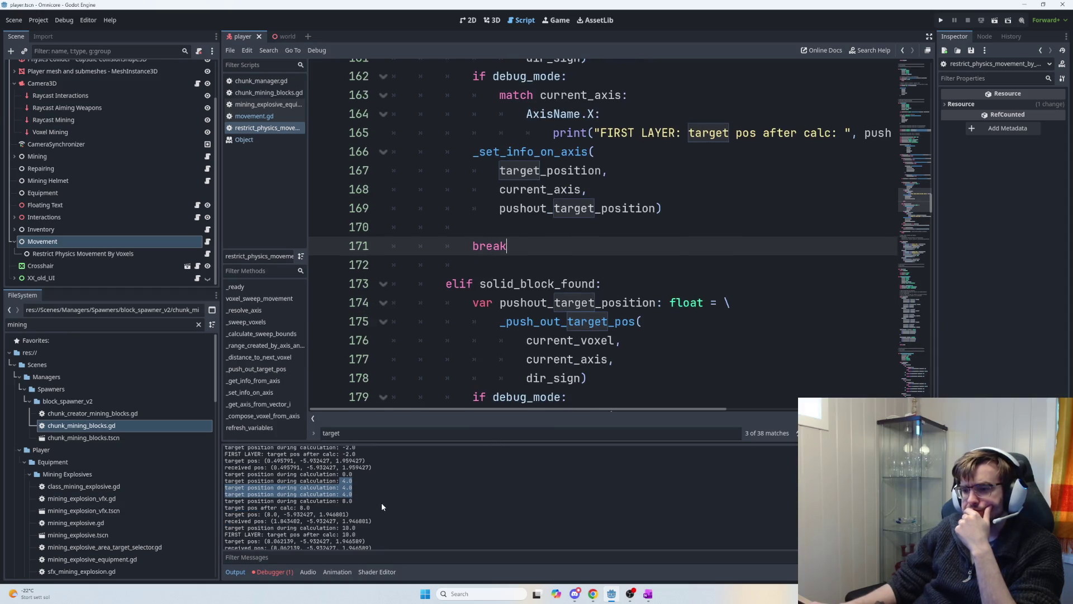
left_click_drag(372, 502, 223, 501)
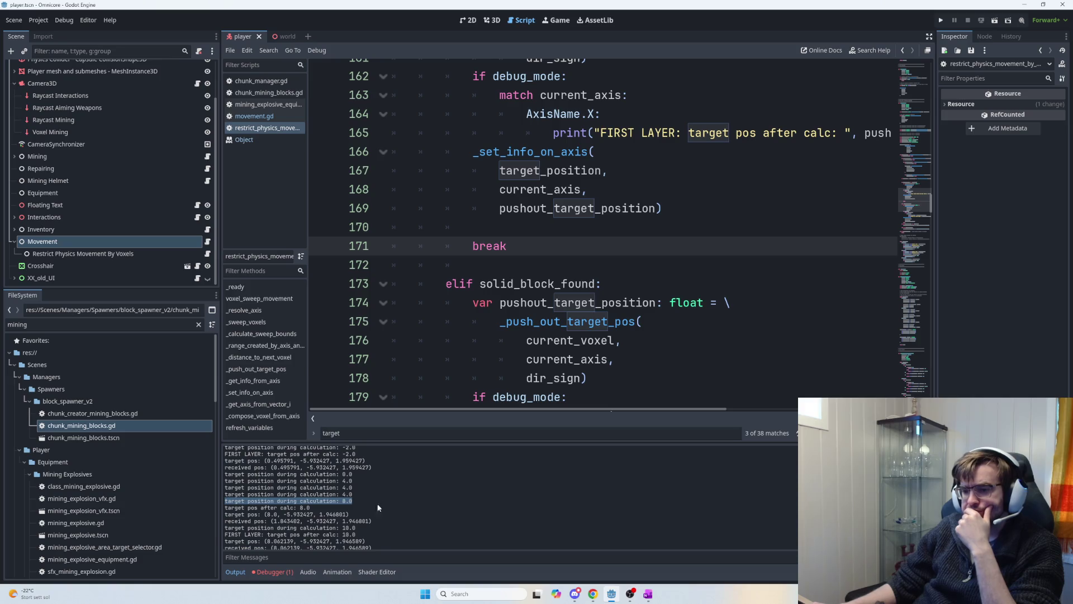
mouse_move(225, 514)
left_mouse_down()
mouse_move(267, 514)
mouse_move(225, 507)
left_mouse_up()
scroll(635, 356, "up", 4)
scroll(635, 356, "up", 7)
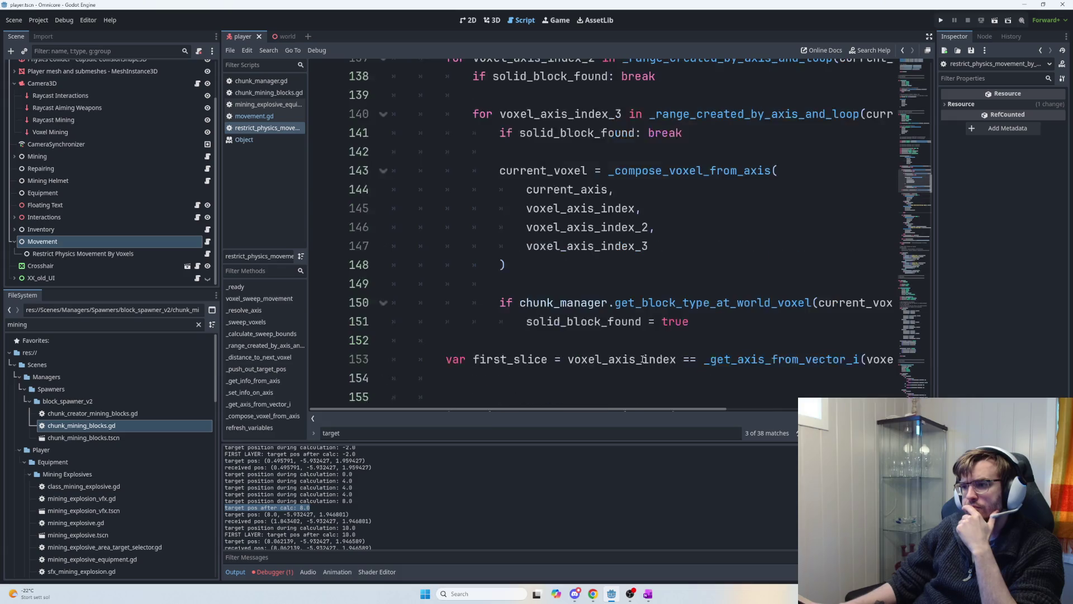
left_click(642, 364)
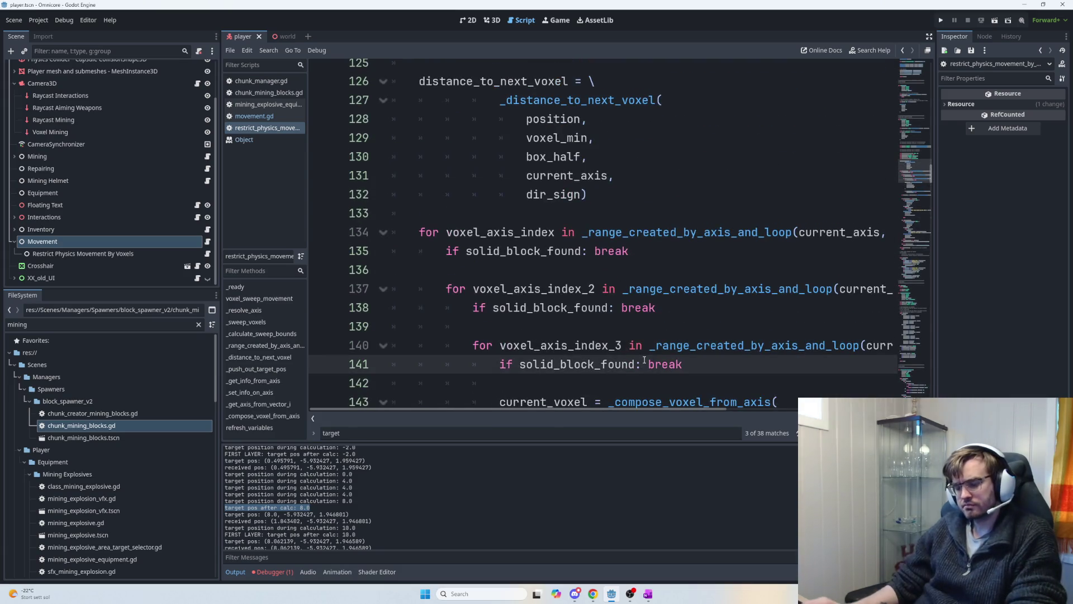
- Search for target_pos and delete the break lines after both push-out blocks
key("ctrl+f")
type("arget_pos")
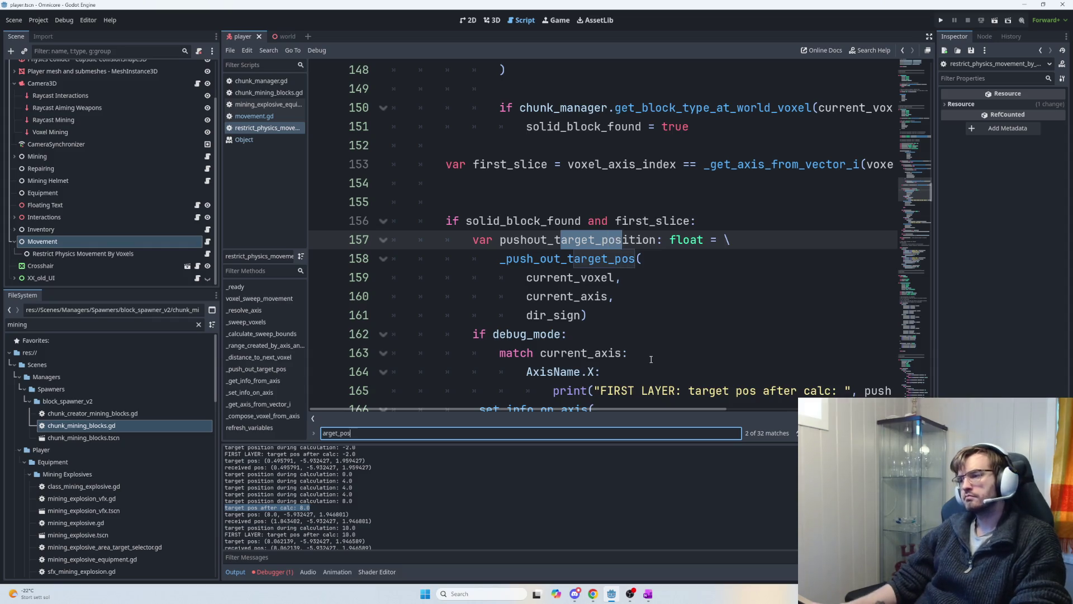
scroll(644, 360, "down", 4)
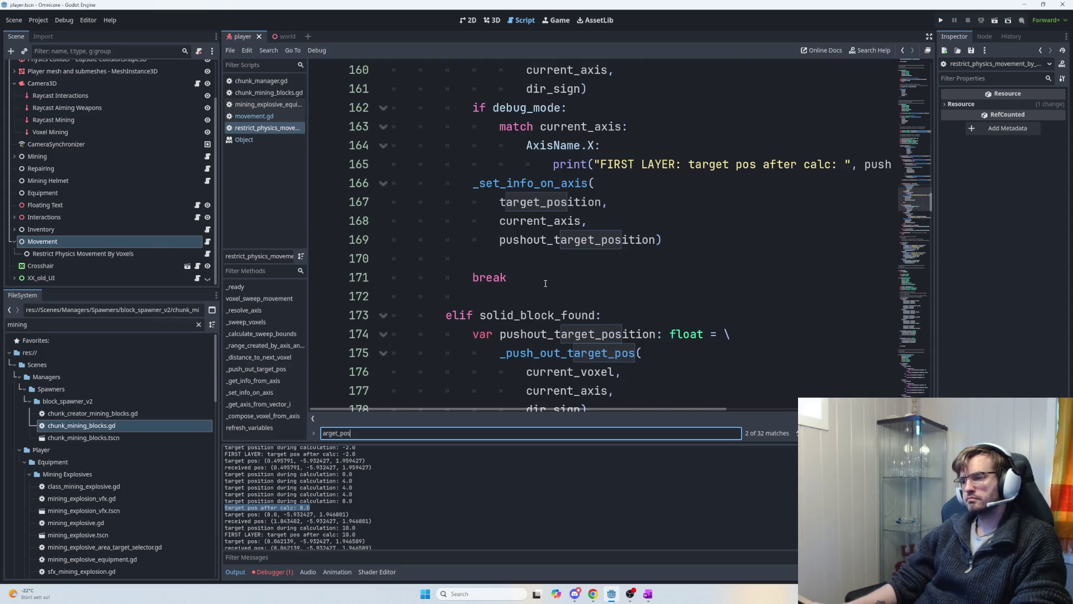
left_click(547, 284)
key("BackSpace")
key("BackSpace")
key("BackSpace")
scroll(547, 359, "down", 2)
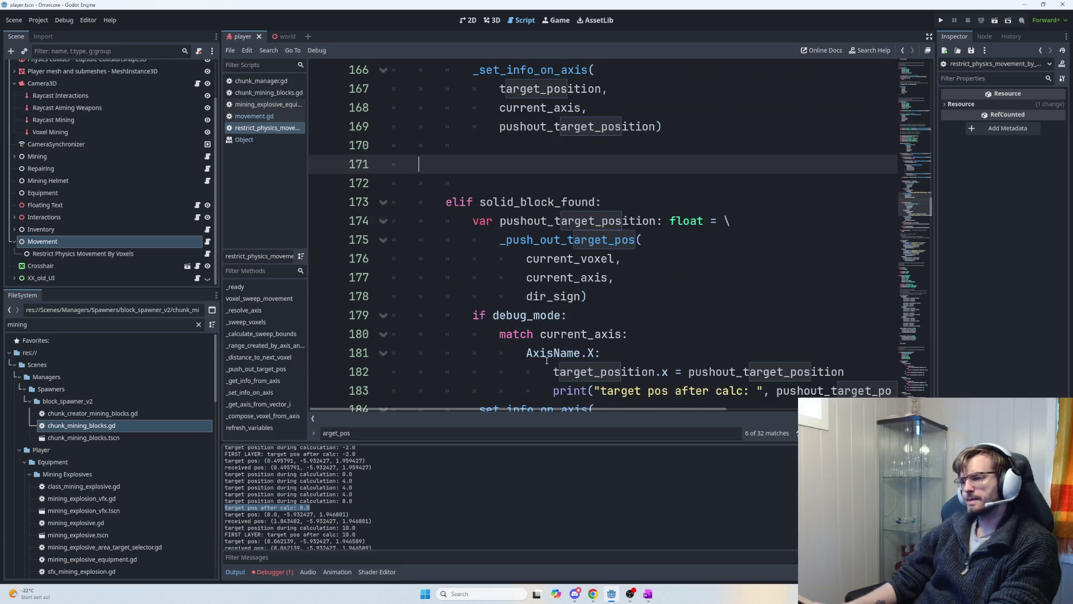
scroll(547, 360, "down", 3)
left_click(516, 321)
key("BackSpace")
key("BackSpace")
key("BackSpace")
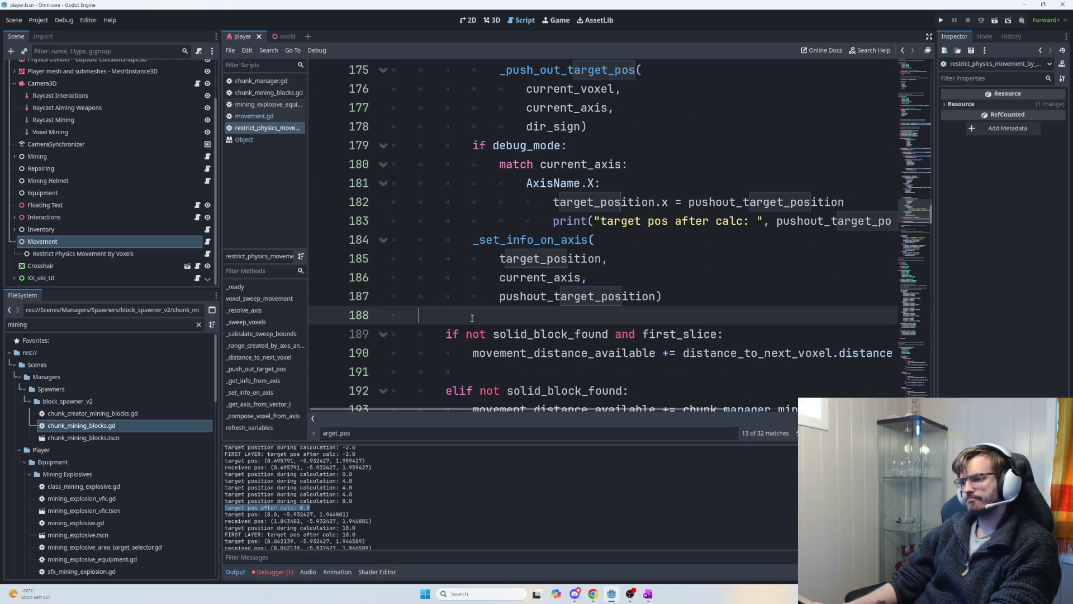
- Add a pass line at the top of the elif solid_block_found branch
scroll(536, 325, "up", 2)
scroll(542, 327, "up", 2)
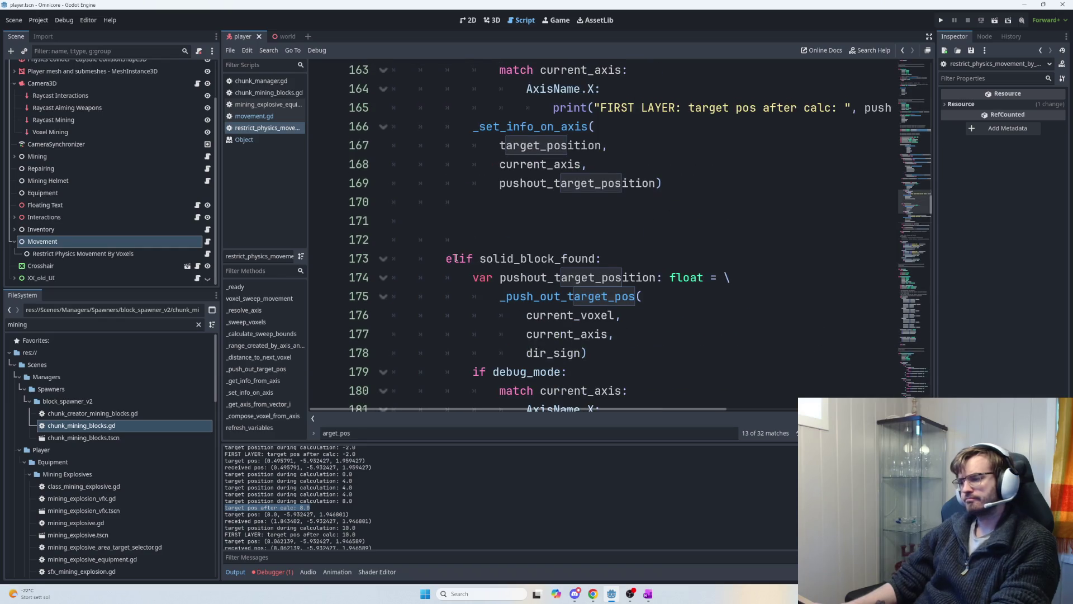
left_click(533, 285)
scroll(533, 287, "down", 2)
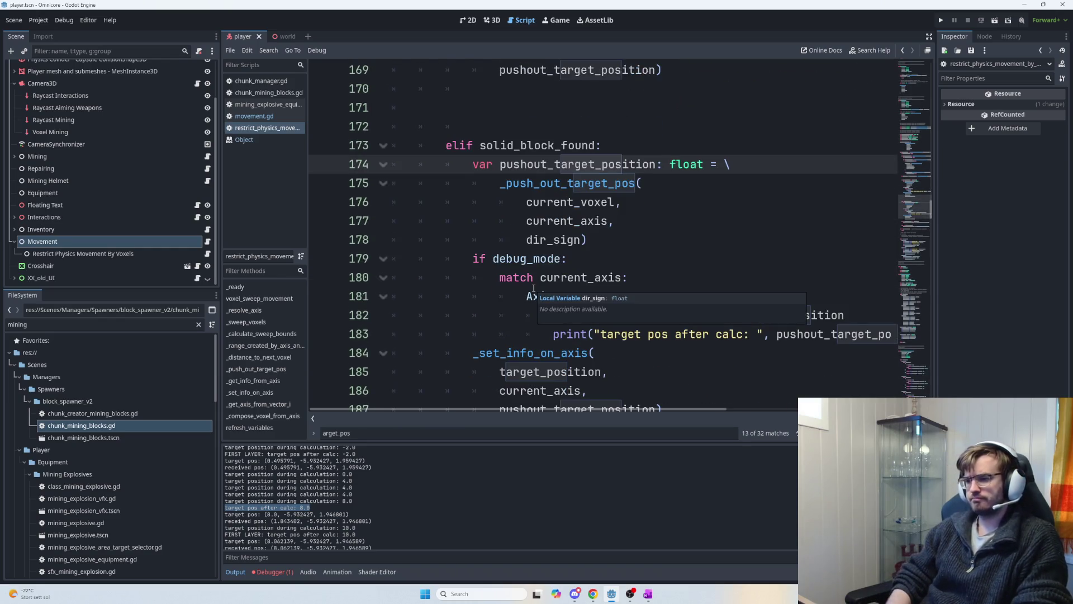
key("ctrl+shift+Return")
type("o")
key("BackSpace")
type("pass")
- Wrap the branch's old push-out code in triple quotes and launch the game
type("\"\"\"")
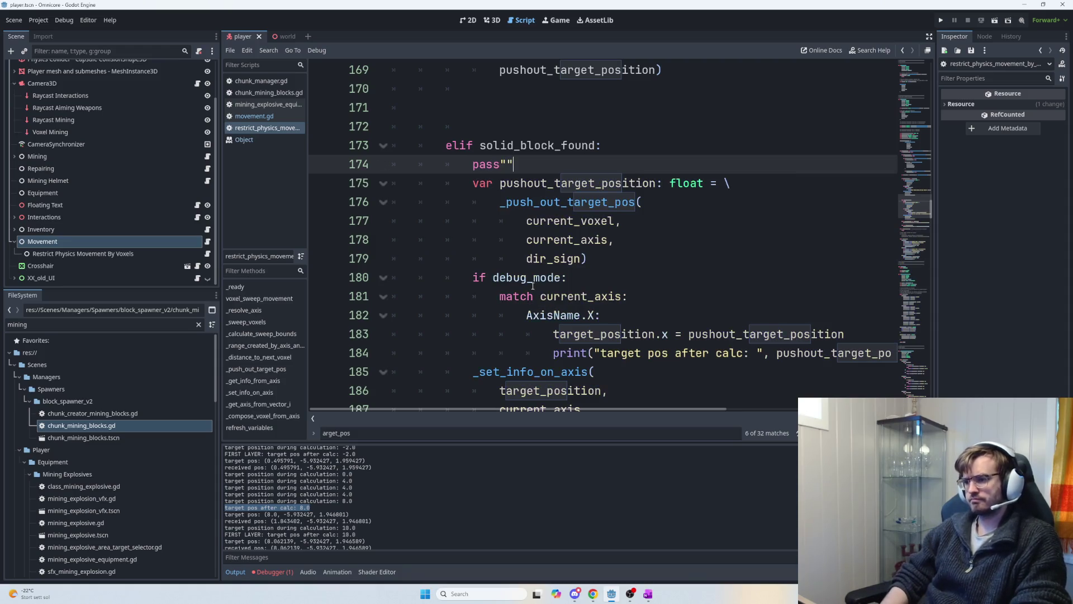
key("BackSpace")
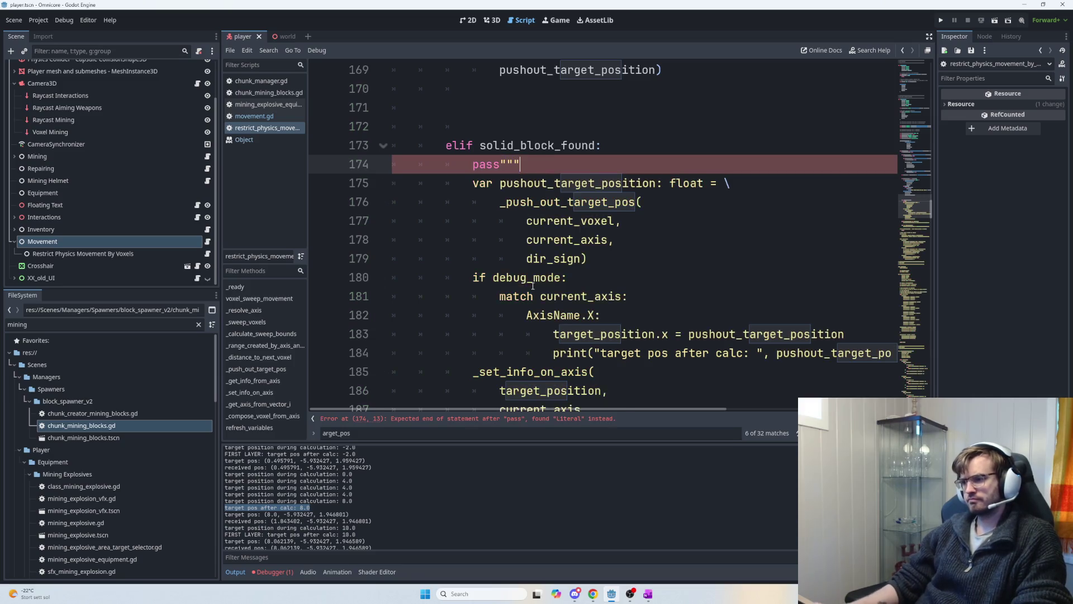
scroll(540, 251, "down", 4)
left_click(546, 221)
type("\"\"\"")
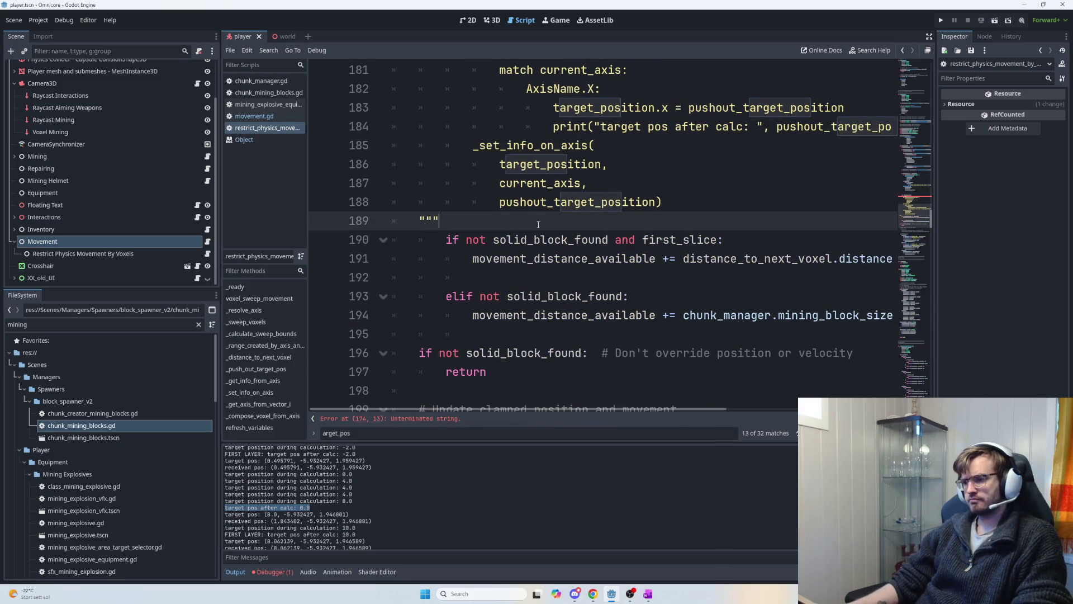
key("F5")
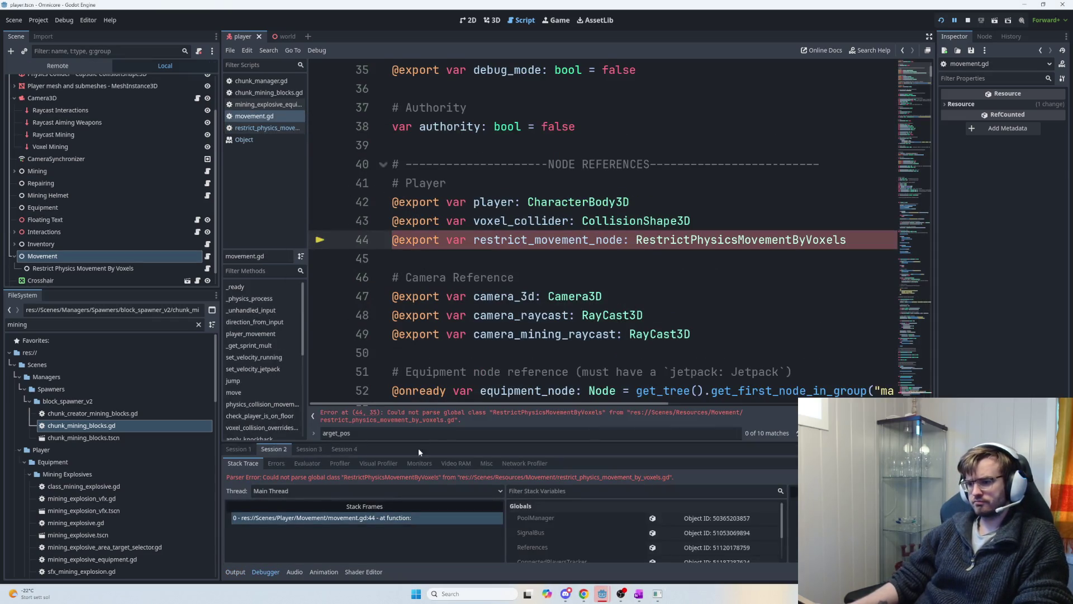
- Replace pass with continue, put the opening triple quotes on their own line, and relaunch
left_click(262, 127)
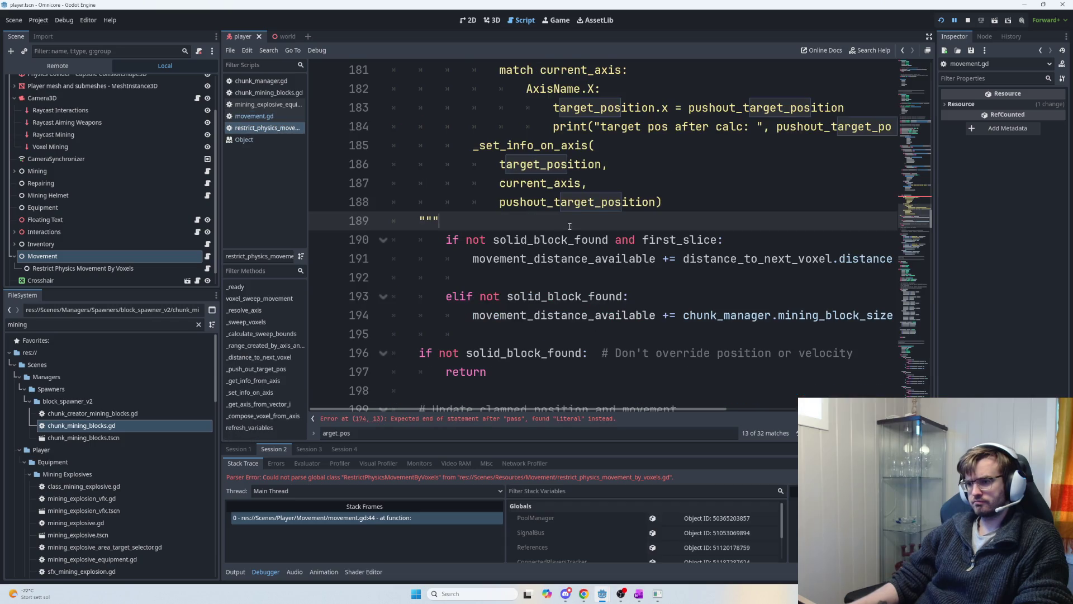
scroll(544, 241, "up", 4)
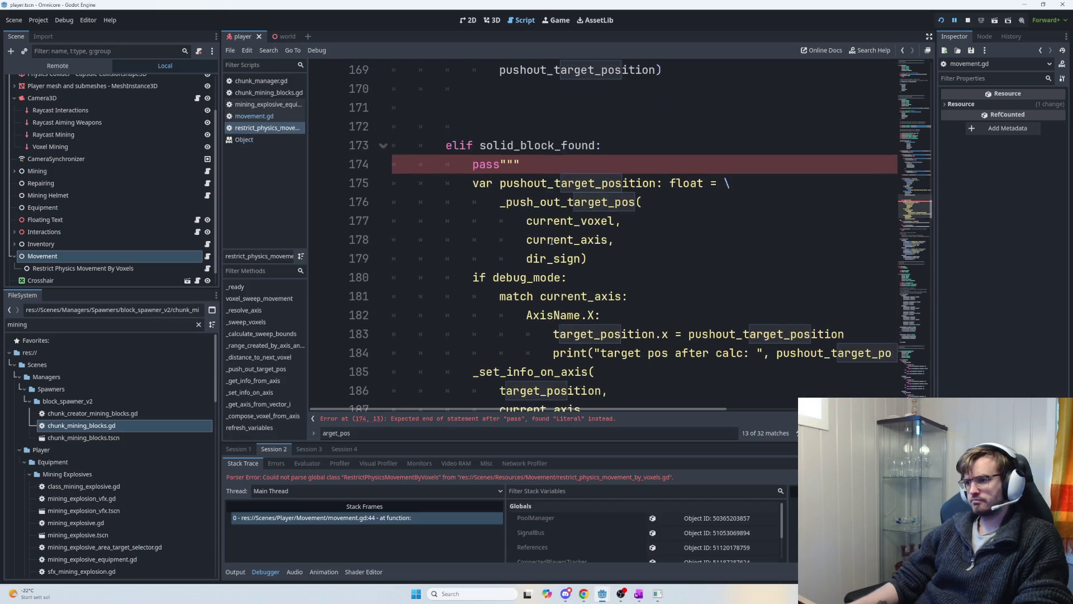
left_click(504, 164)
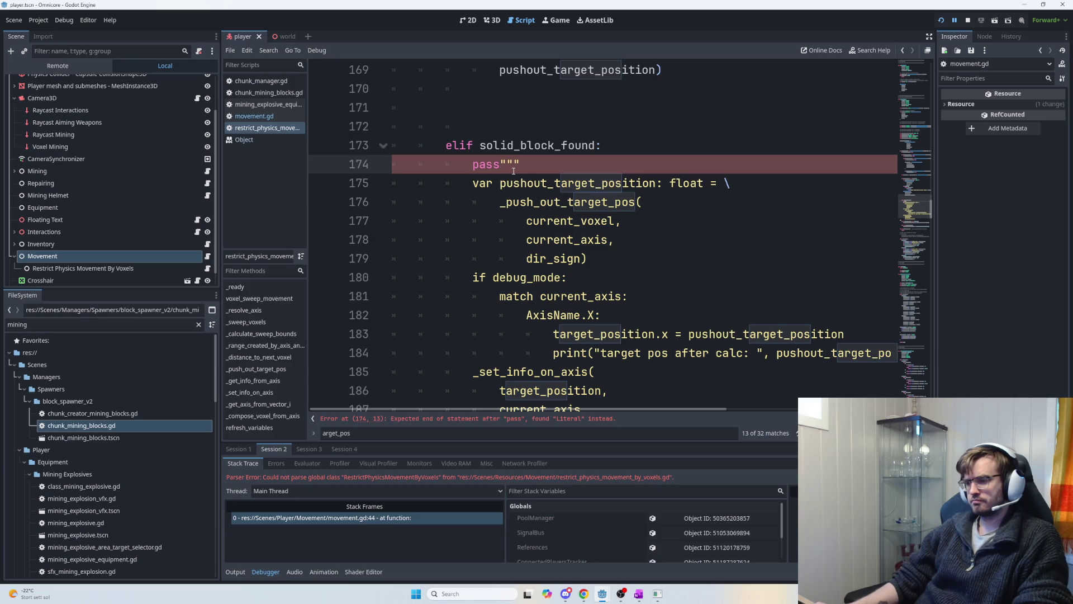
key("BackSpace")
type("continue")
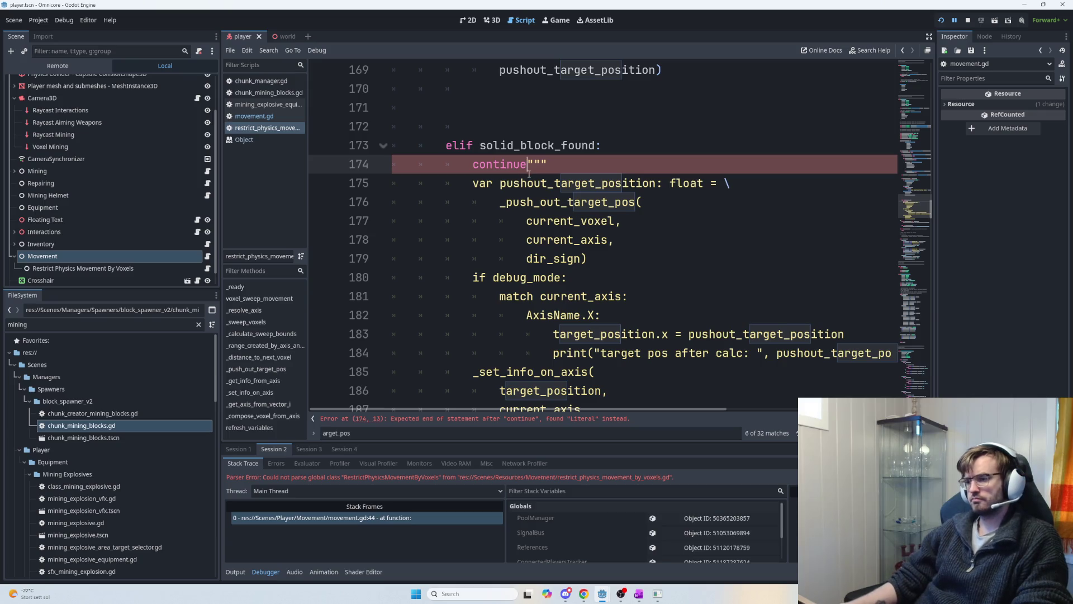
key("Return")
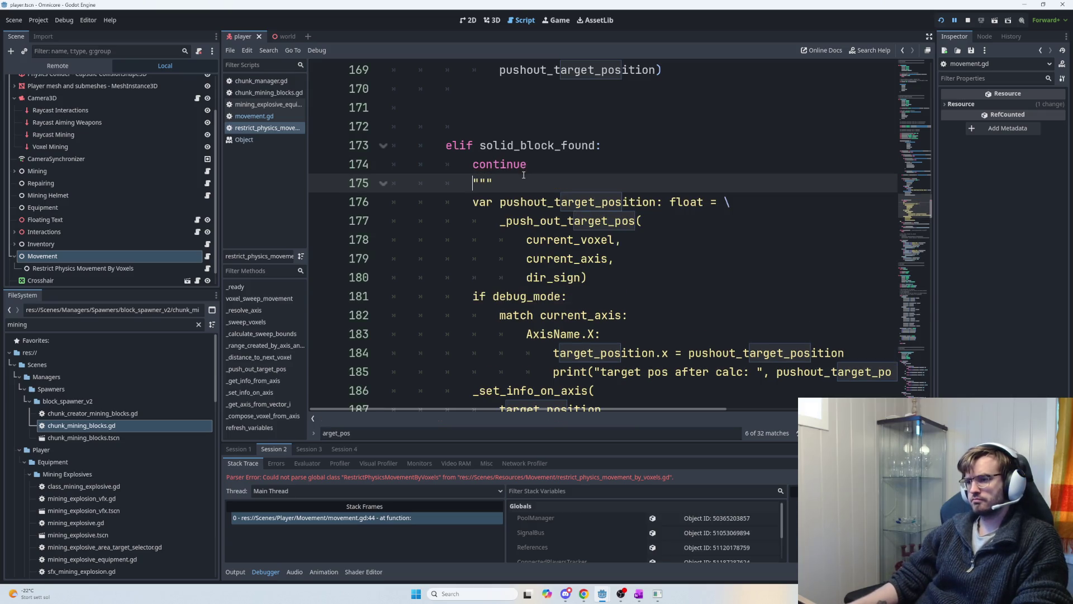
key("F5")
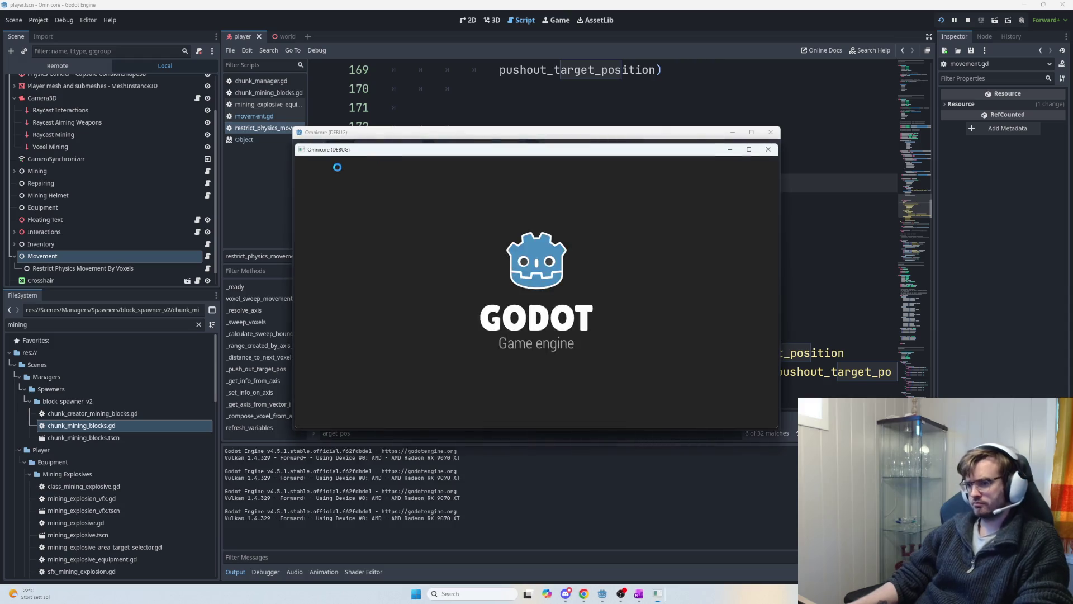
- Host a game in the debug window and walk the player forward through the voxel tunnels
left_click(327, 163)
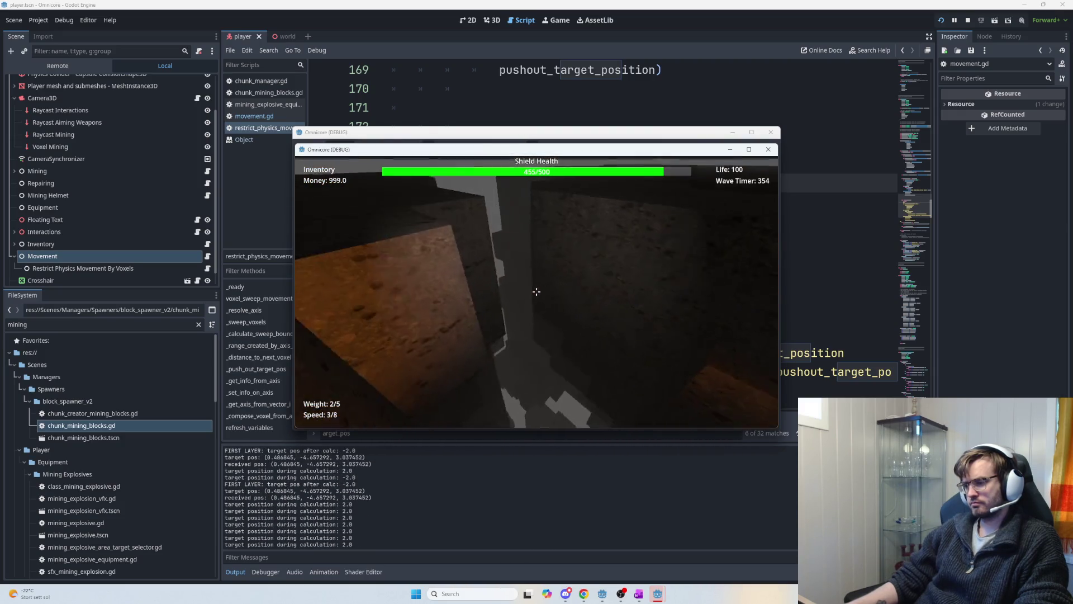
key("w")
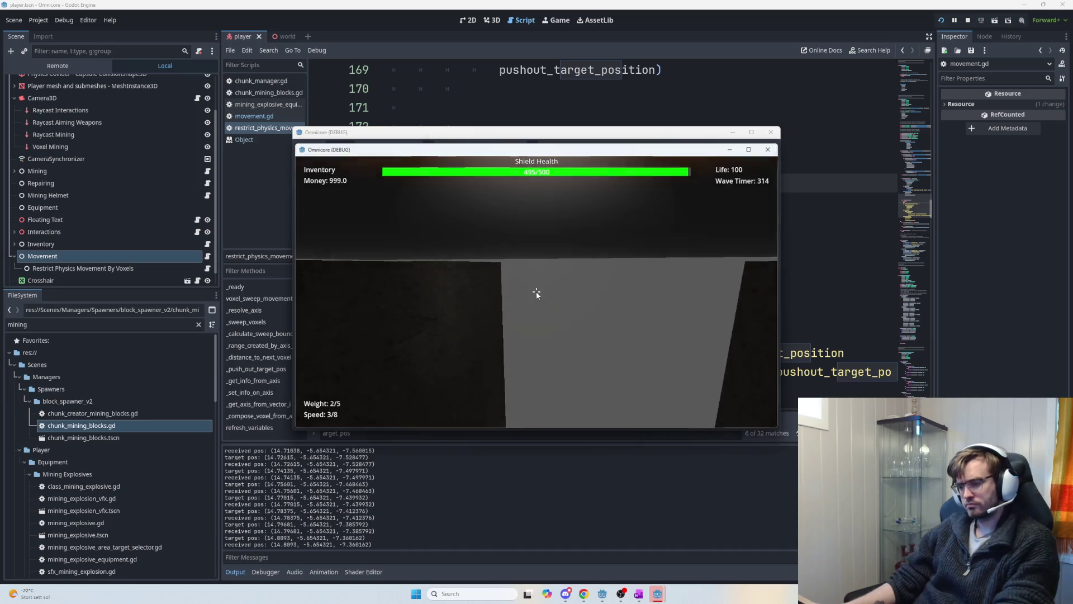
- Restart and host the game, then buy Jetpack-Speed upgrades up to 20
key("F5")
key("Return")
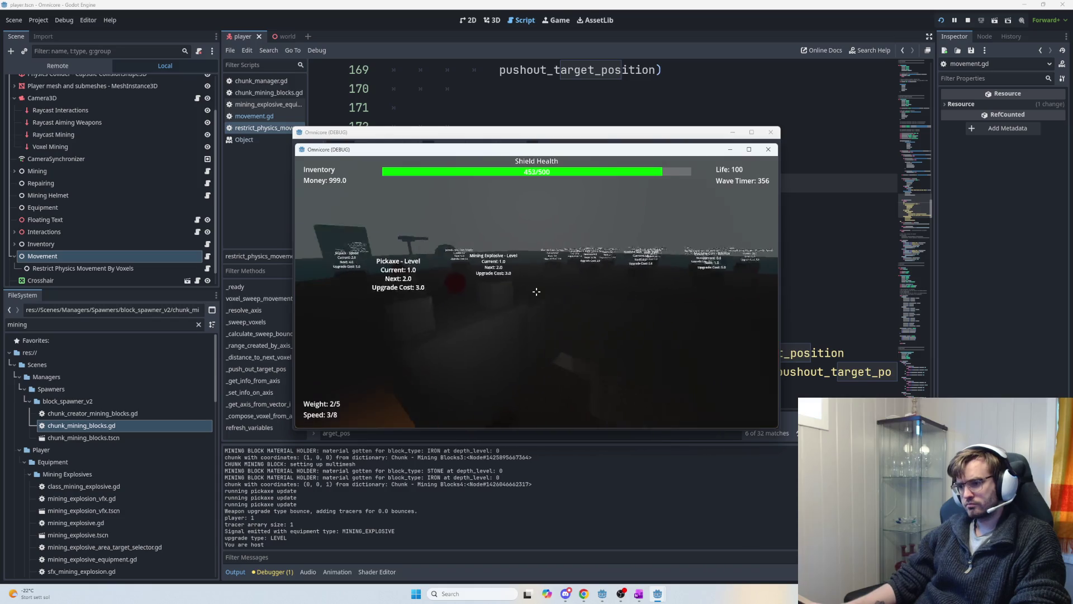
key("e")
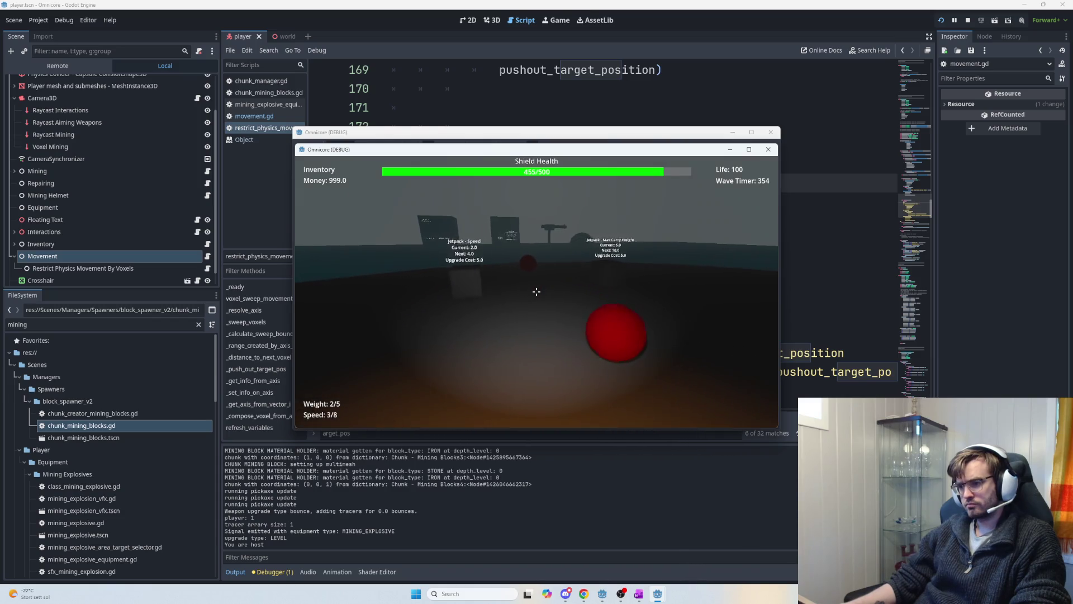
key("e")
key("e")
key("e")
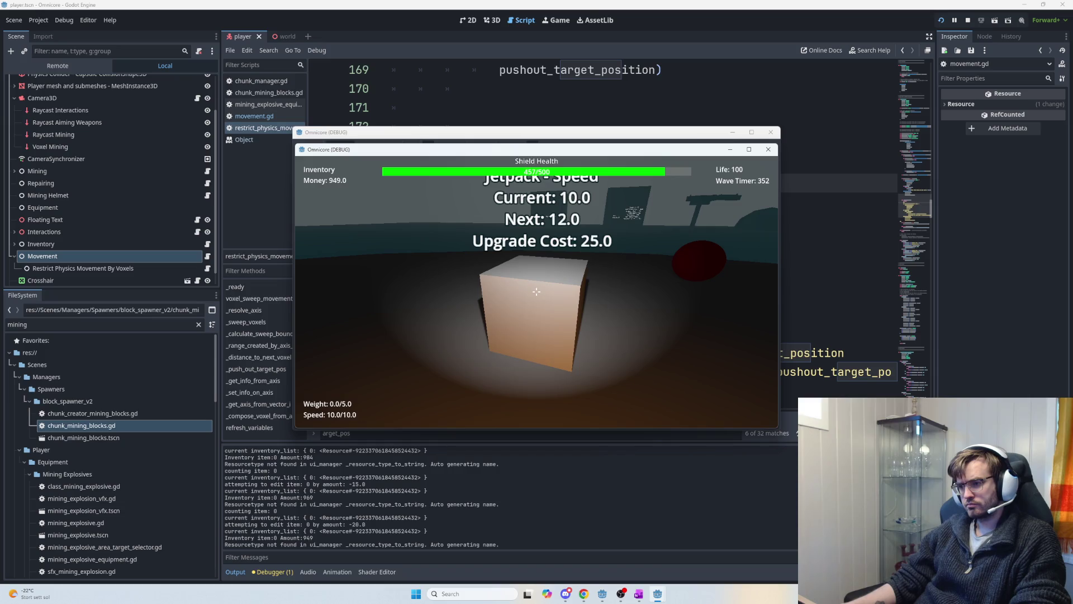
key("e")
key("e")
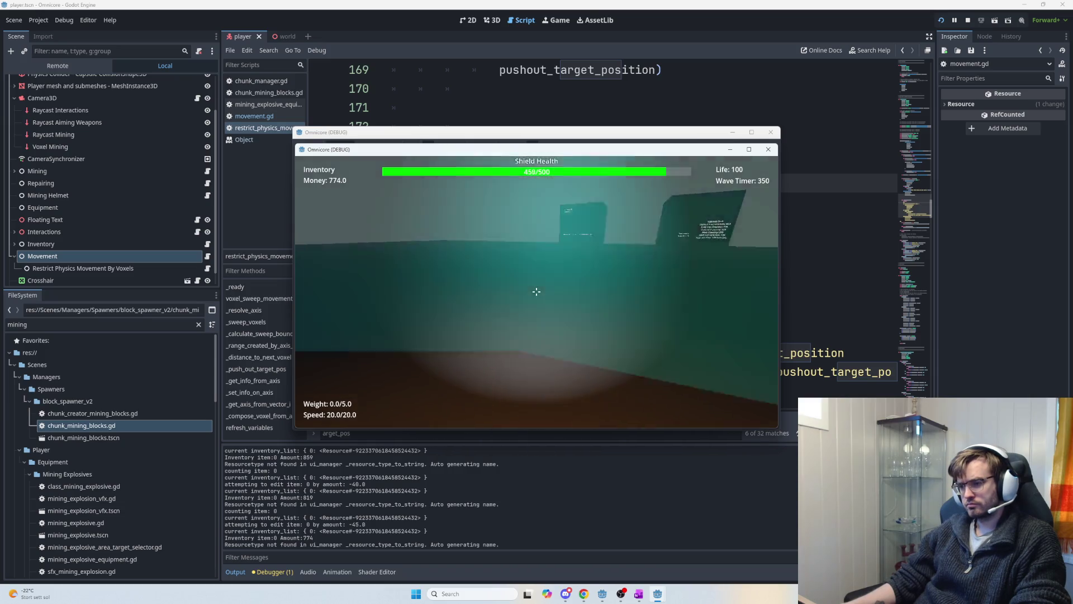
- Fly the player along the dirt walls, into the dark chamber and lit pit while watching the log
key("w")
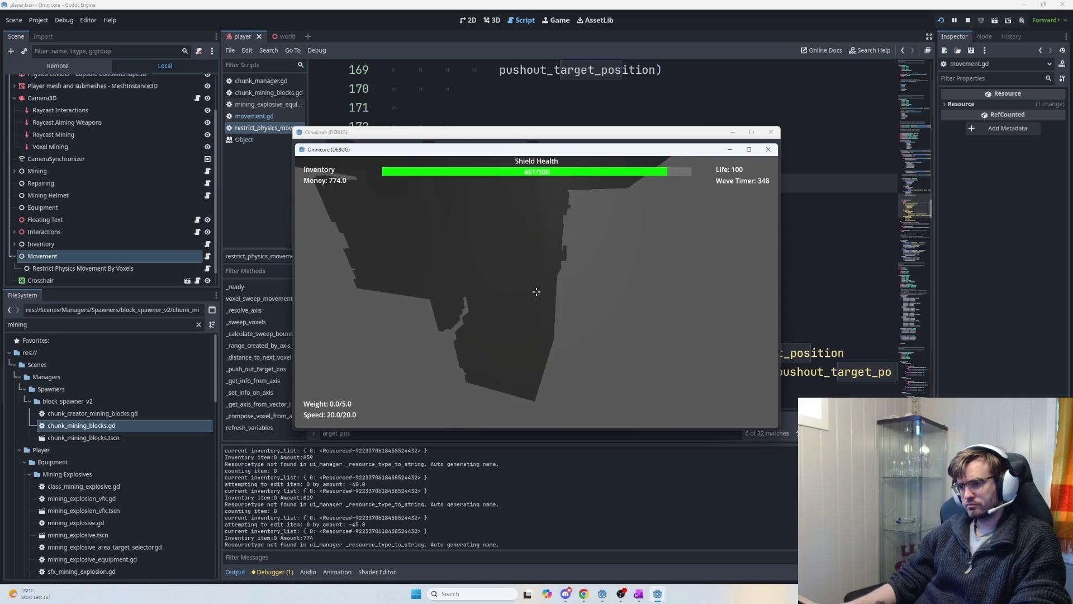
key("w")
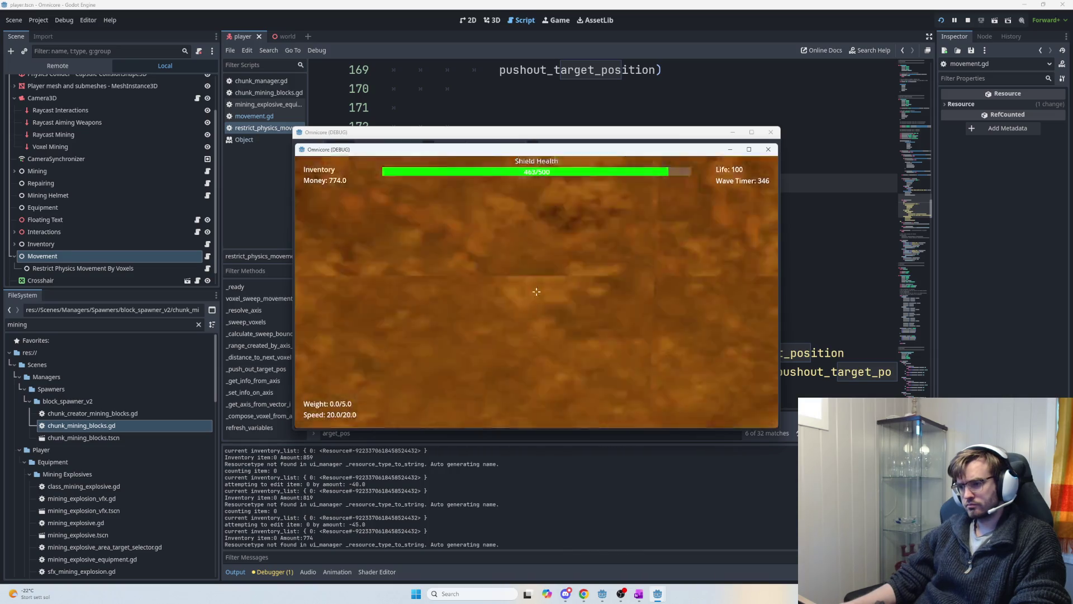
key("w")
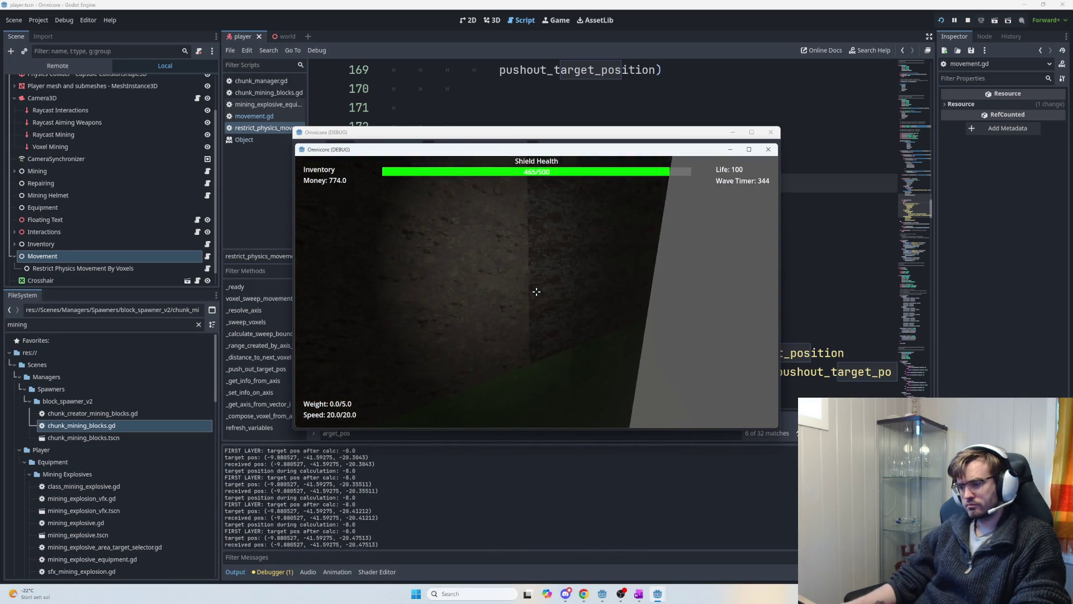
key("d")
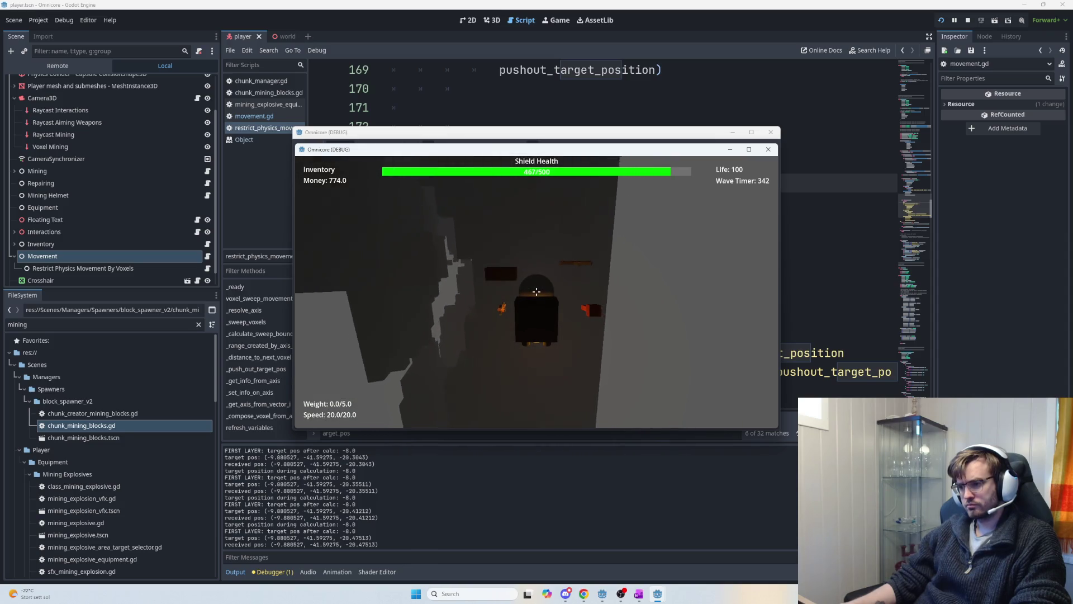
key("w")
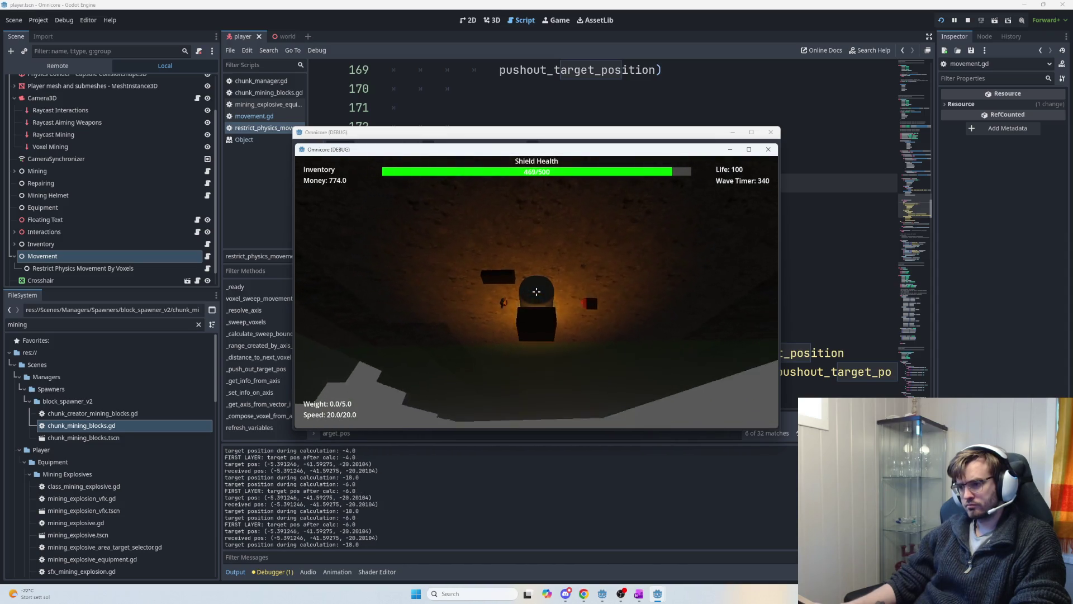
key("w")
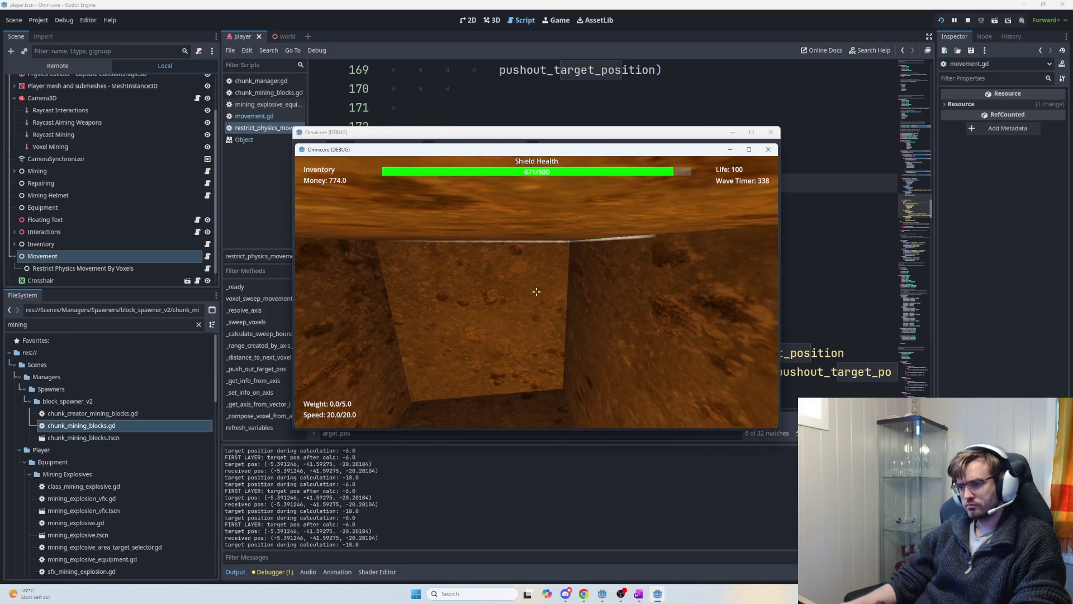
key("w")
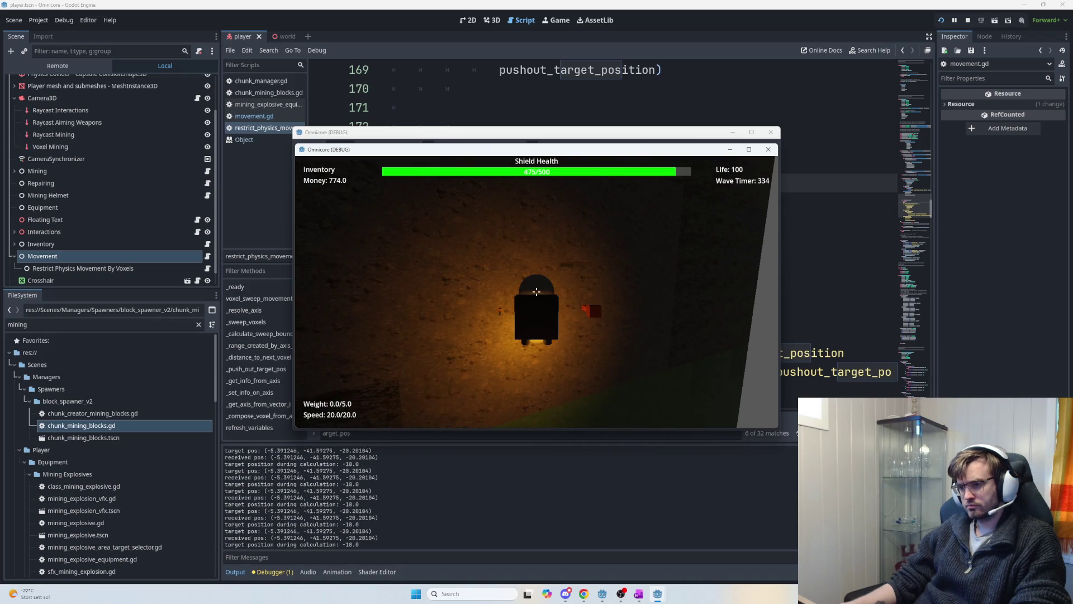
key("w")
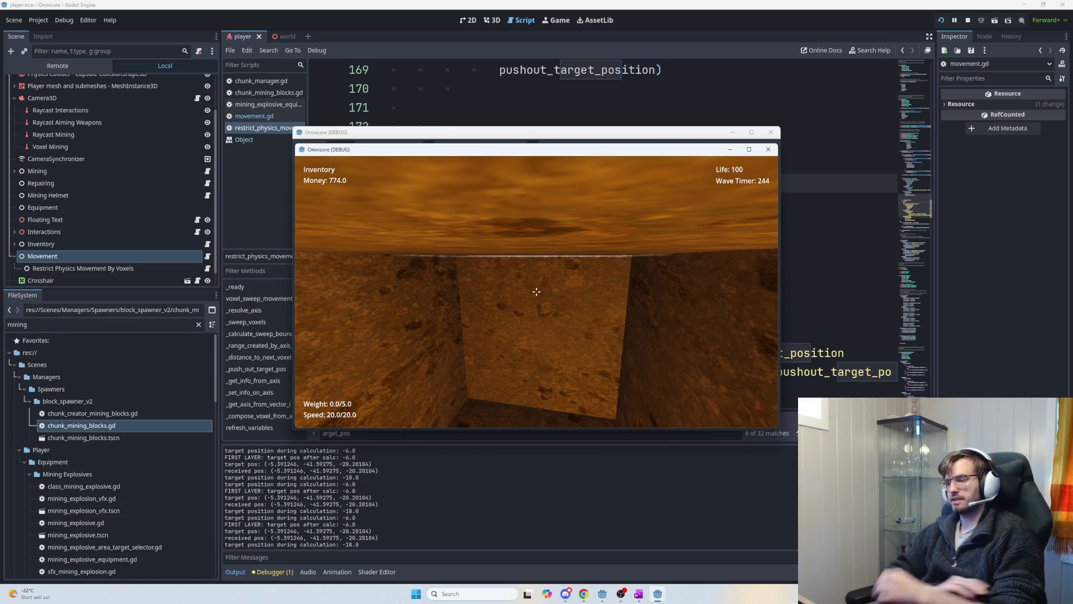
- Finish exploring the cave tunnels, then stop the debug session with F8
mouse_move(535, 291)
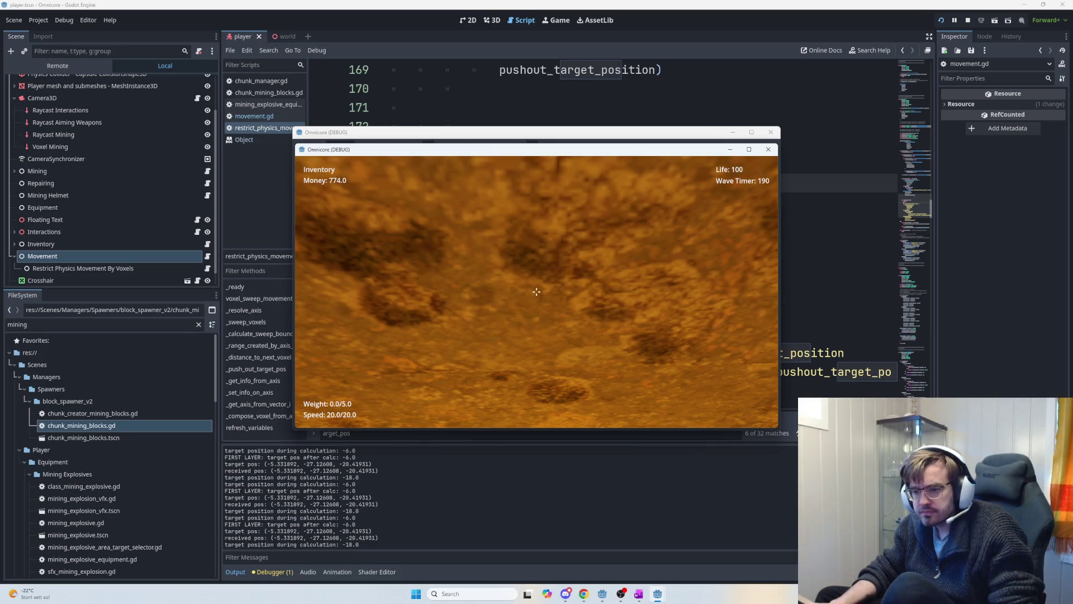
key("F8")
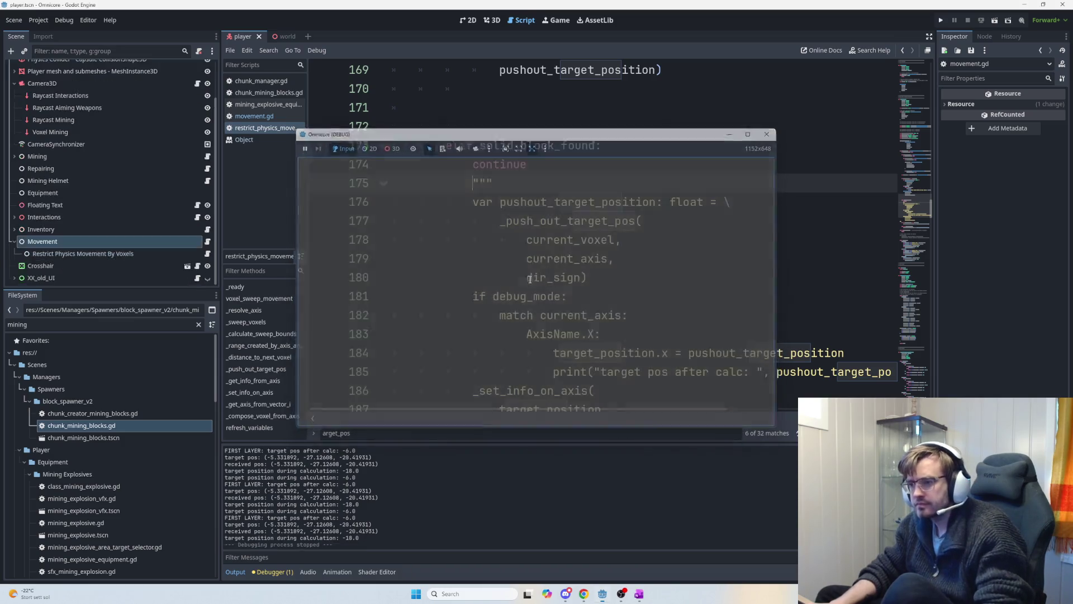
- Remove the triple-quoted commented block after the elif solid_block_found branch
scroll(561, 258, "down", 4)
scroll(559, 224, "up", 4)
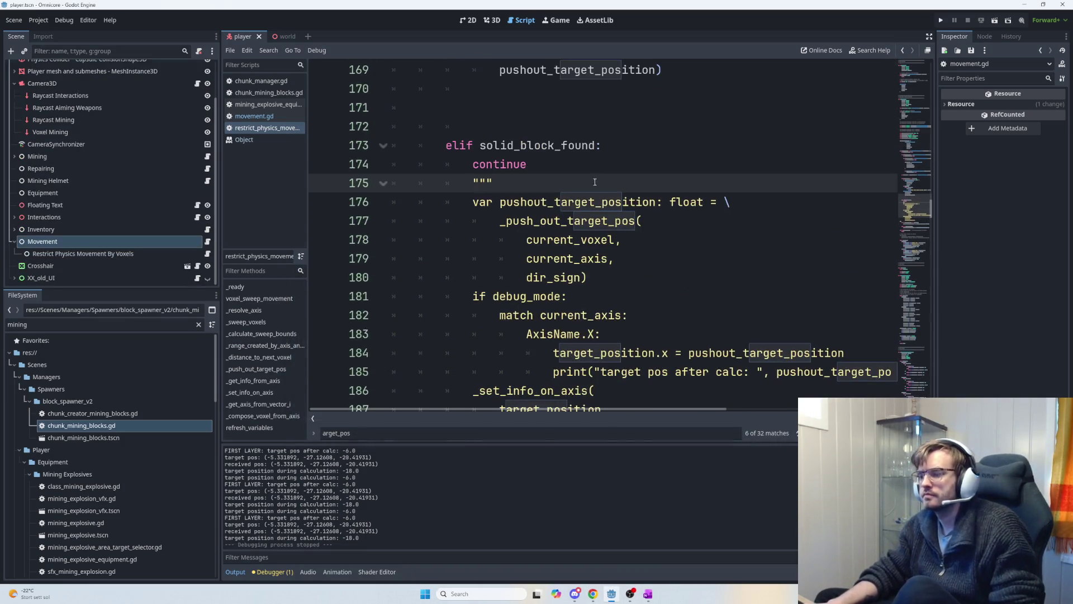
scroll(557, 165, "up", 3)
scroll(557, 165, "down", 5)
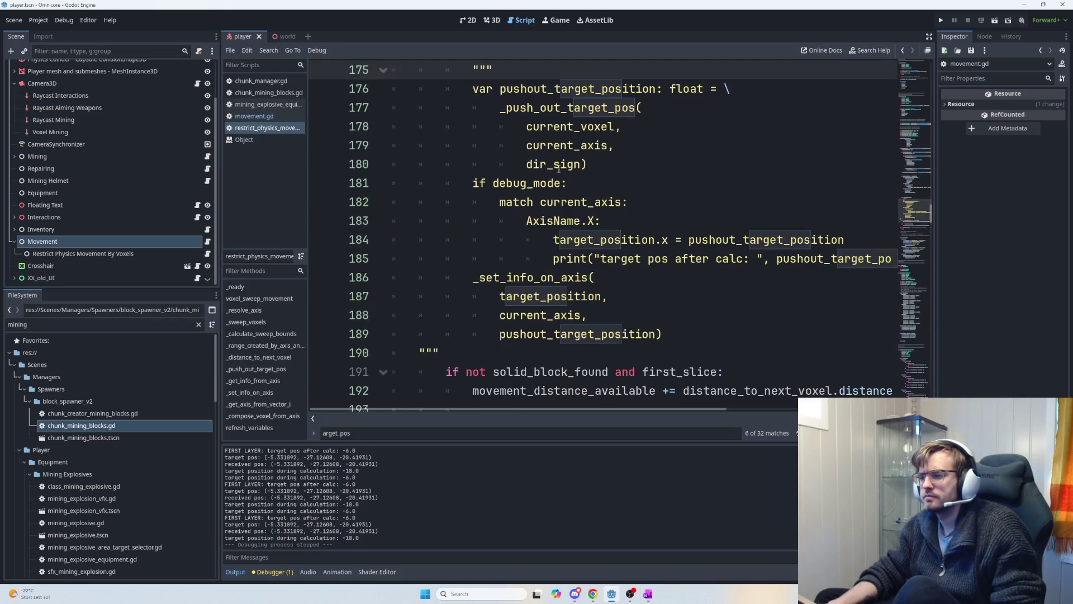
scroll(559, 167, "up", 5)
scroll(559, 166, "down", 4)
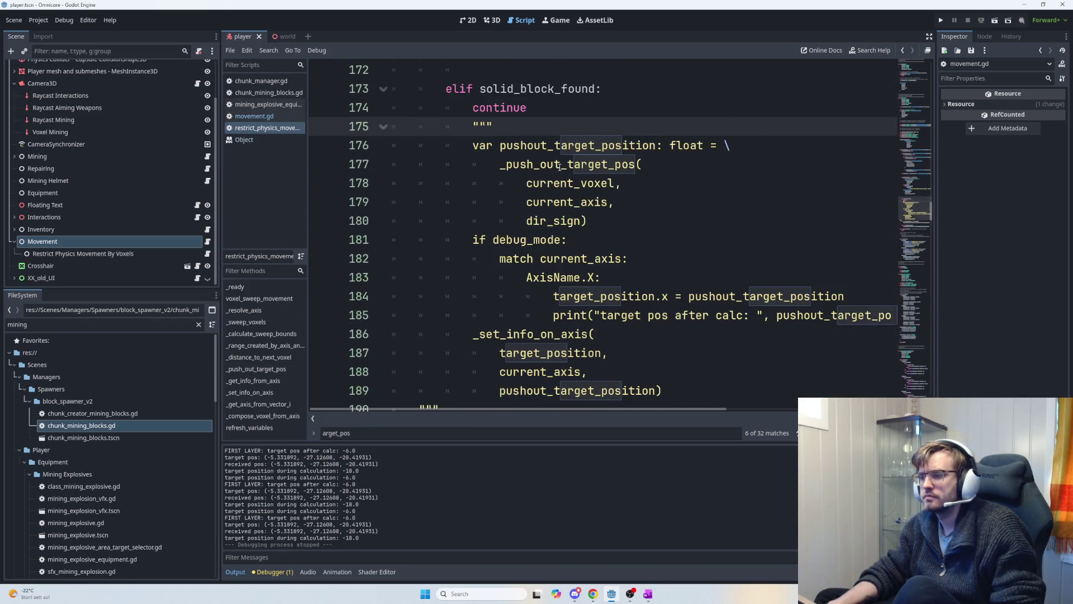
scroll(559, 167, "up", 1)
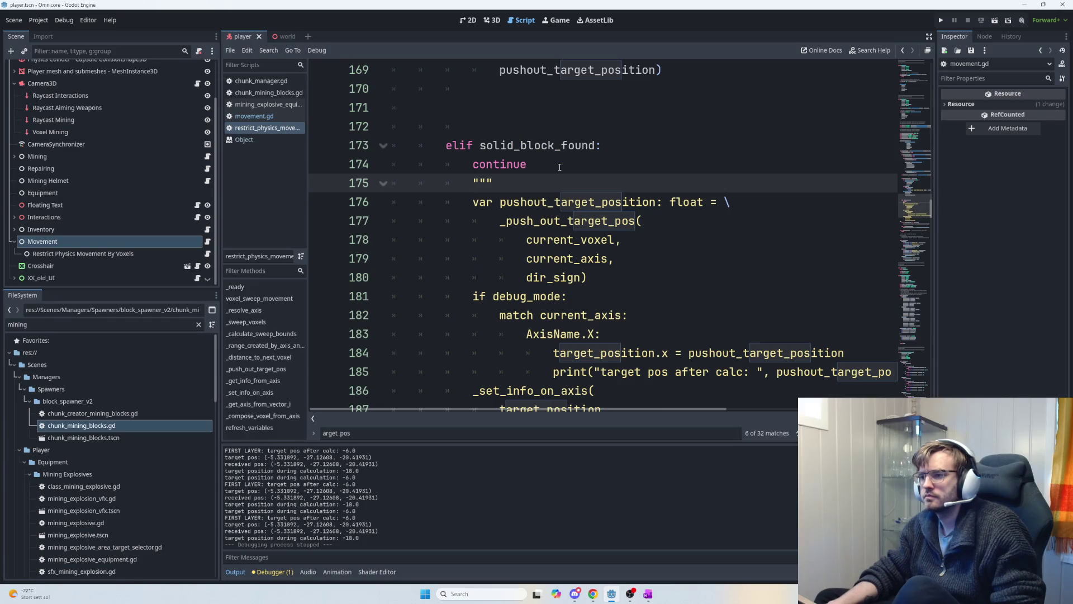
key("ctrl+z")
scroll(560, 166, "up", 3)
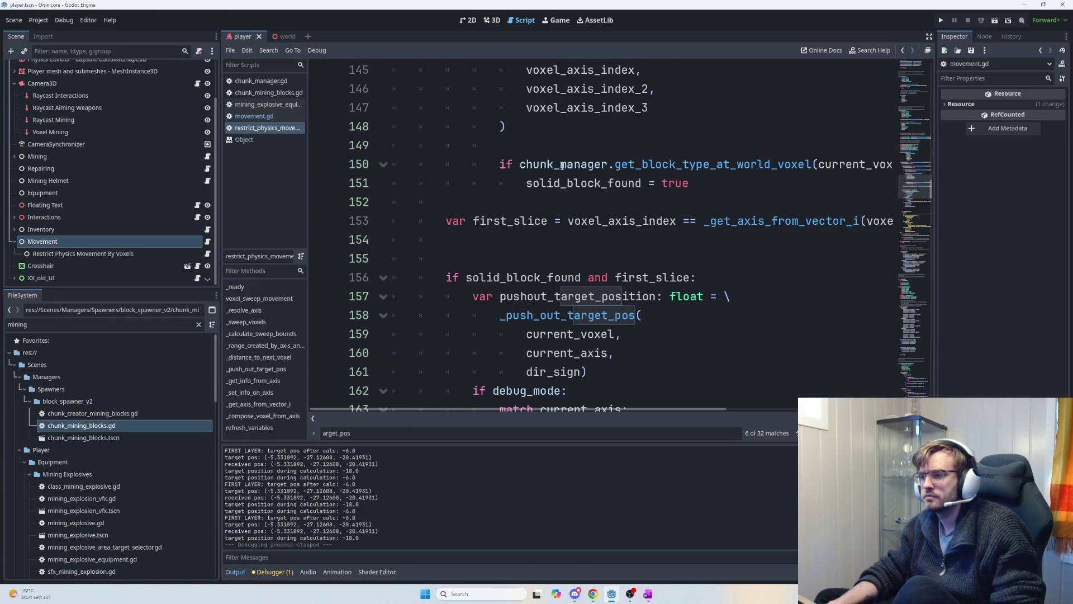
- Inspect the solid_block_found = true assignment on line 151 and review the nested voxel loops
double_click(589, 180)
left_click(691, 186, "shift")
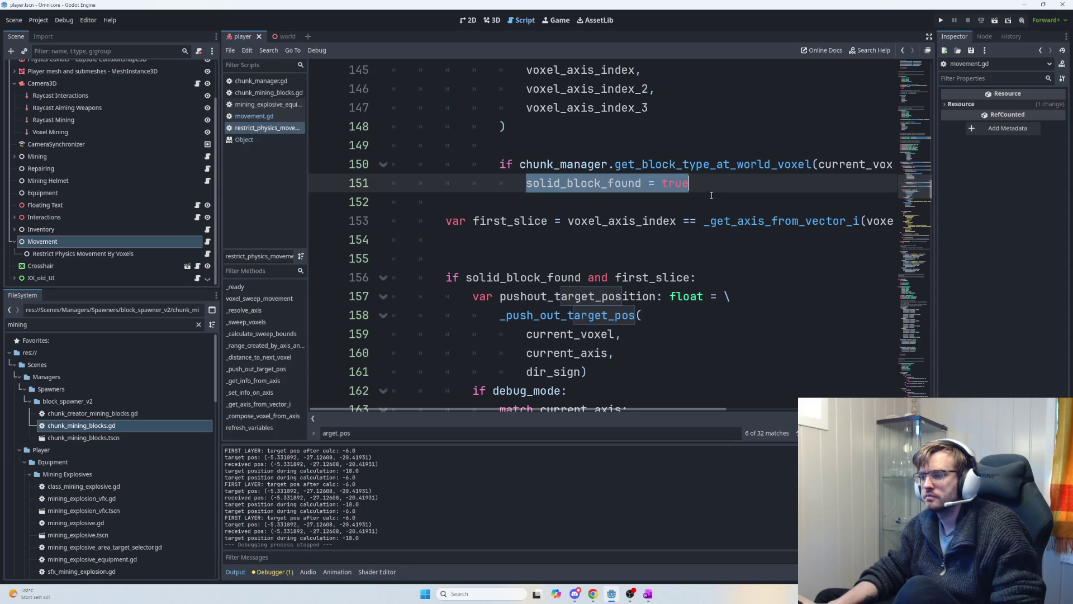
scroll(721, 218, "up", 2)
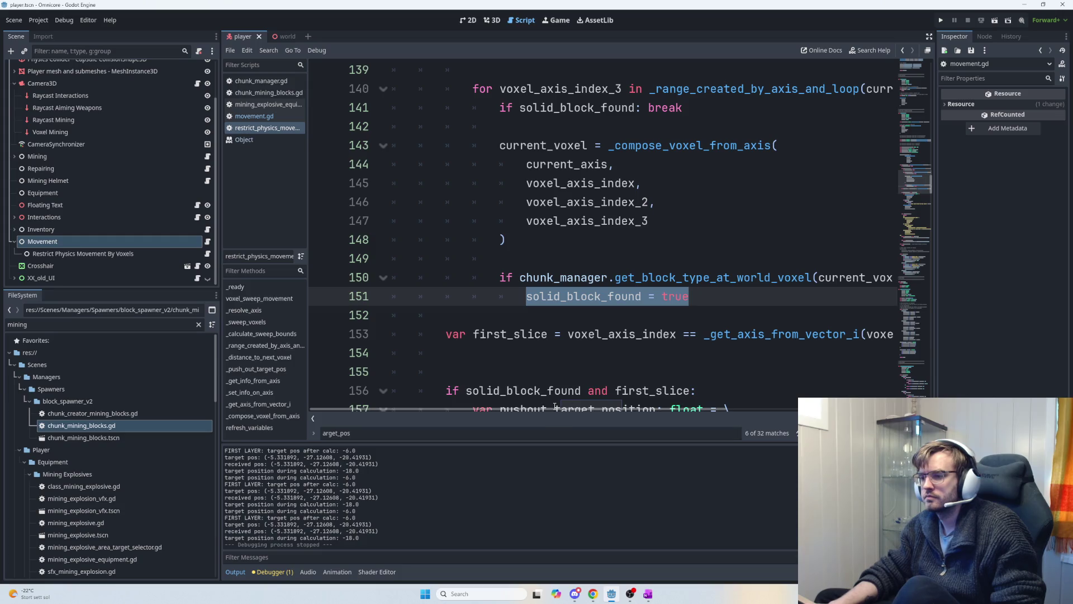
mouse_move(557, 411)
left_mouse_down()
mouse_move(750, 430)
mouse_move(561, 411)
left_mouse_up()
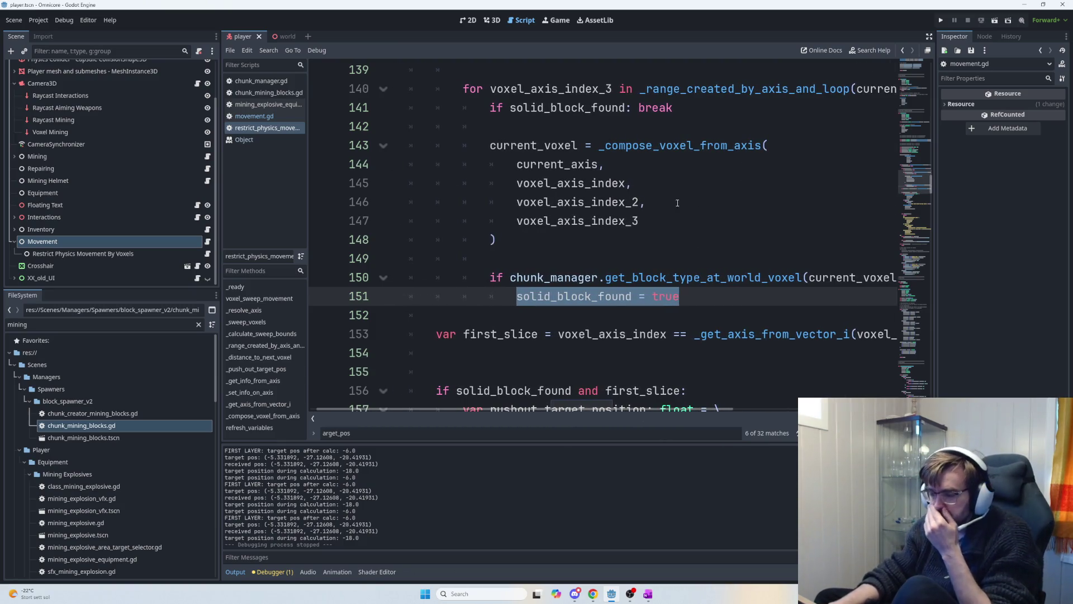
scroll(678, 220, "up", 5)
scroll(678, 220, "down", 5)
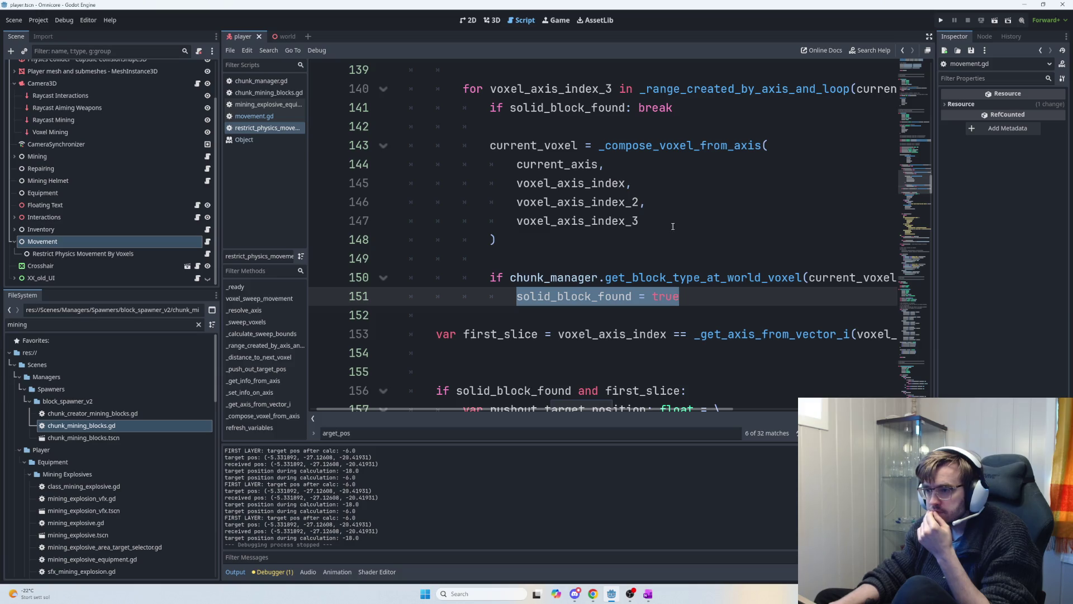
scroll(670, 227, "down", 1)
scroll(670, 227, "up", 2)
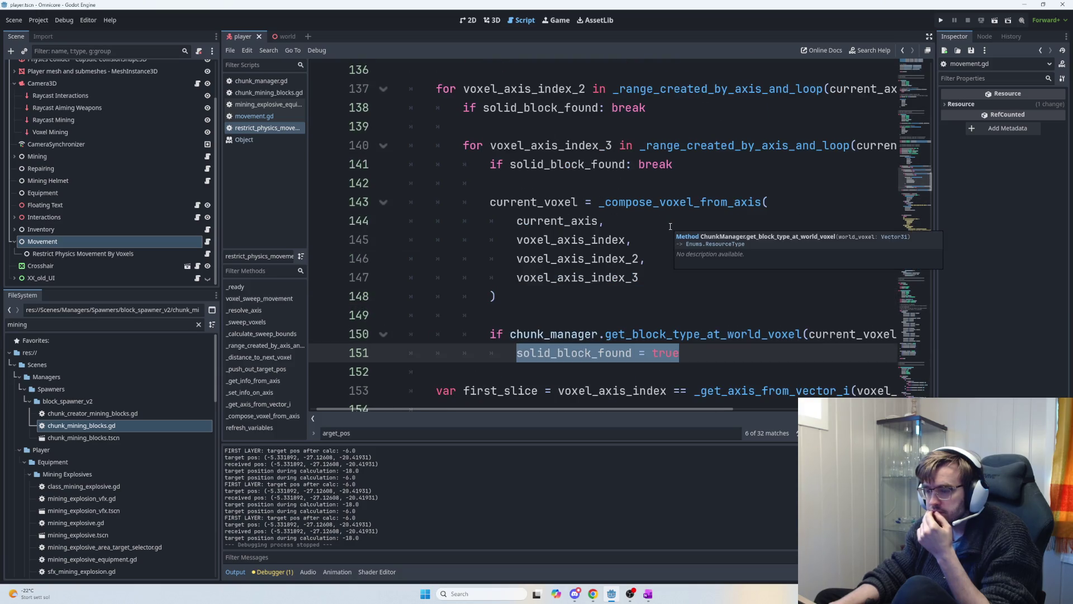
scroll(659, 224, "up", 1)
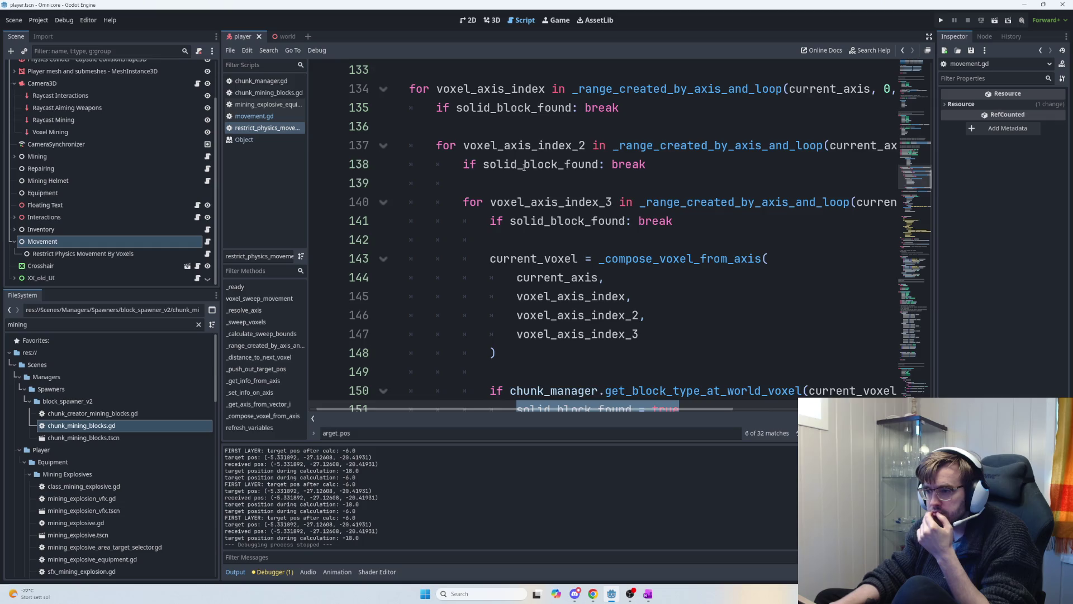
scroll(523, 166, "down", 1)
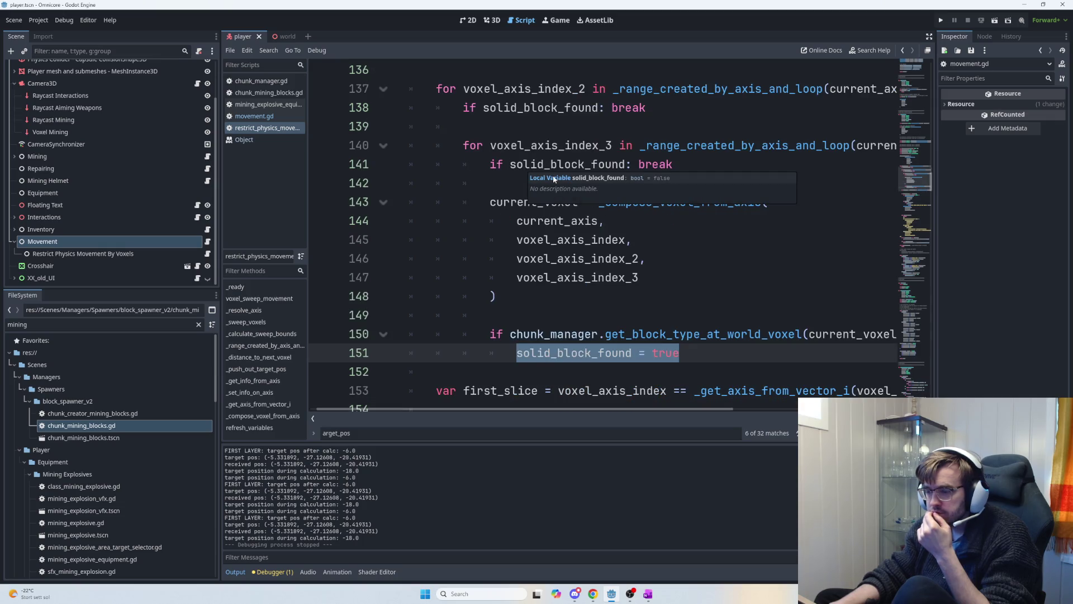
scroll(561, 178, "up", 2)
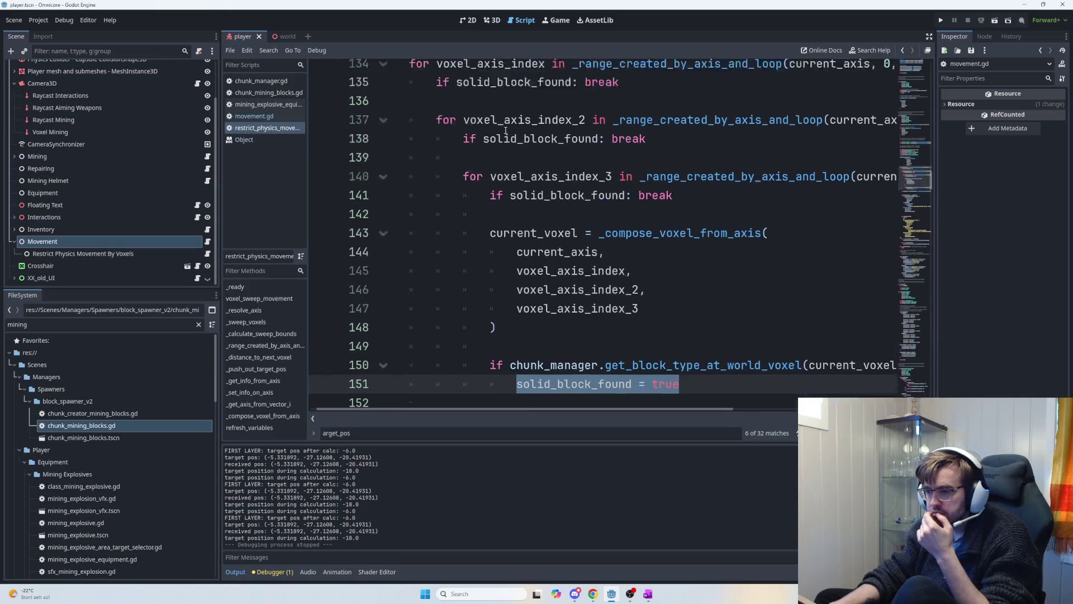
- Select the 'if solid_block_found: break' checks on lines 135 and 138 for removal
left_click(640, 167)
left_click_drag(640, 167, 437, 161)
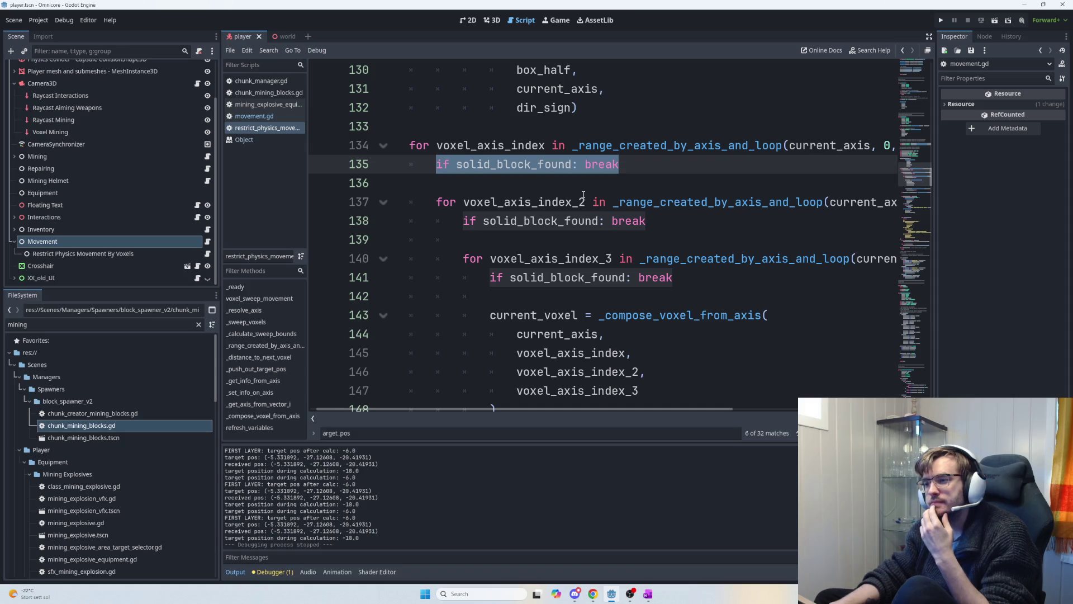
scroll(639, 213, "down", 2)
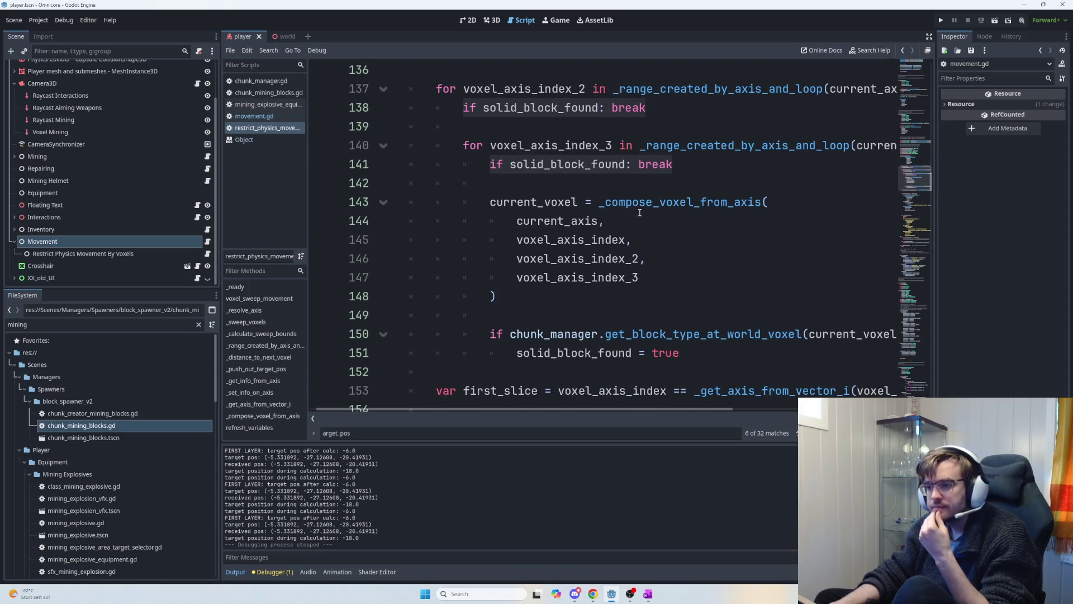
scroll(639, 212, "down", 2)
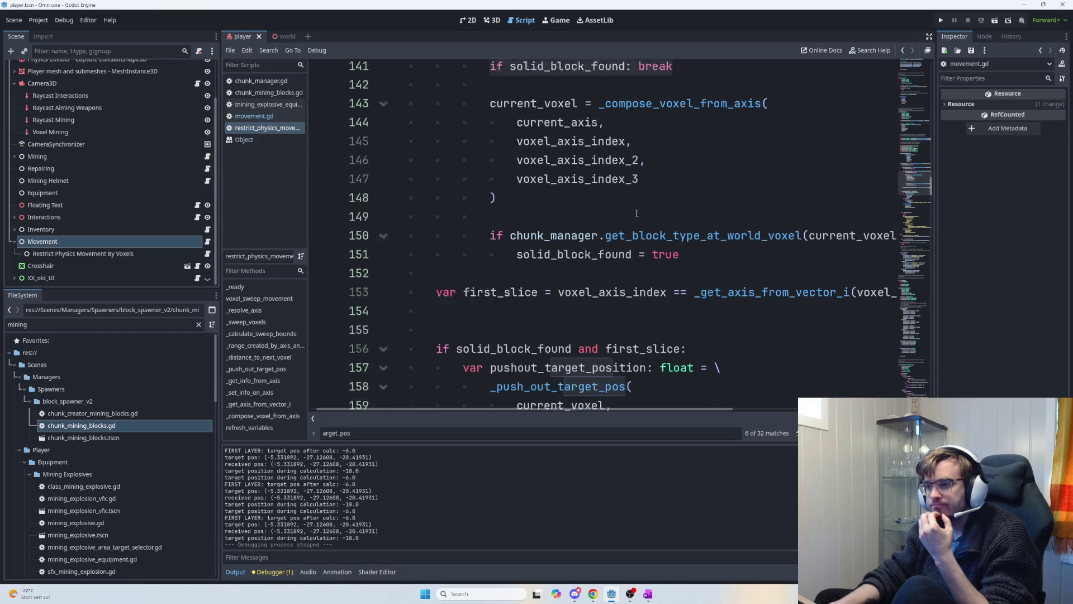
scroll(635, 214, "up", 2)
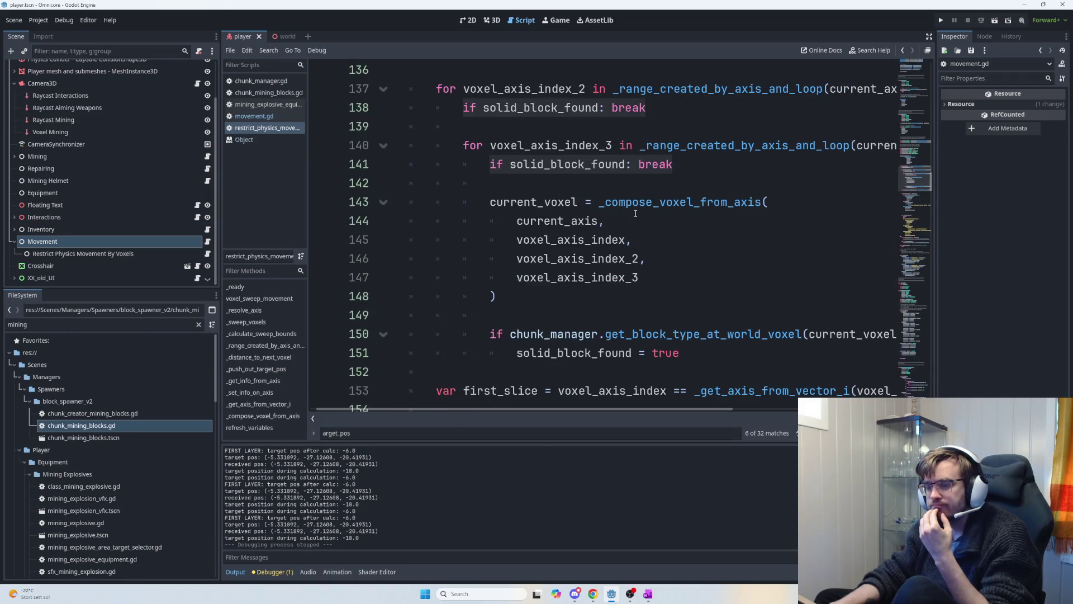
scroll(635, 213, "up", 1)
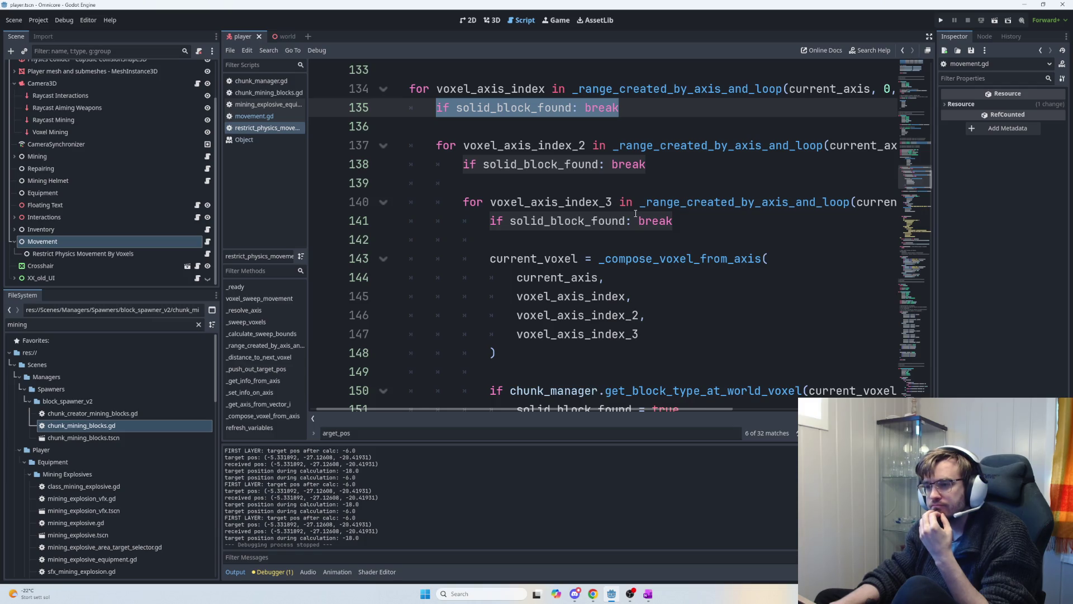
scroll(635, 213, "down", 3)
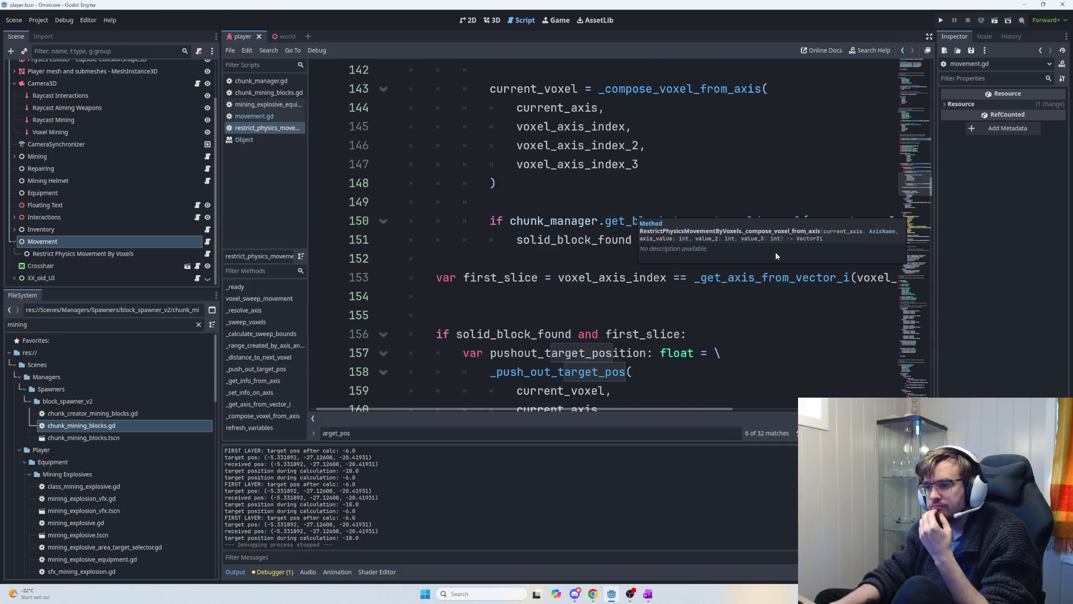
scroll(661, 221, "up", 2)
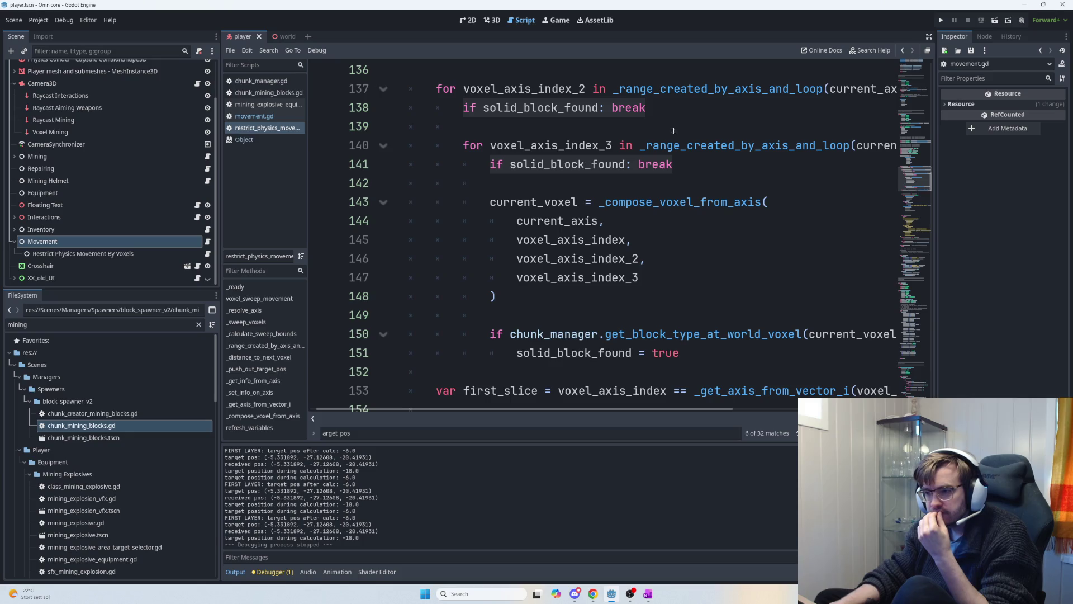
left_click(659, 103)
key("shift+Home")
- Delete the early-exit checks on lines 138 and 135
scroll(607, 116, "up", 1)
key("BackSpace")
left_click_drag(607, 116, 432, 106)
key("BackSpace")
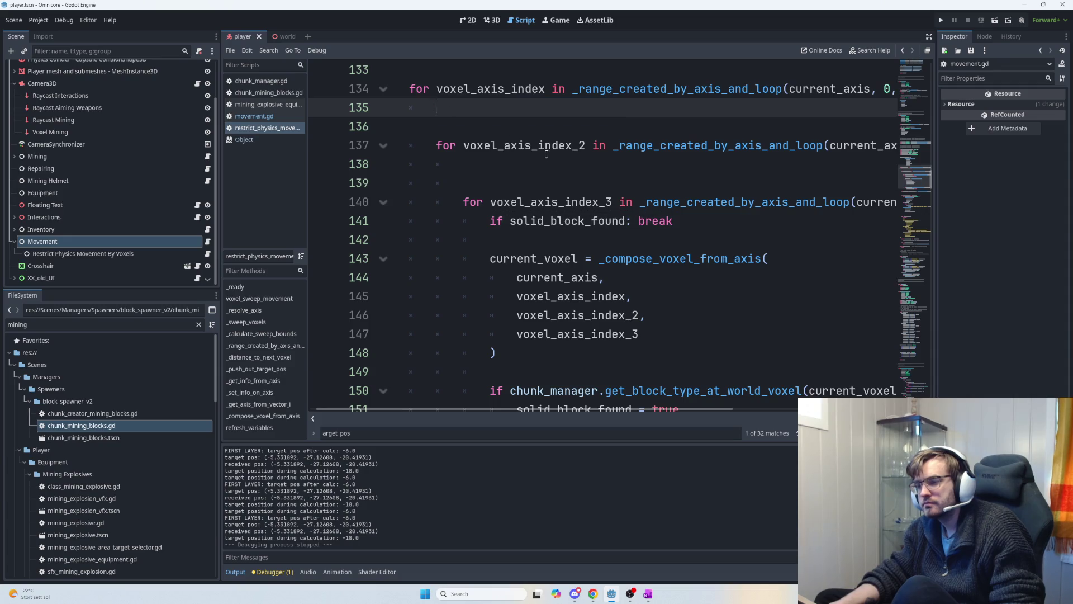
- Select the remaining 'if solid_block_found: break' check on line 141 to reuse it
scroll(551, 161, "down", 2)
scroll(558, 254, "down", 1)
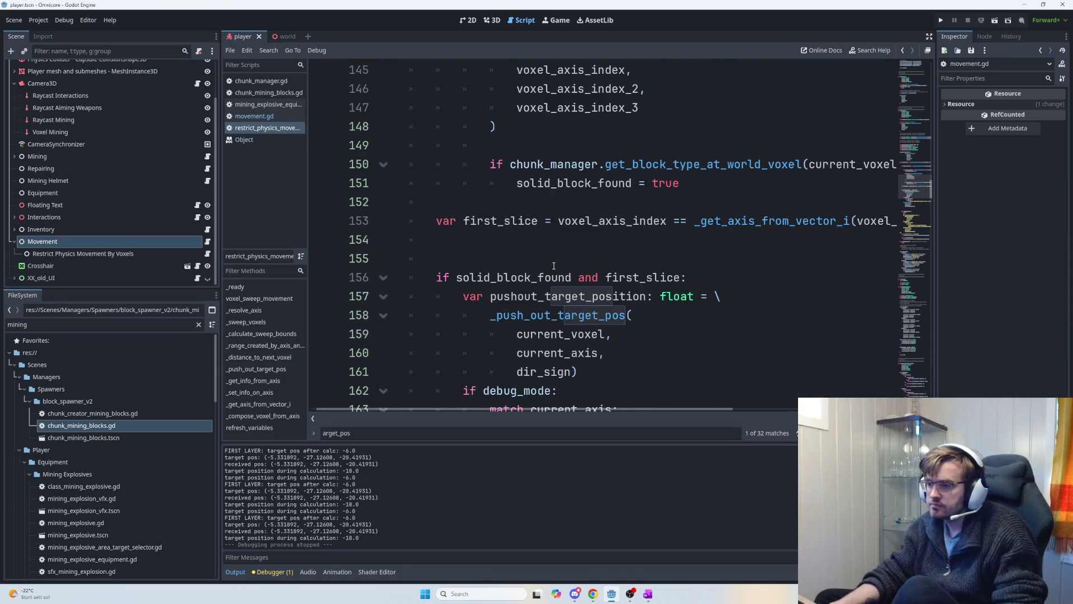
scroll(558, 253, "down", 1)
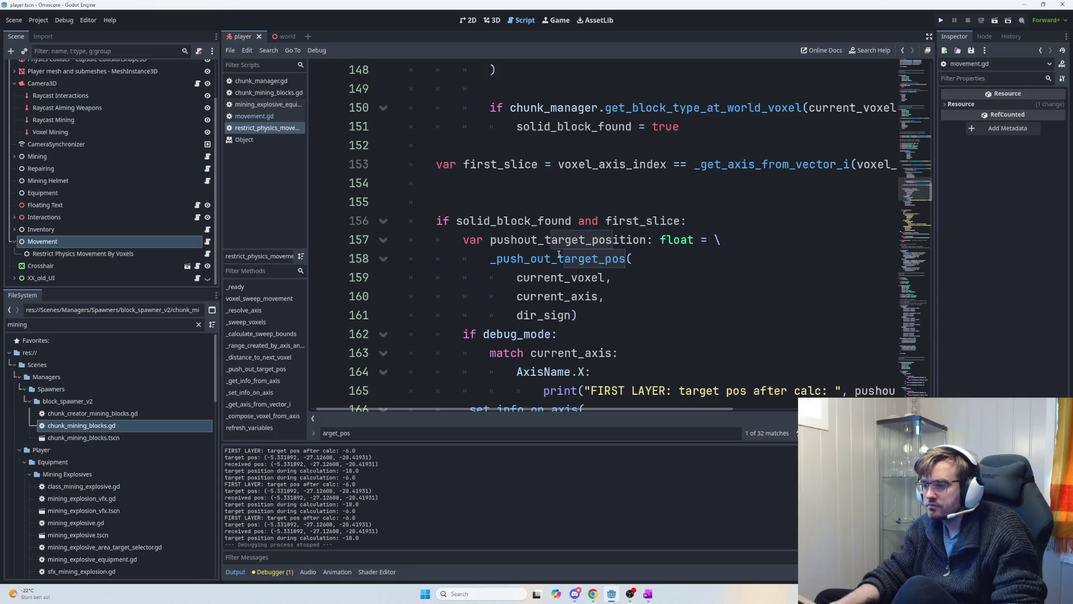
scroll(559, 254, "up", 6)
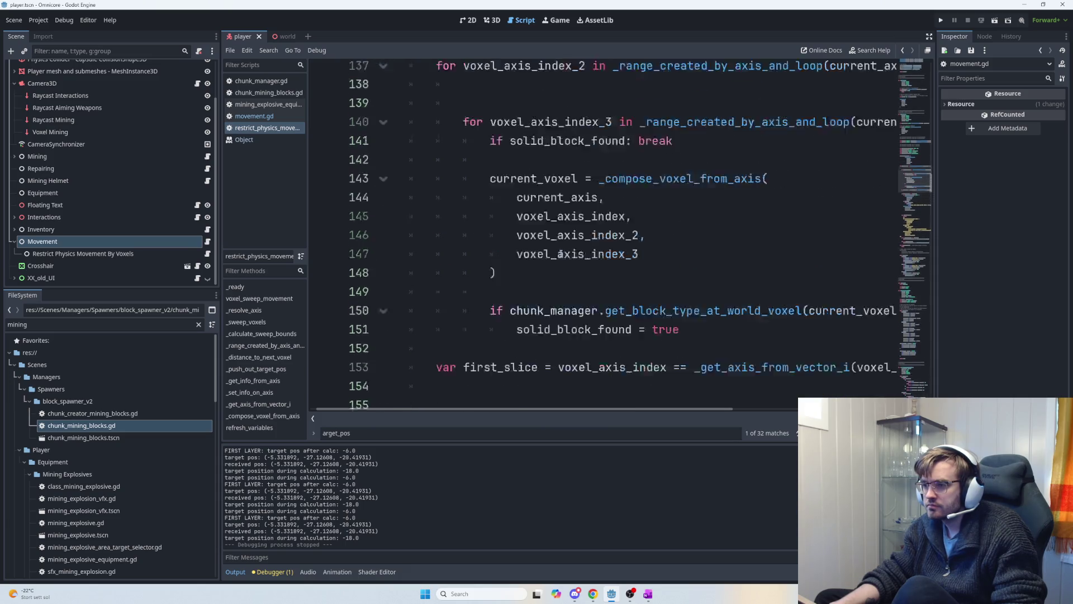
mouse_move(674, 247)
left_mouse_down()
mouse_move(491, 229)
mouse_move(486, 246)
left_mouse_up()
key("ctrl+c")
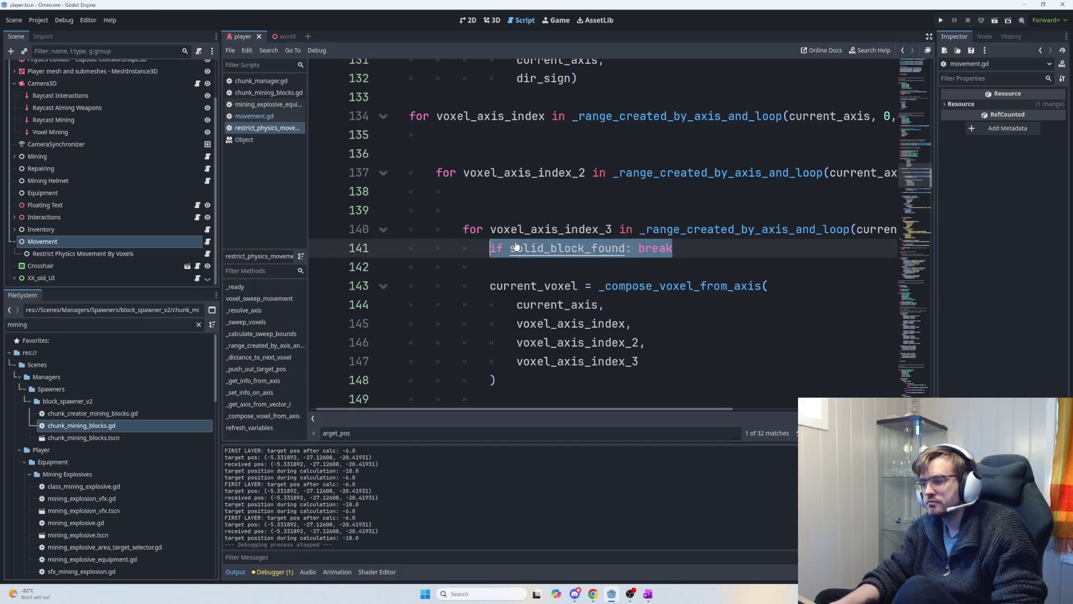
scroll(516, 239, "down", 6)
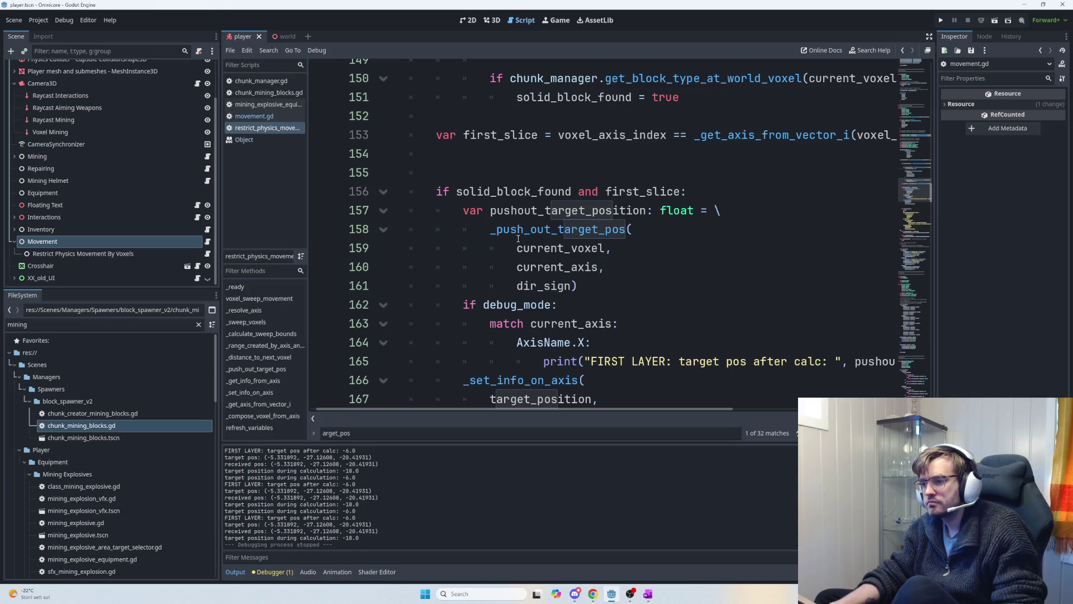
scroll(519, 233, "up", 2)
scroll(522, 233, "up", 3)
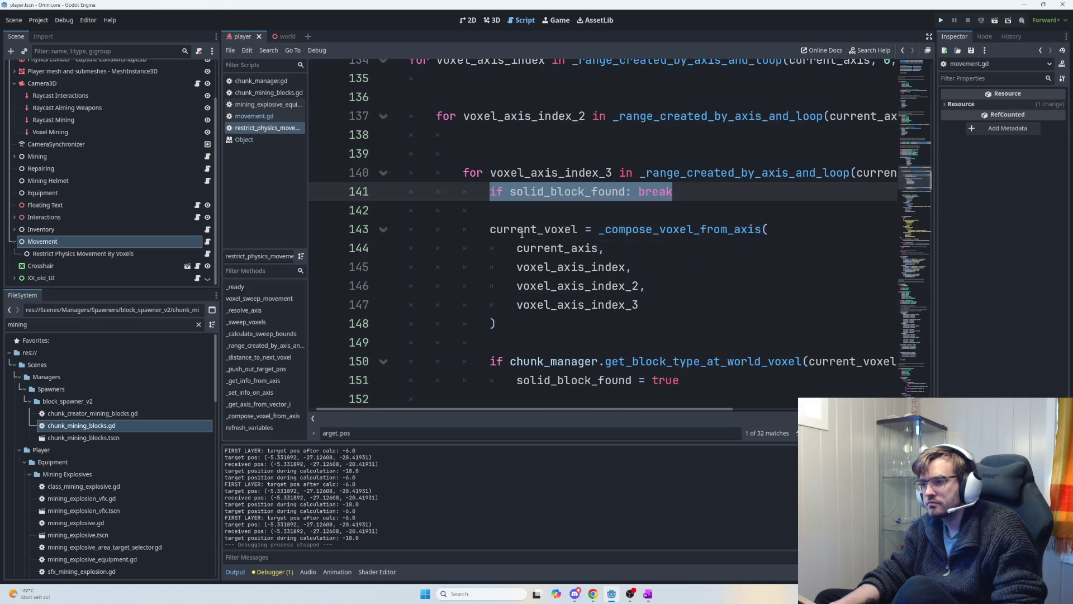
scroll(617, 263, "down", 1)
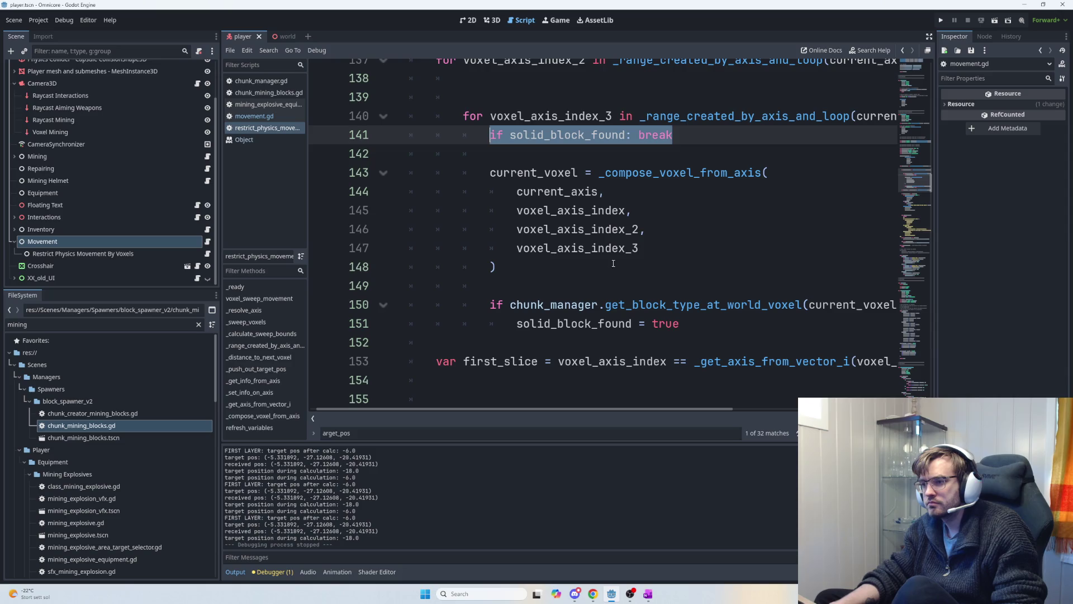
scroll(612, 262, "down", 1)
scroll(495, 231, "down", 1)
left_click(501, 232)
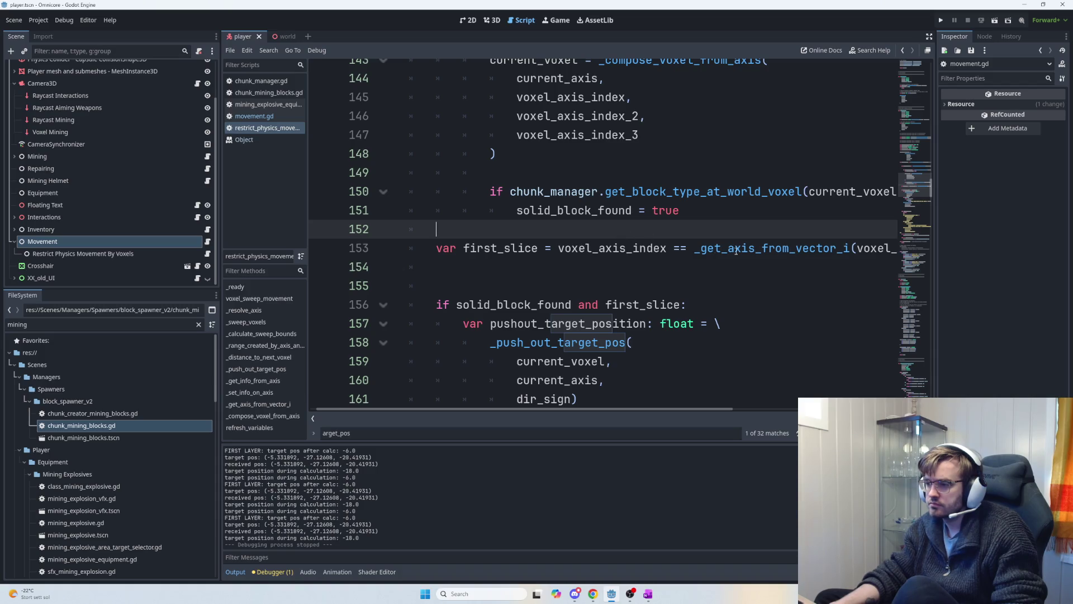
- Paste the early-break check into line 138 and line 135
scroll(643, 241, "up", 3)
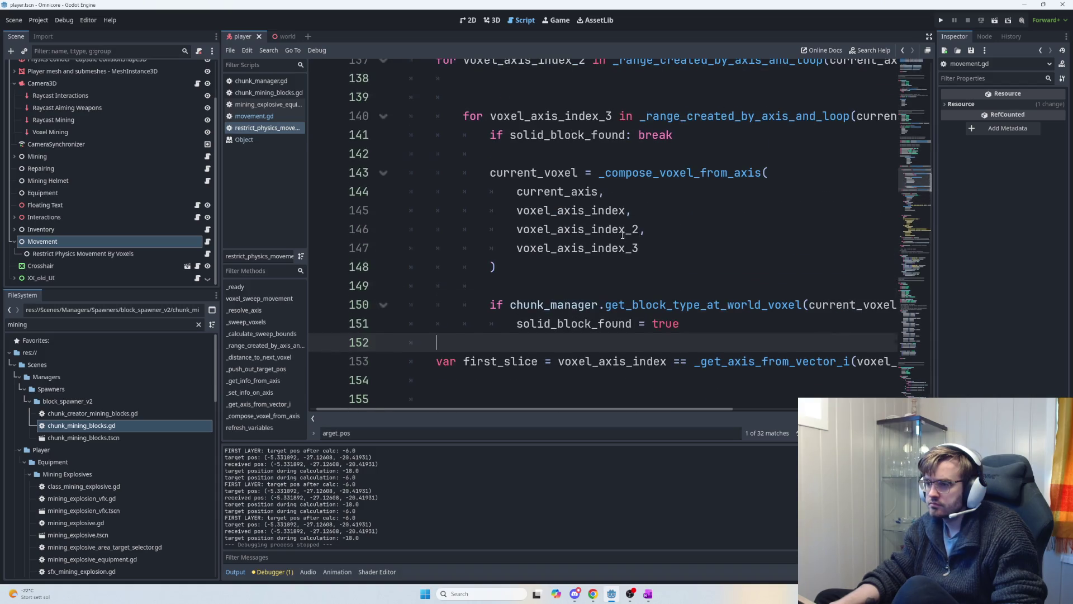
left_click(470, 134)
key("ctrl+v")
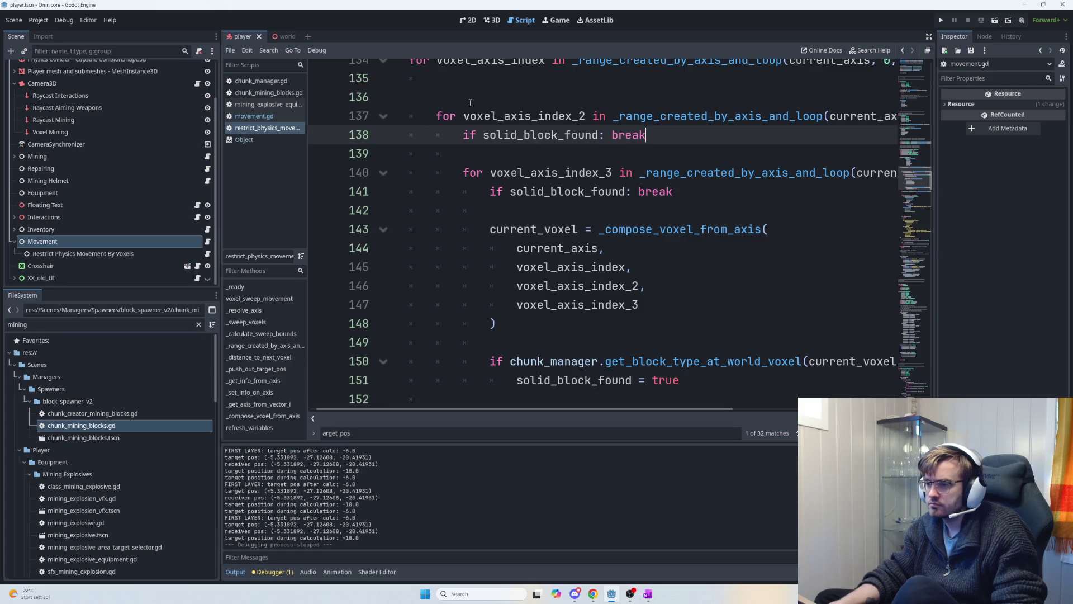
key("Up")
key("Up")
key("Up")
key("ctrl+v")
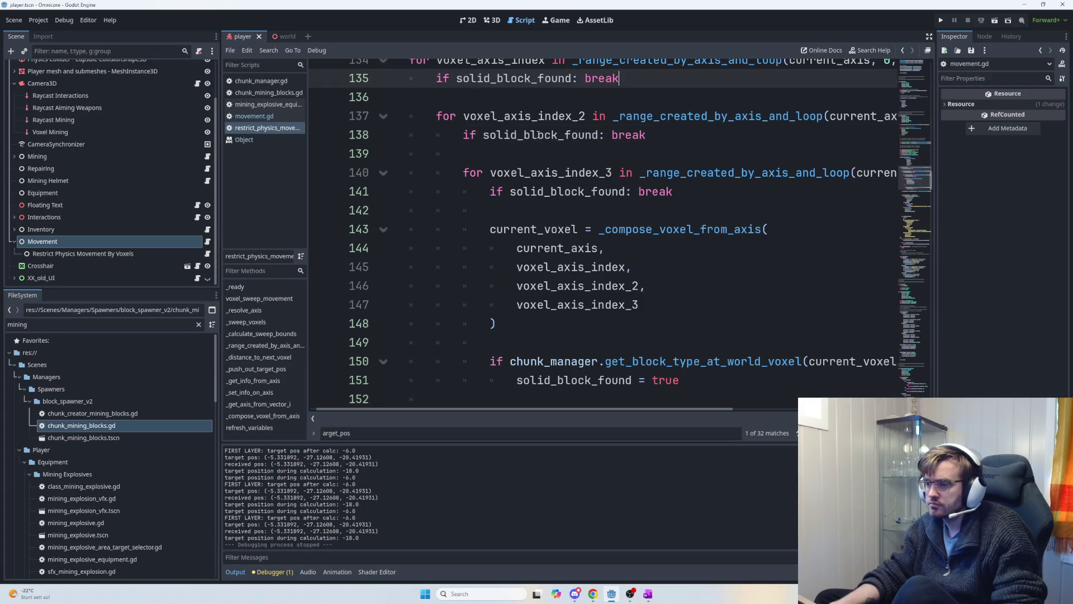
- Delete the extra break check on line 135 and run the game to test
scroll(586, 188, "down", 1)
scroll(587, 187, "down", 2)
scroll(587, 184, "up", 1)
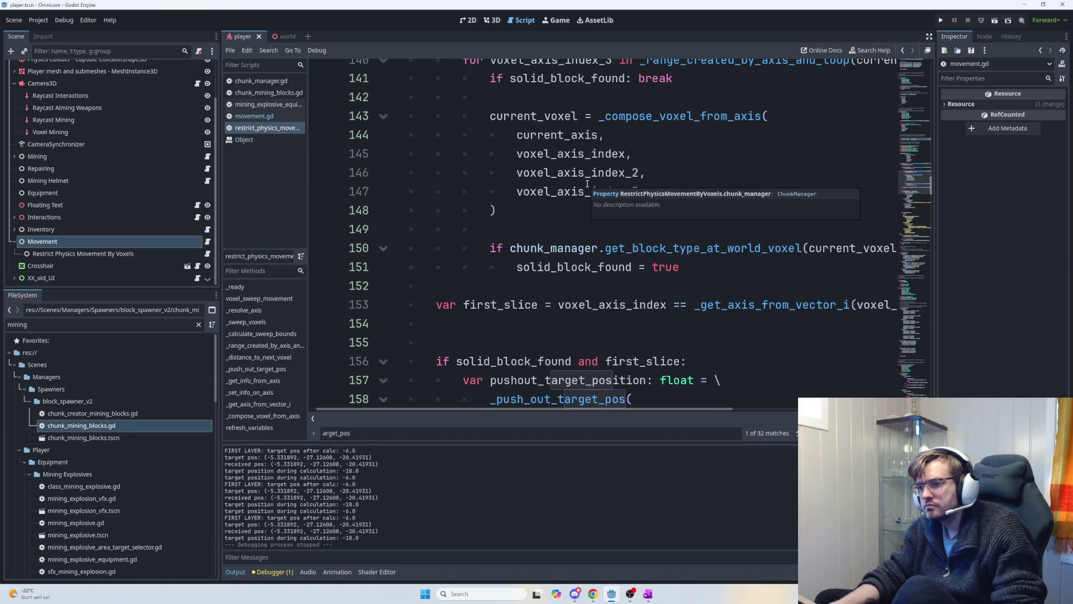
scroll(587, 184, "up", 1)
scroll(587, 184, "up", 1)
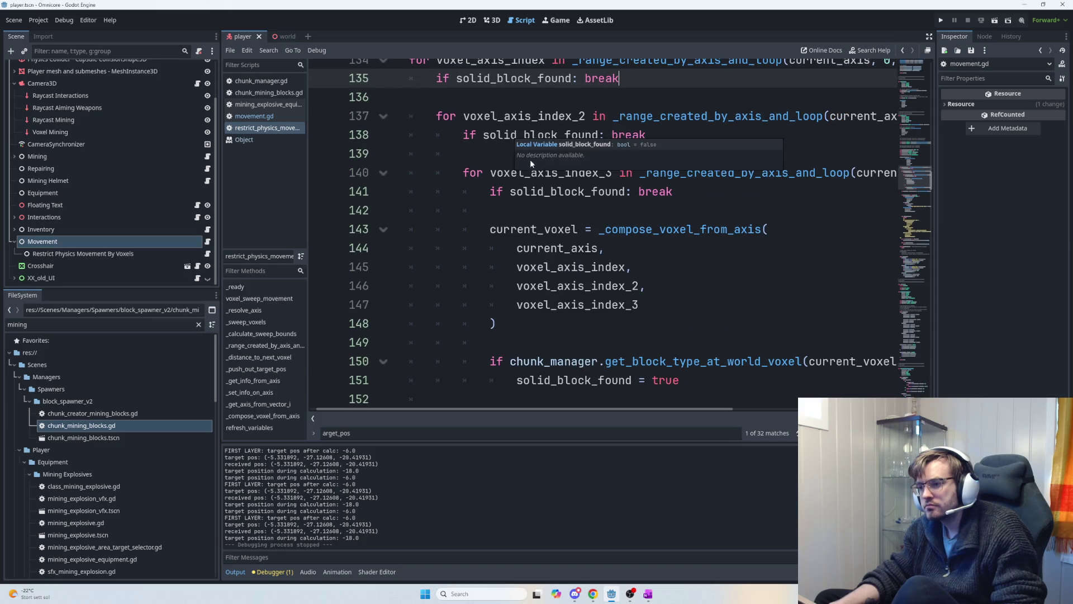
scroll(548, 258, "down", 3)
scroll(545, 241, "up", 4)
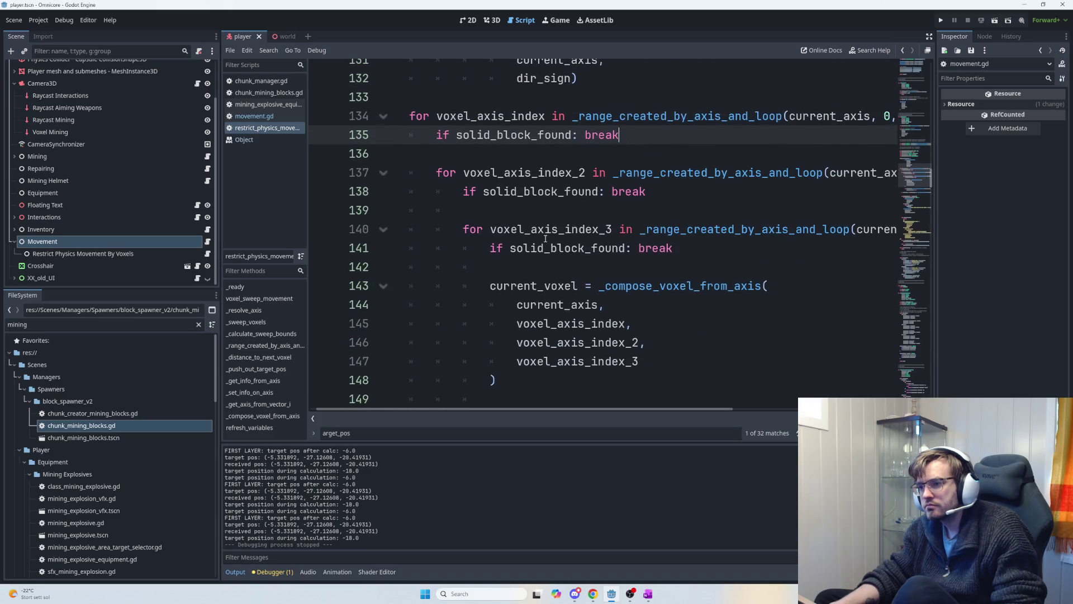
scroll(546, 241, "down", 2)
scroll(545, 239, "down", 3)
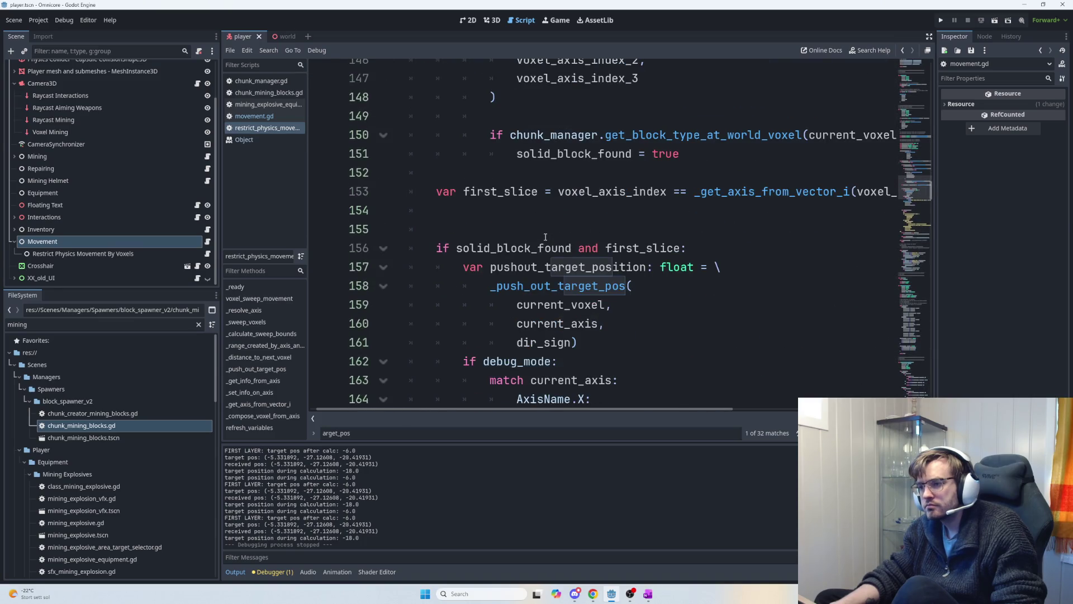
scroll(545, 235, "up", 6)
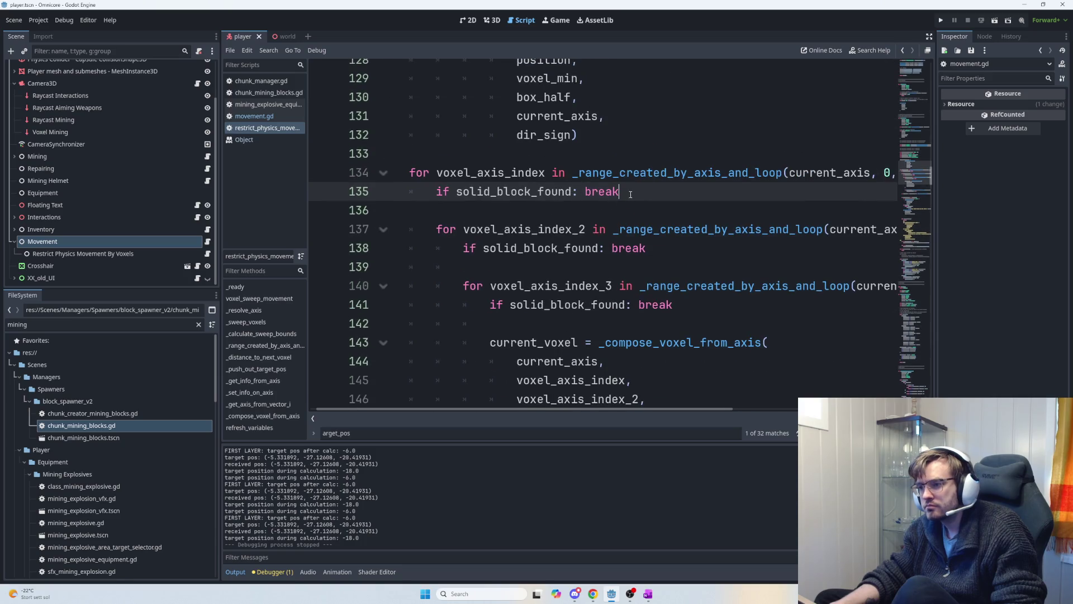
key("ctrl+shift+Left")
key("ctrl+shift+Left")
key("ctrl+shift+Left")
key("BackSpace")
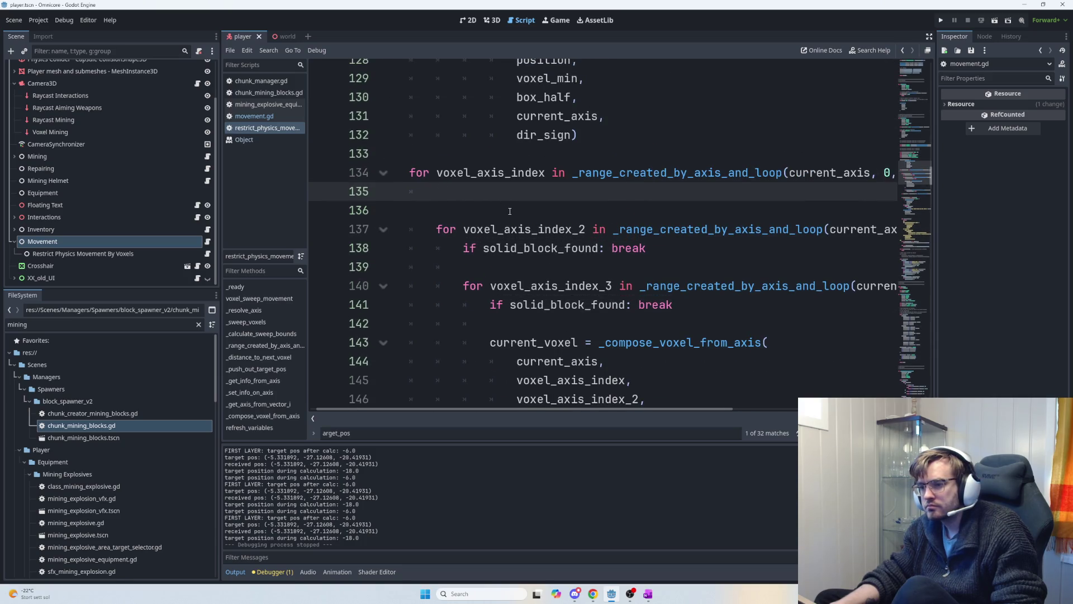
scroll(509, 210, "down", 6)
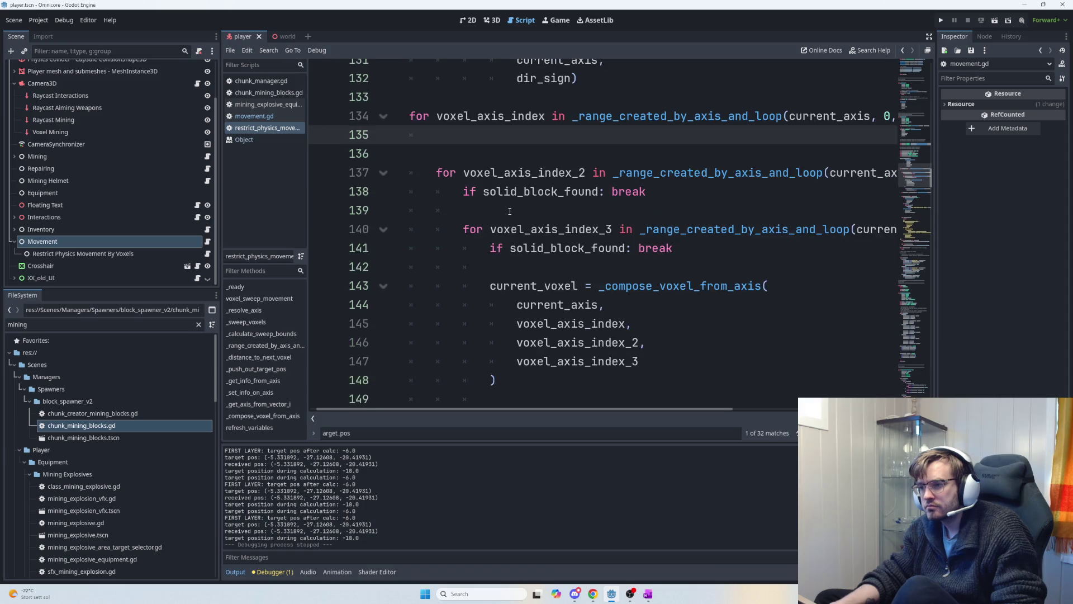
scroll(510, 211, "down", 1)
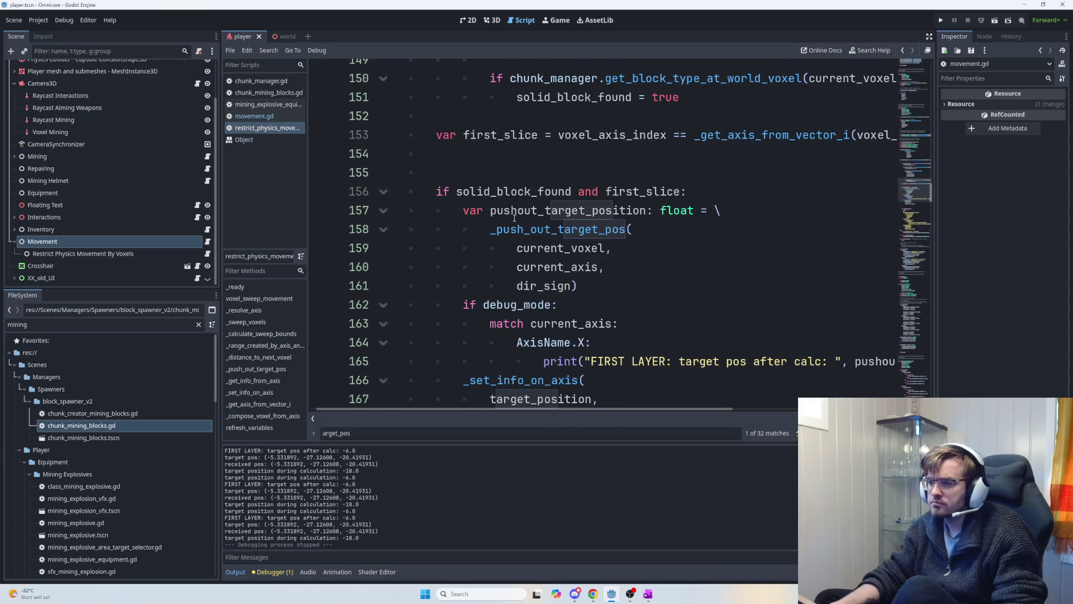
key("F5")
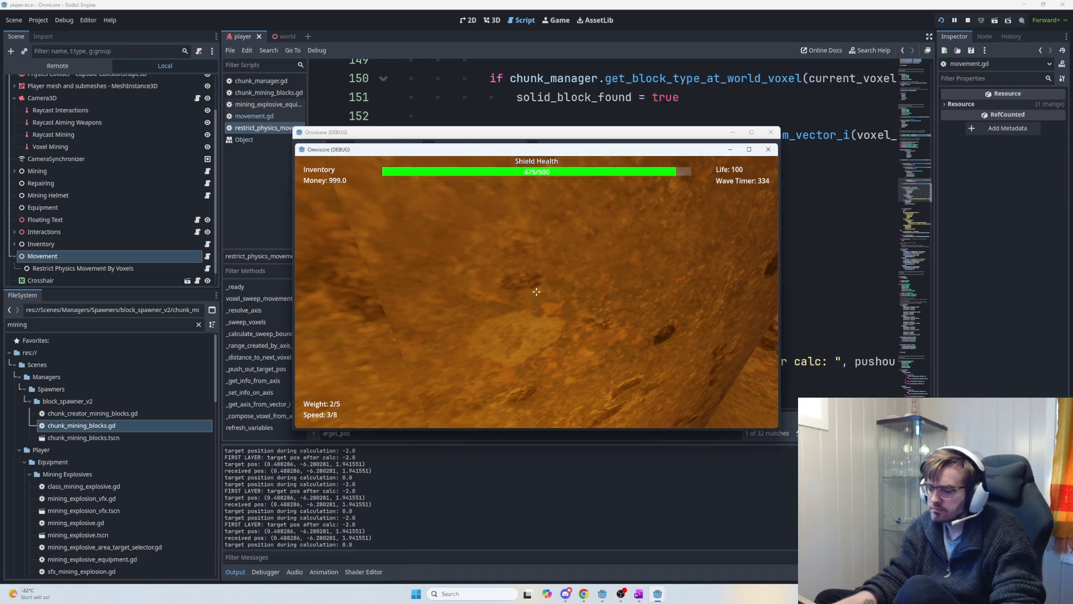
- Stop the running game and scroll back to the solid-block push-out code
key("F8")
scroll(581, 283, "down", 10)
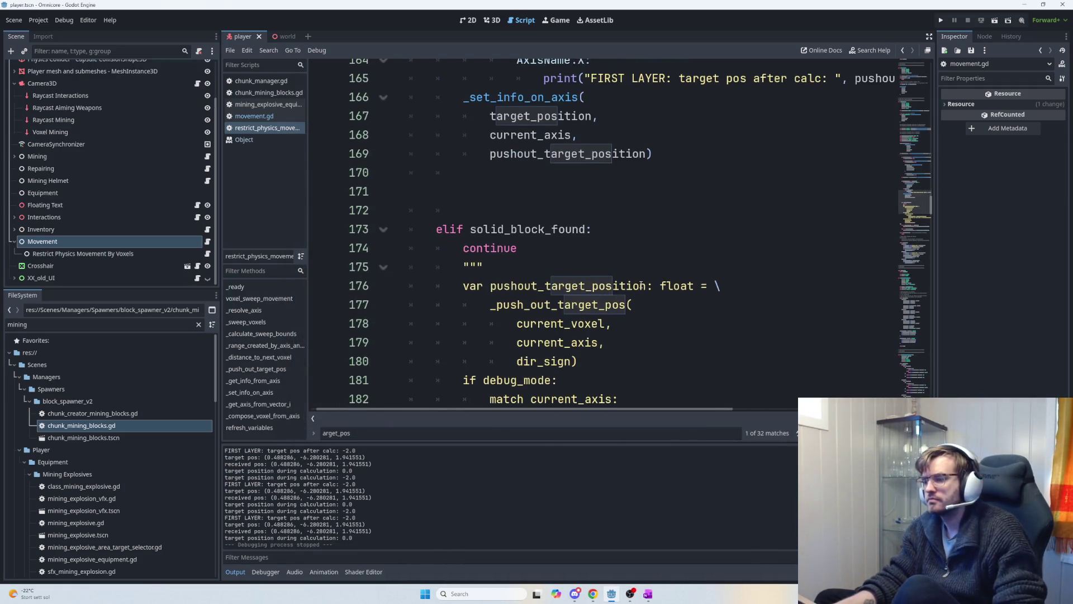
- Search the script for the 'received ta' debug print and locate the FIRST LAYER print line
key("ctrl+f")
type("received ta")
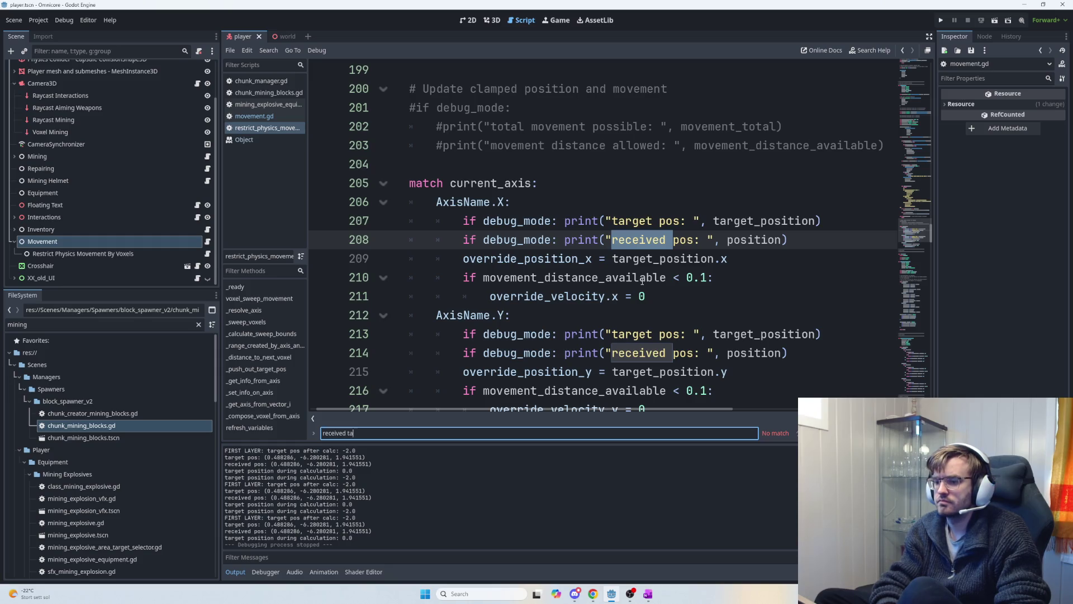
left_click(642, 280)
scroll(642, 279, "up", 15)
scroll(768, 303, "up", 1)
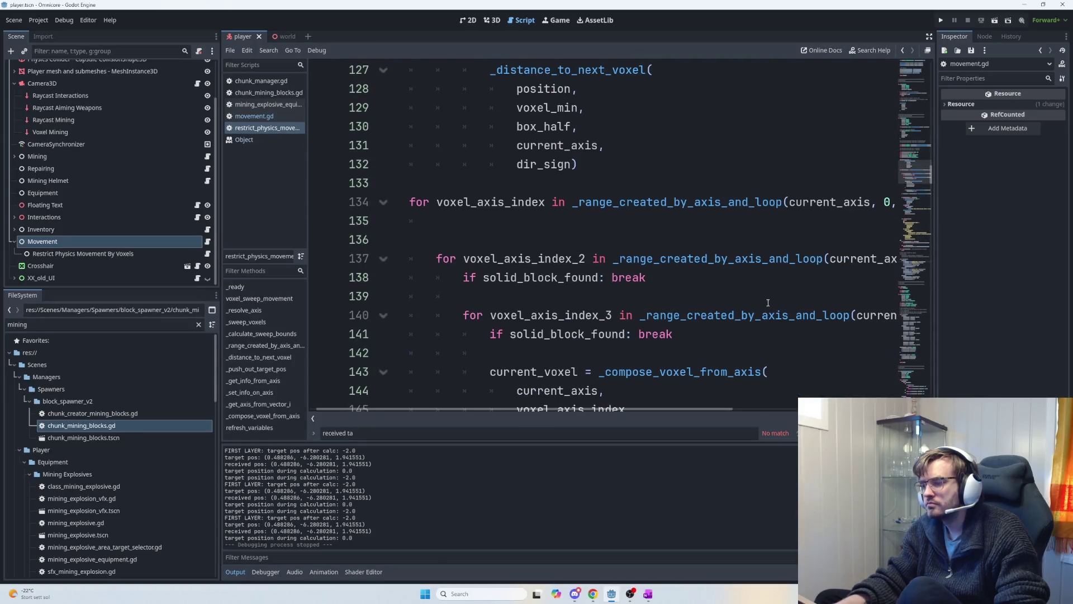
scroll(768, 303, "down", 7)
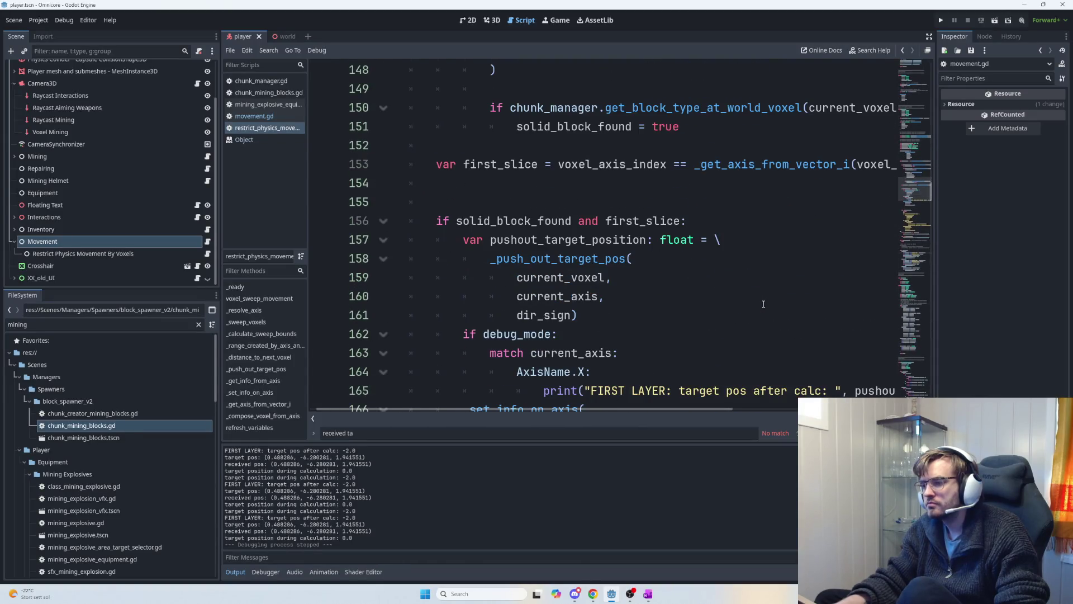
scroll(664, 289, "down", 1)
scroll(654, 287, "down", 1)
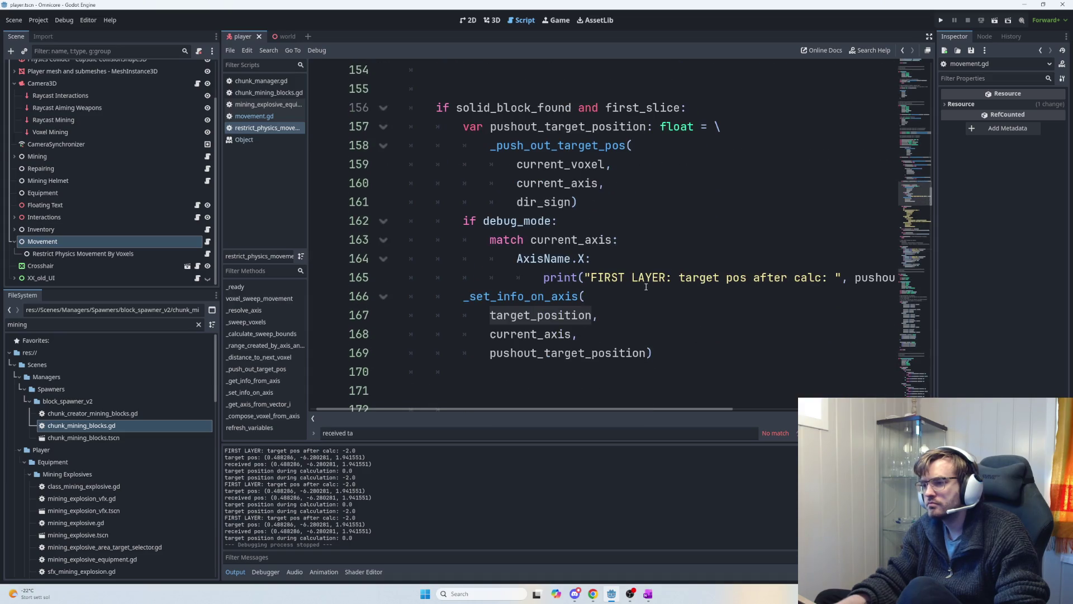
scroll(626, 283, "down", 1)
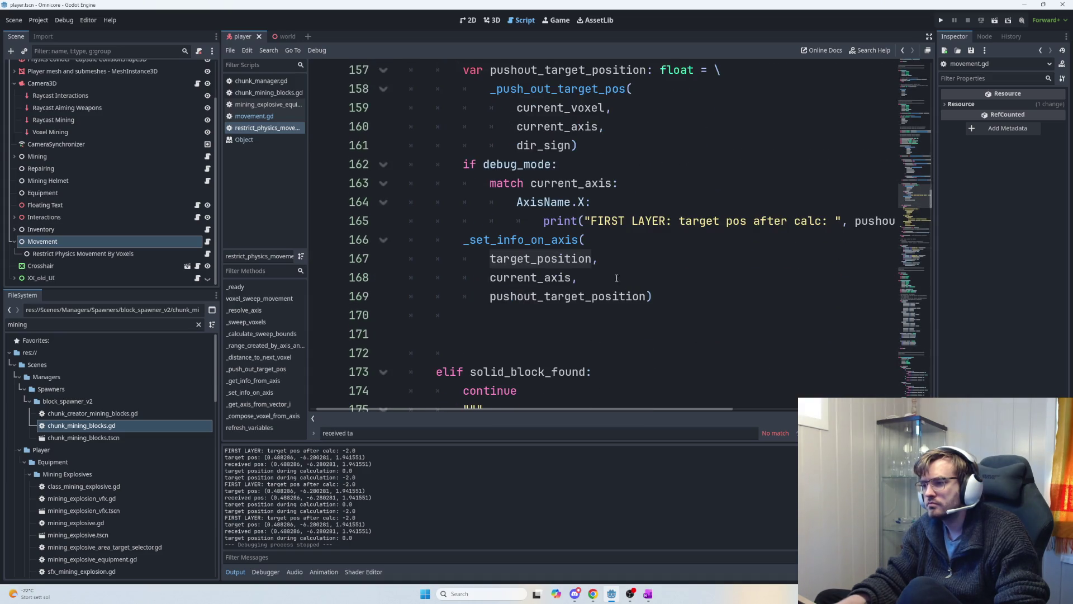
left_click(546, 222)
scroll(575, 251, "up", 6)
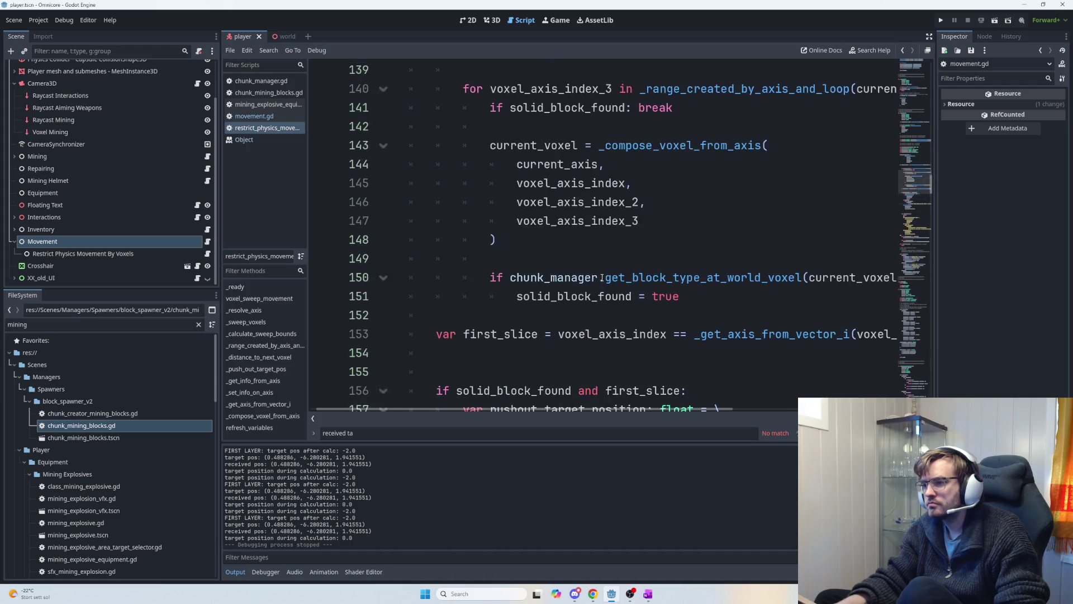
scroll(606, 281, "down", 4)
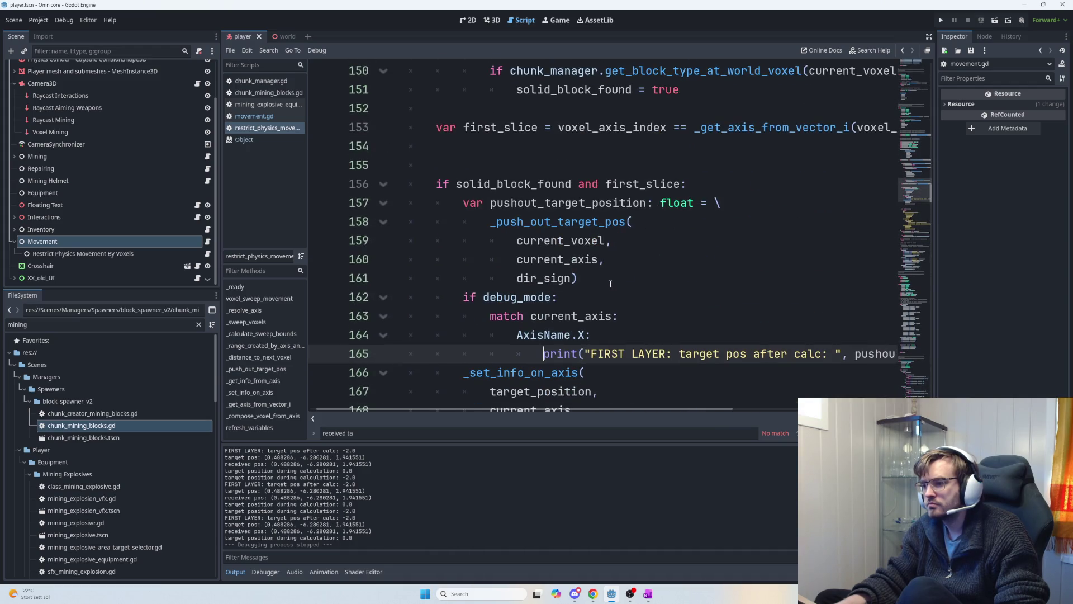
scroll(607, 284, "down", 2)
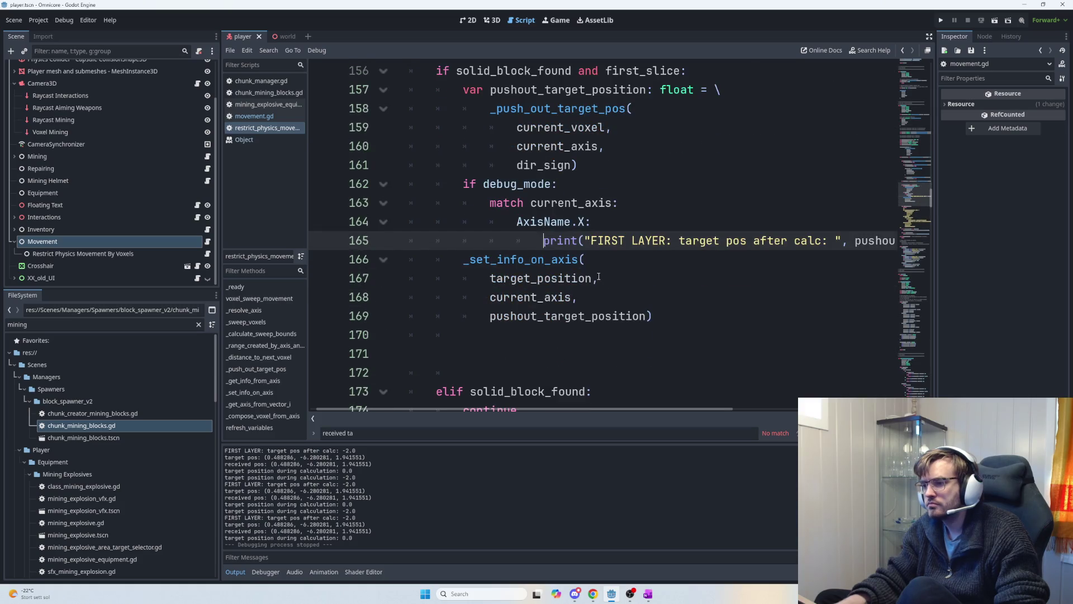
- Under the AxisName.X case, add target_position.x = pushout_target_position
left_click_drag(689, 321, 466, 255)
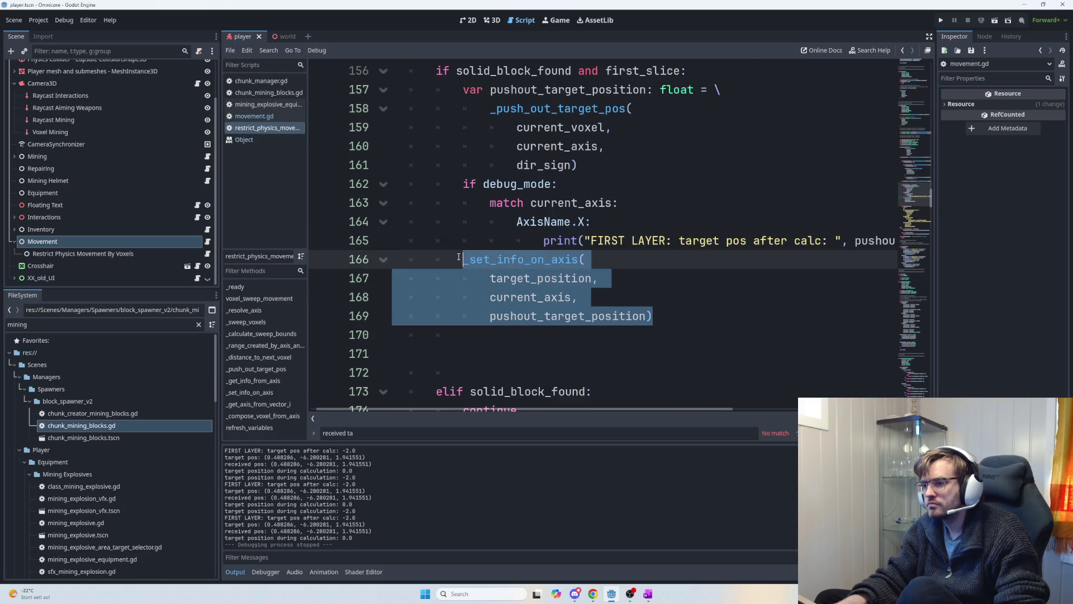
left_click(625, 226)
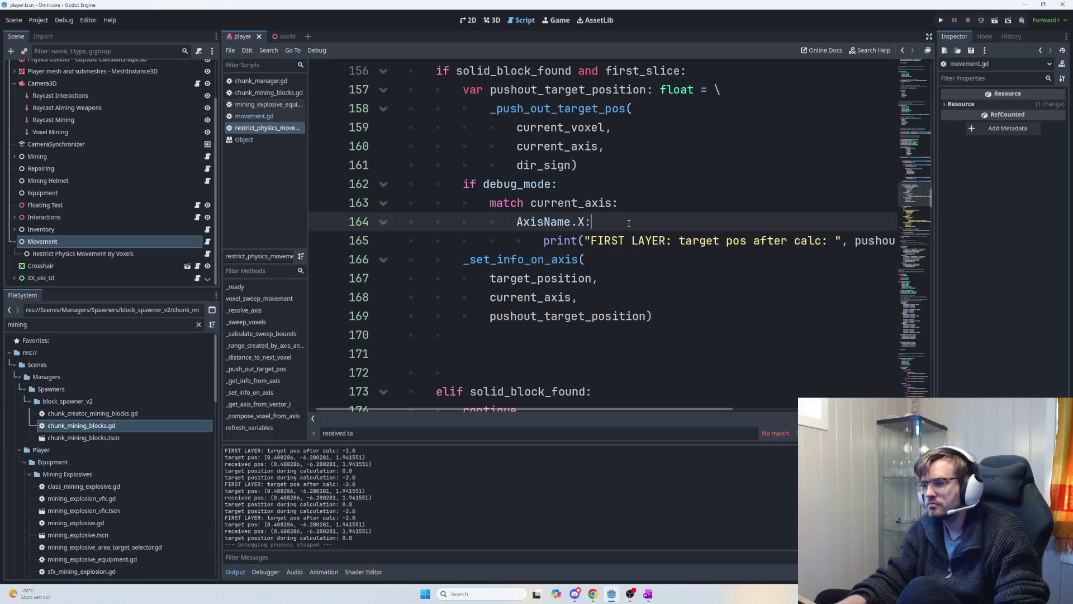
key("Return")
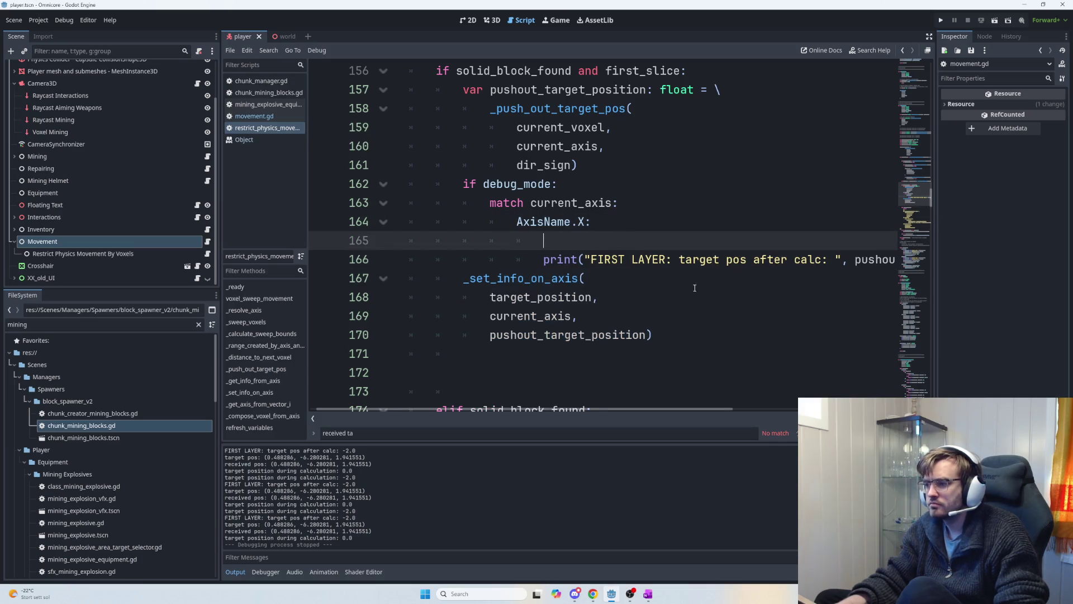
mouse_move(625, 408)
left_mouse_down()
mouse_move(774, 414)
mouse_move(618, 406)
left_mouse_up()
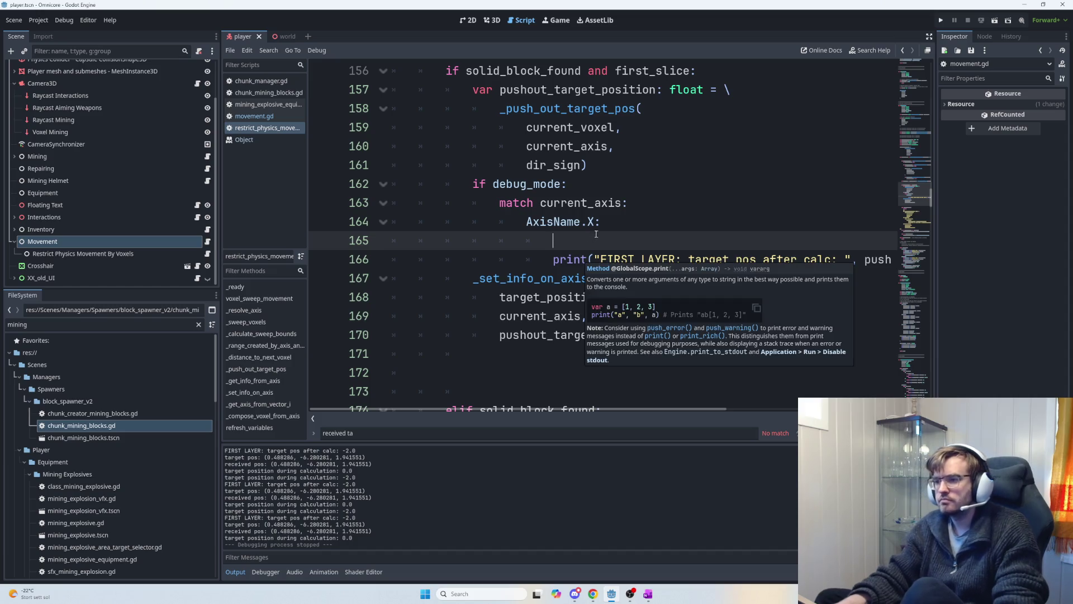
type("target")
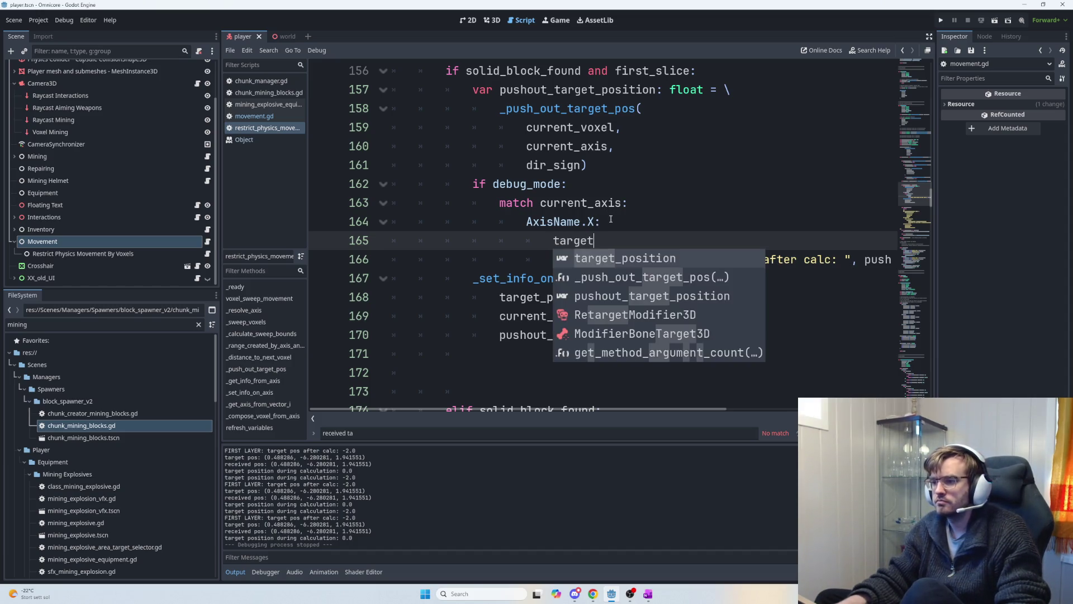
key("Return")
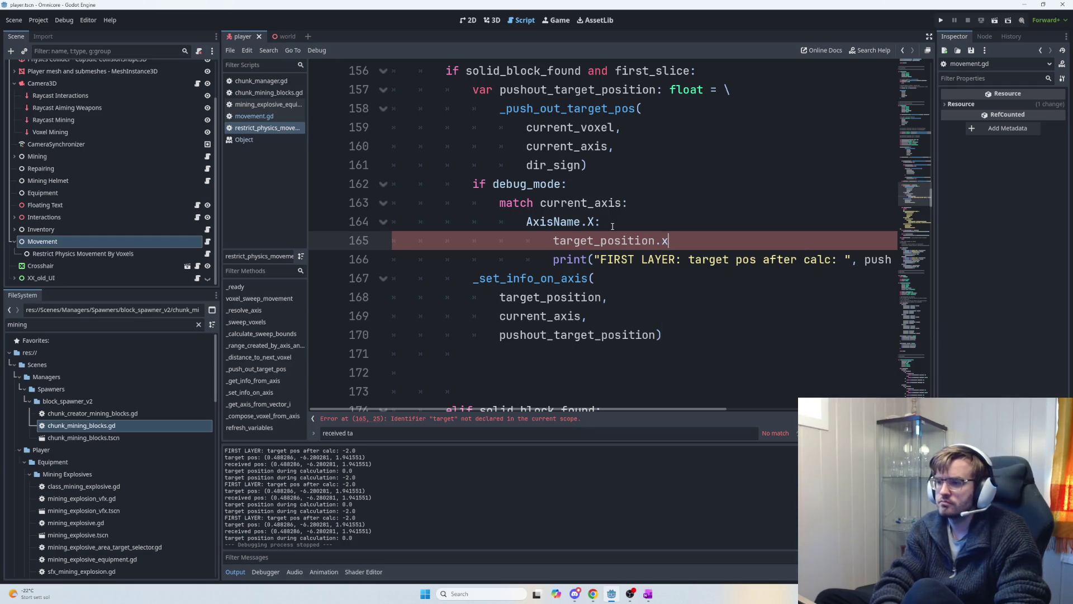
type(" = ")
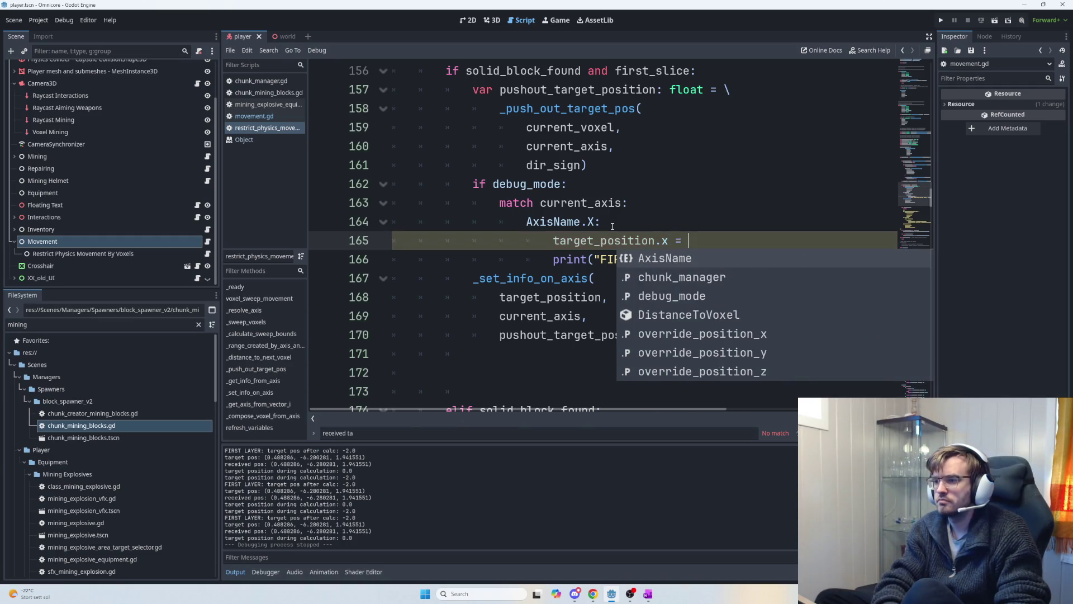
type("pushout_target_position")
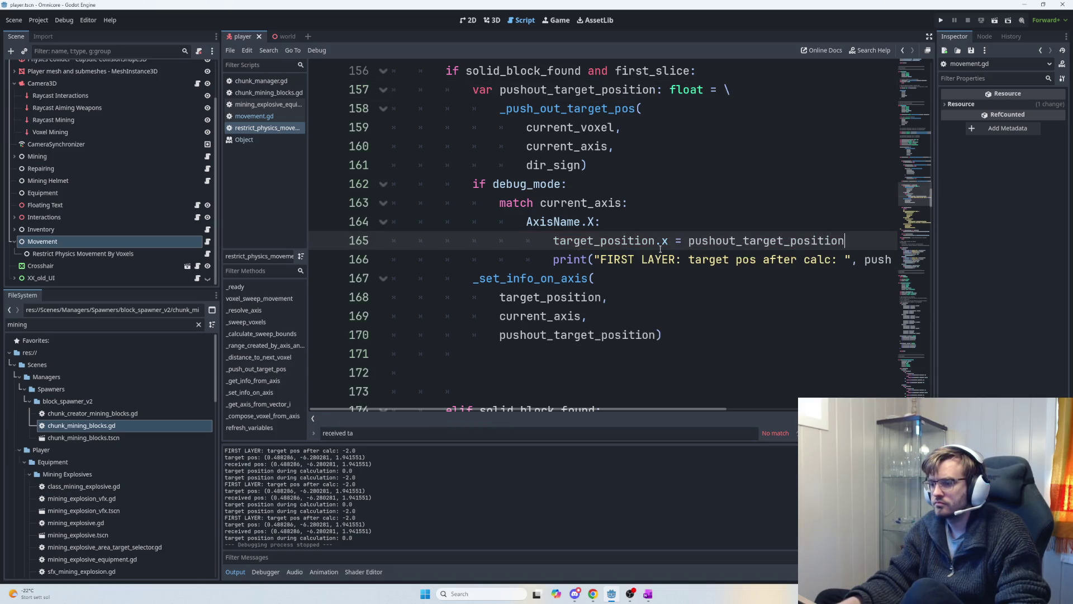
- Add AxisName.Y and AxisName.Z cases, each with a copy of the pushout_target_position assignment
key("Return")
key("BackSpace")
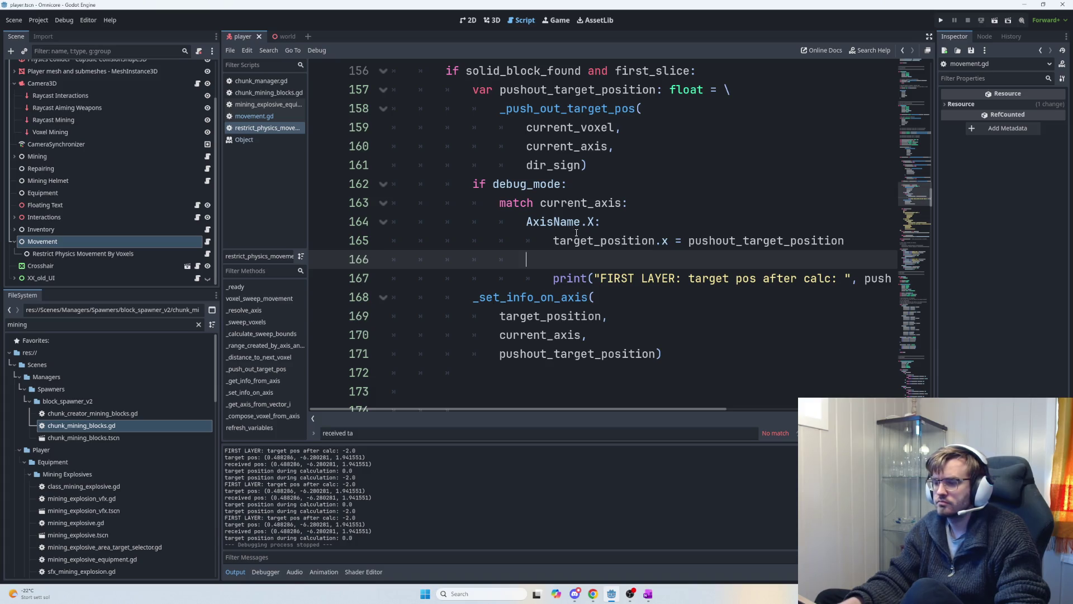
type("AxisName")
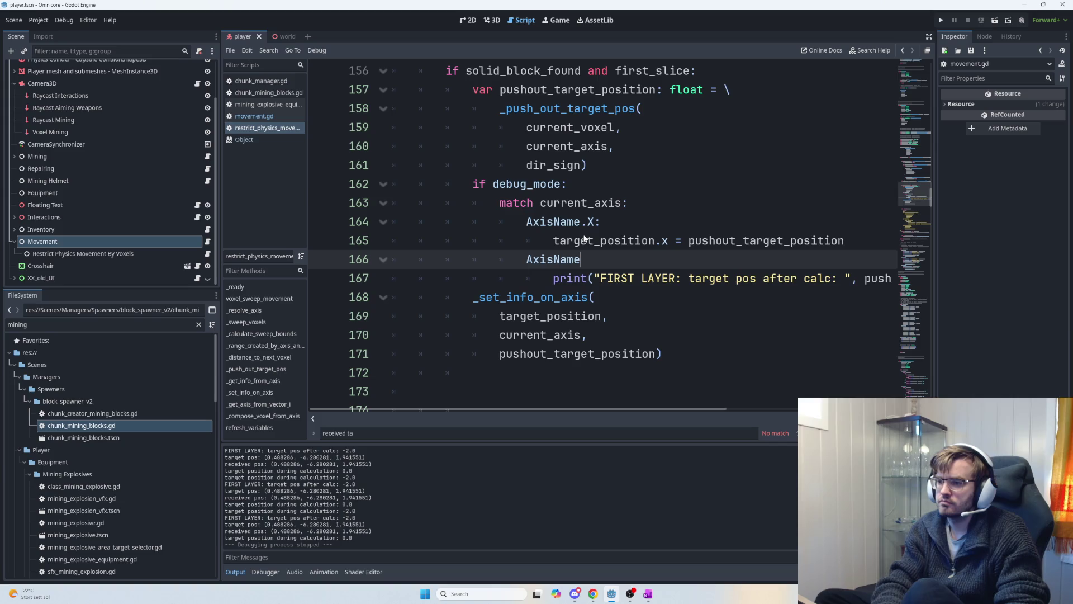
type(".Y:")
key("Return")
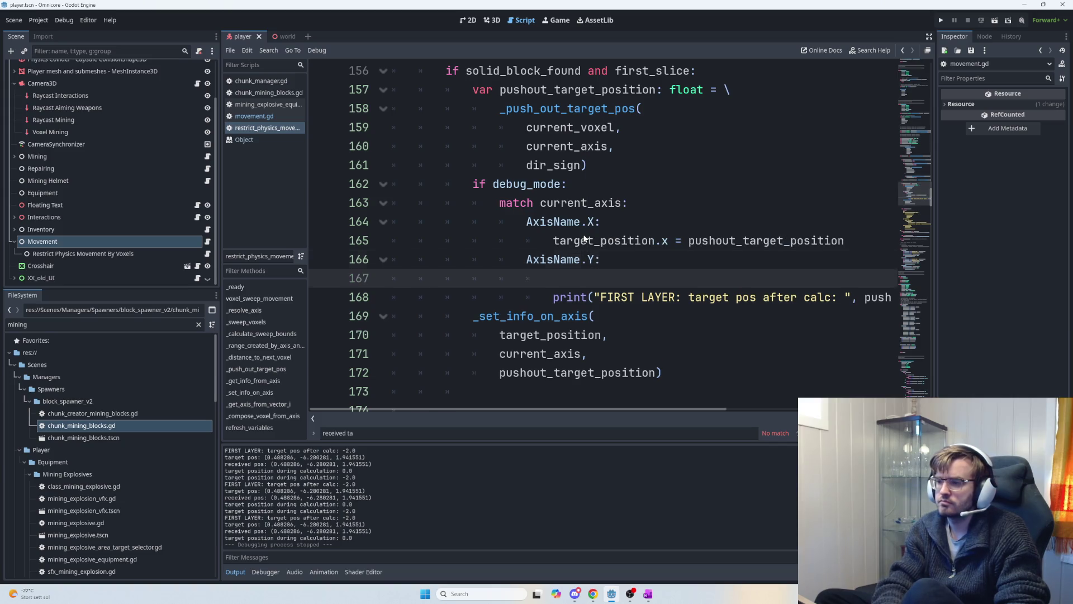
left_click_drag(553, 241, 845, 241)
key("ctrl+c")
left_click(727, 278)
key("ctrl+v")
key("Return")
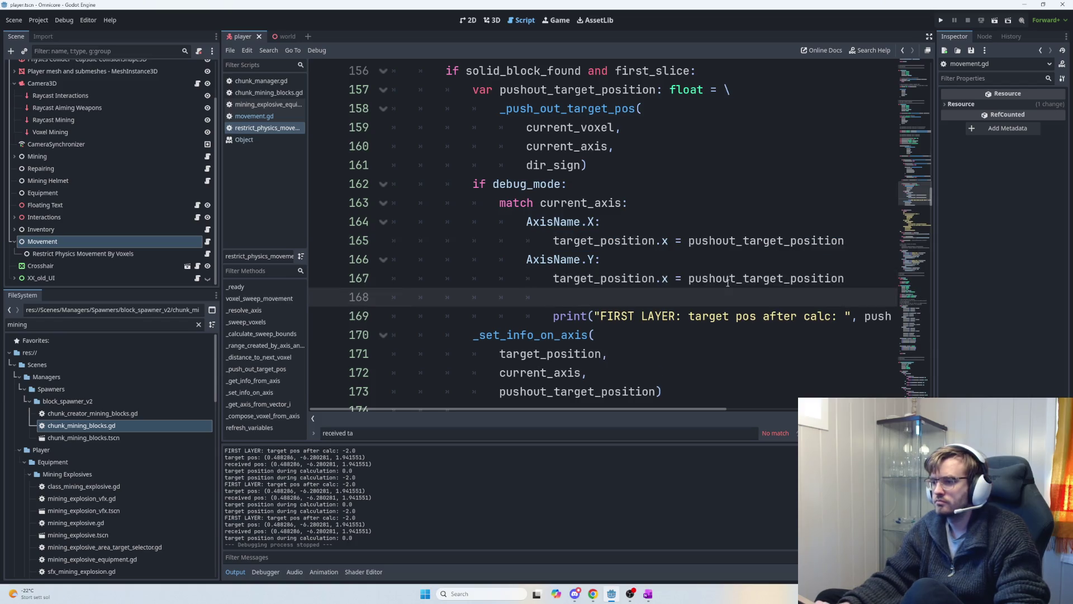
key("BackSpace")
type("AxisName.Z")
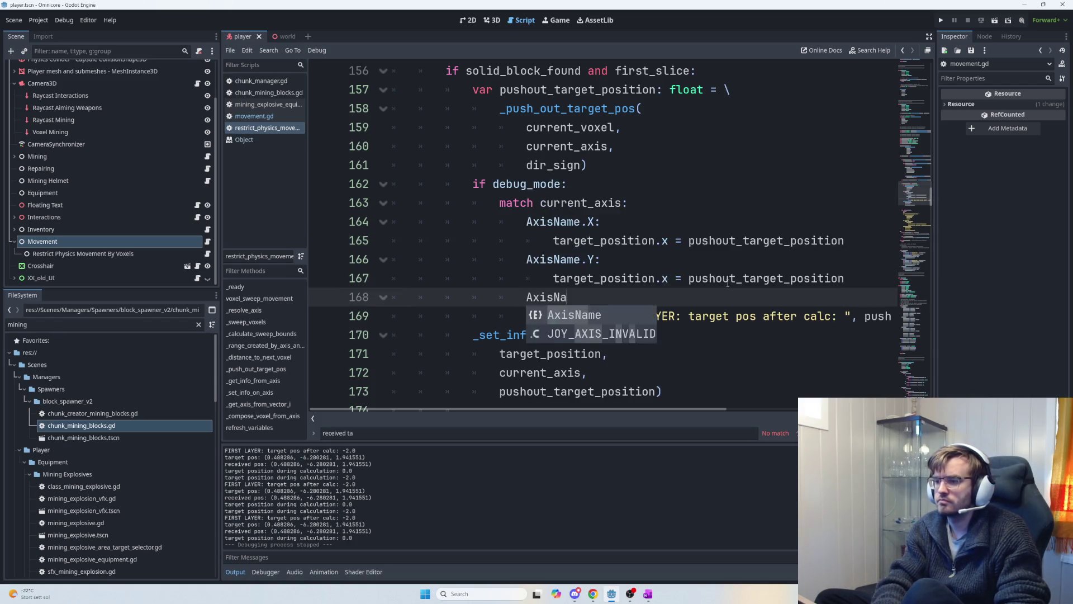
type(":")
key("Return")
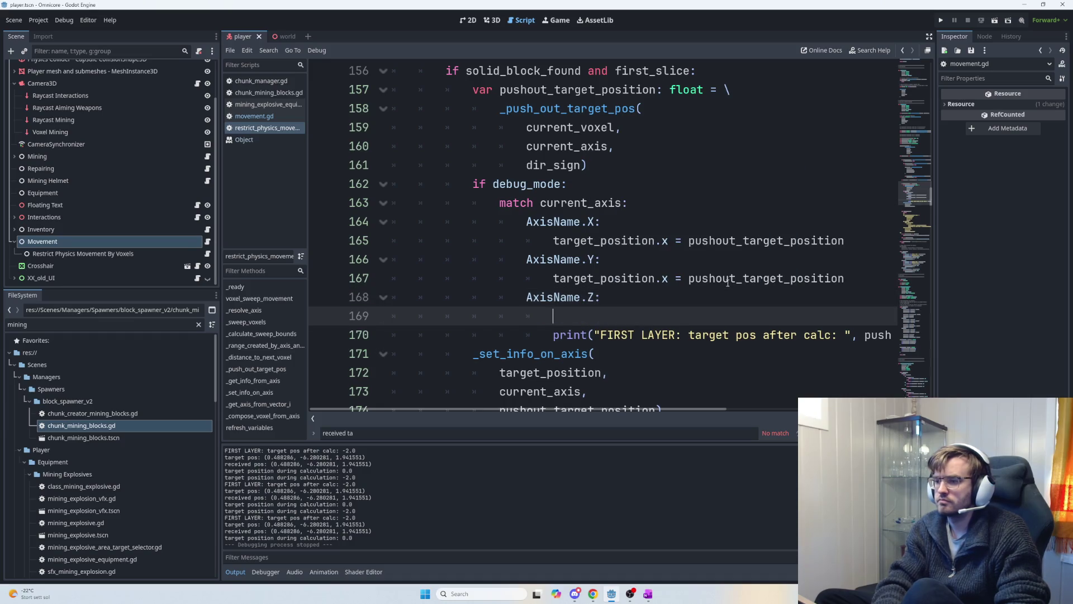
key("ctrl+v")
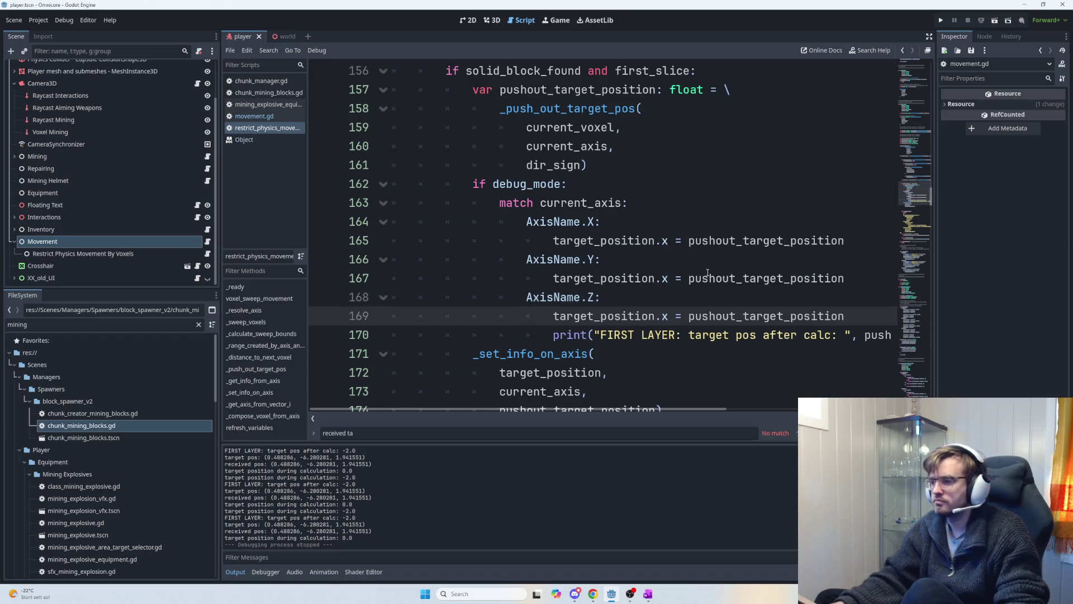
- Switch the copied assignments to the y and z components, delete the _set_info_on_axis call, and run
double_click(665, 278)
double_click(665, 316)
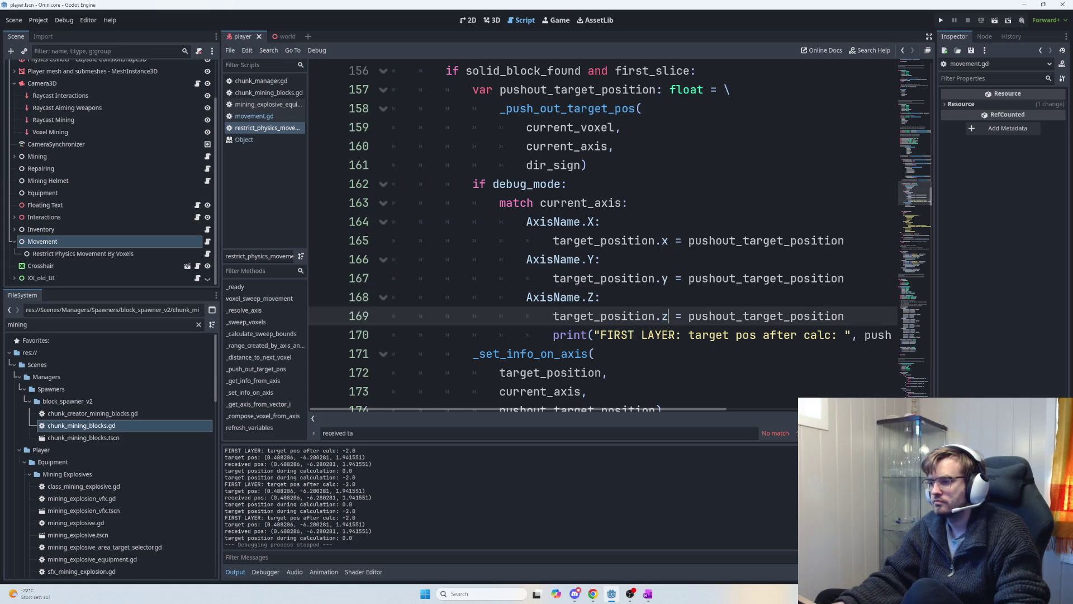
scroll(665, 313, "down", 1)
type("z")
scroll(662, 307, "down", 1)
left_click_drag(661, 297, 447, 241)
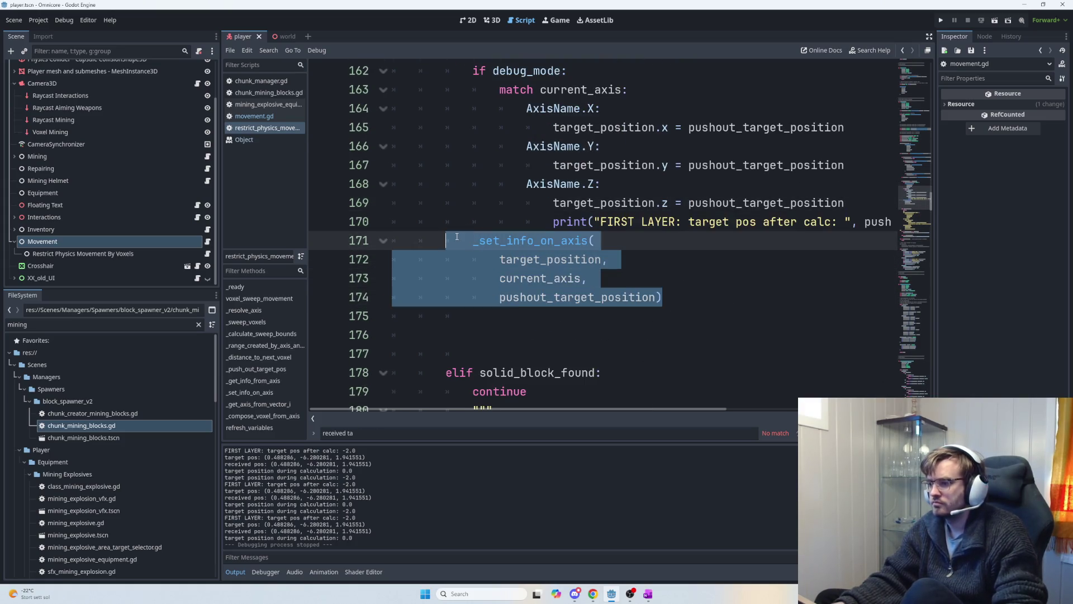
key("BackSpace")
key("F5")
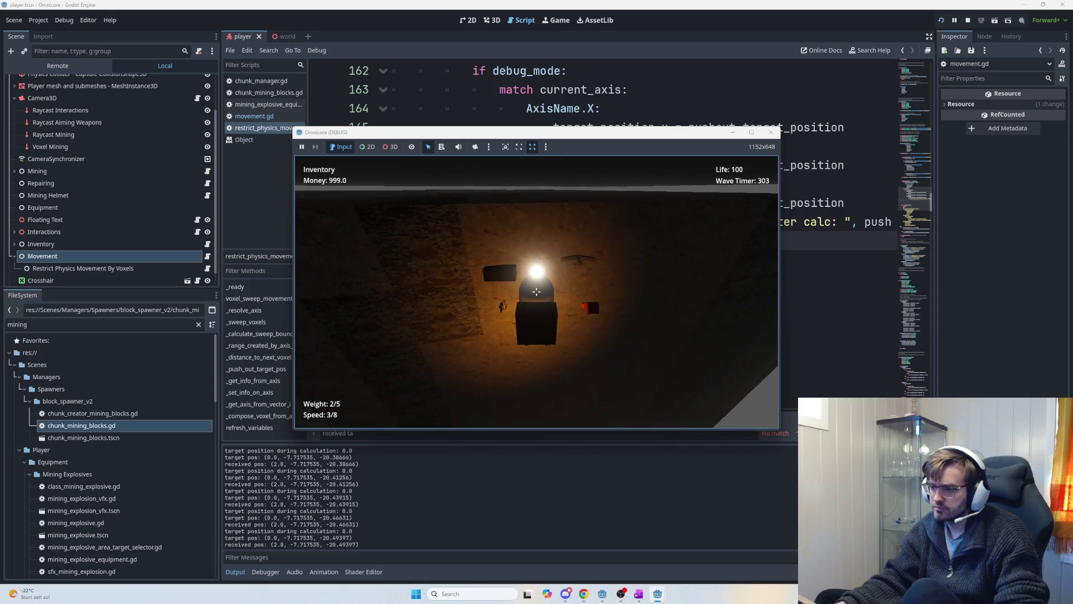
- Finish testing movement against blocks and stop the game with Escape
key("Escape")
- Review the push-out calculation and per-axis assignment lines, highlighting them while explaining
scroll(537, 292, "down", 1)
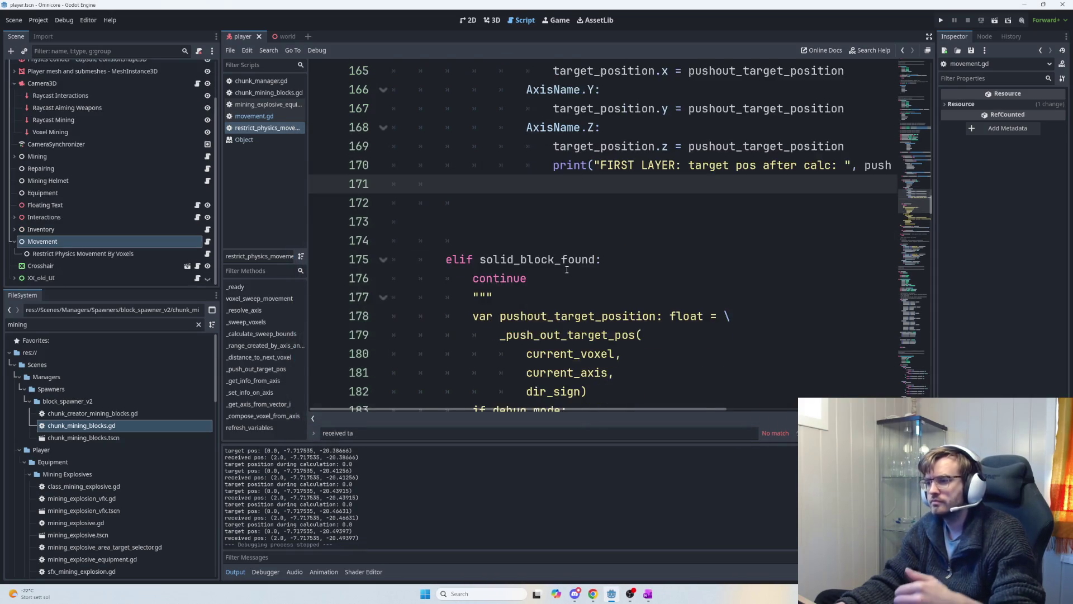
scroll(559, 331, "up", 2)
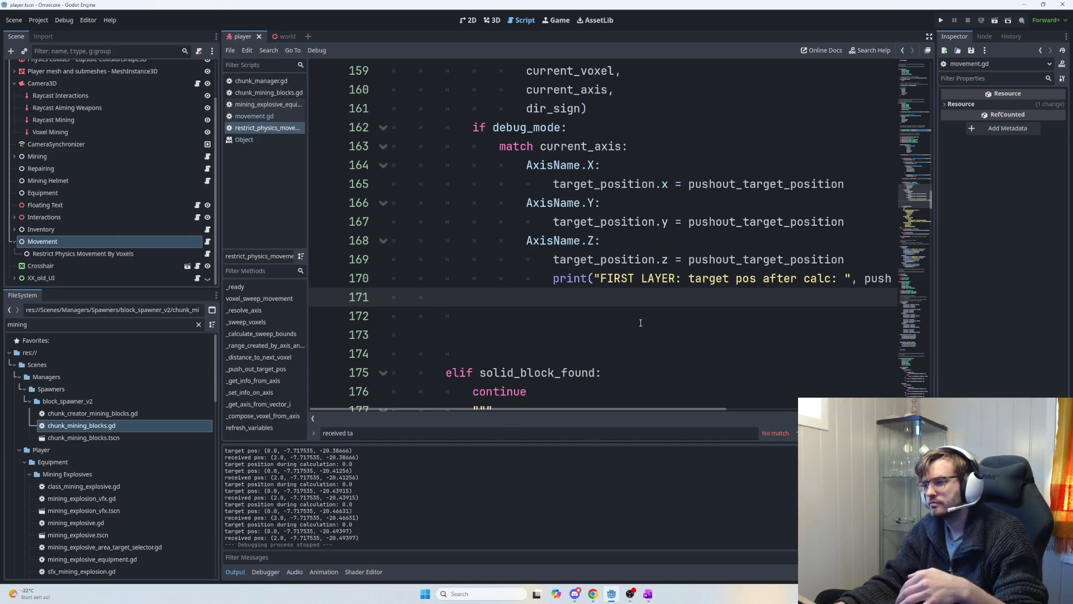
scroll(588, 326, "down", 2)
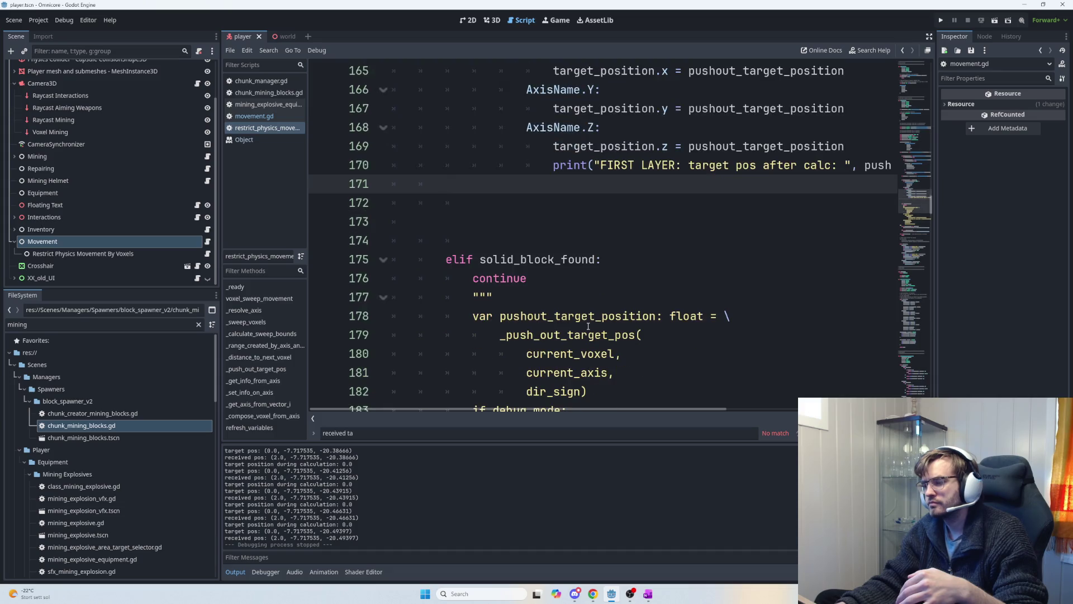
scroll(588, 326, "up", 4)
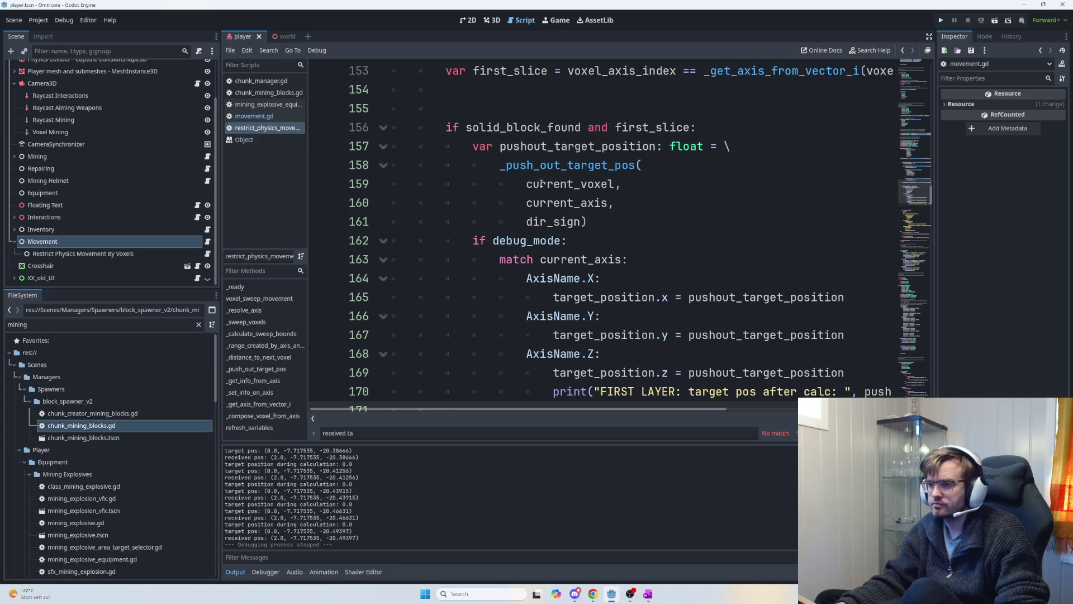
left_click_drag(476, 144, 620, 184)
left_click(626, 203)
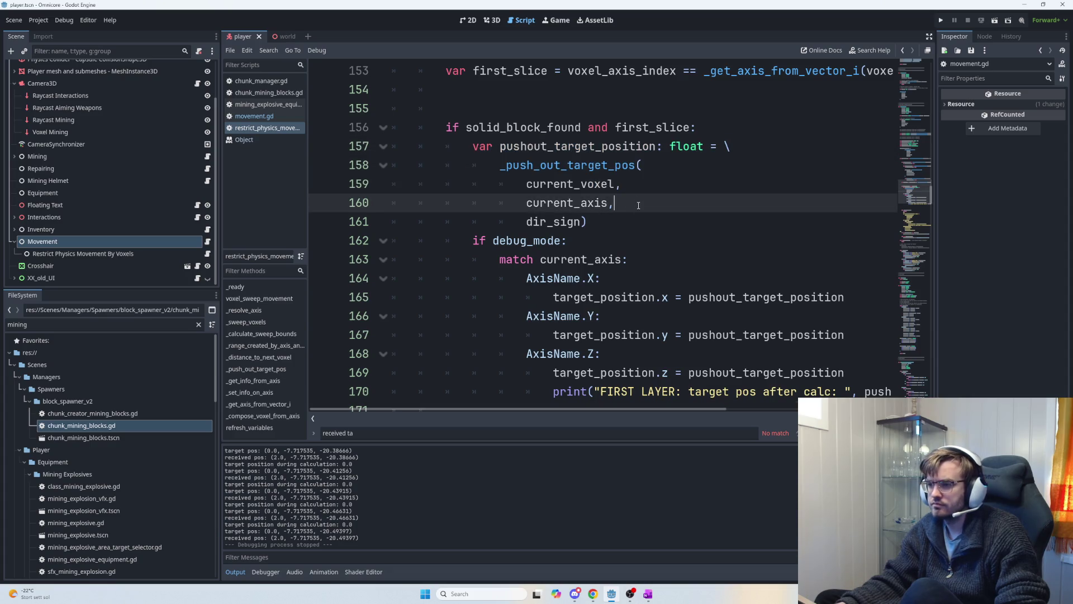
left_click(713, 124)
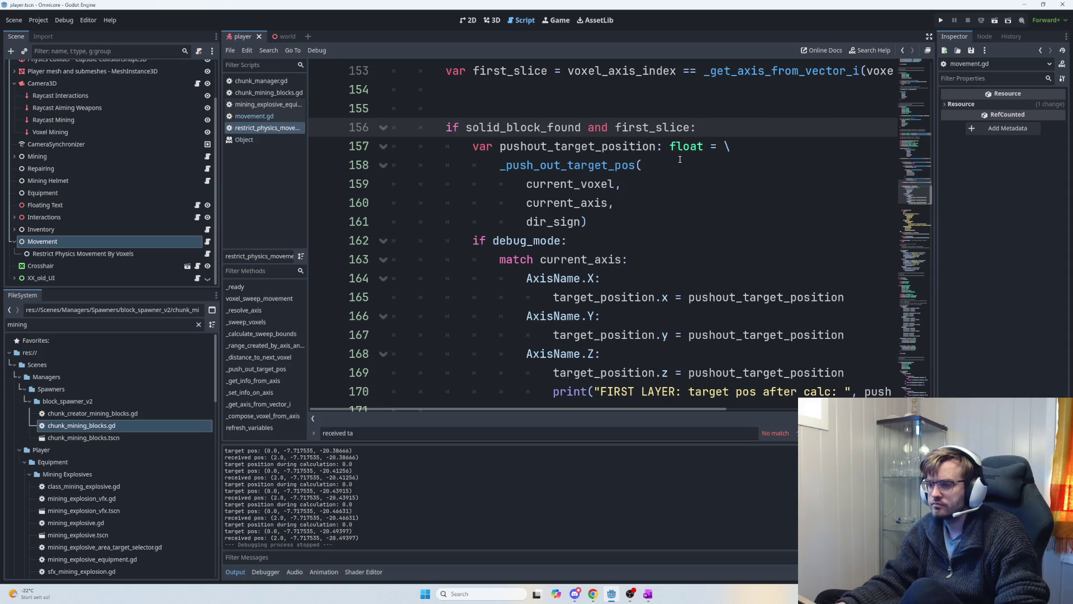
mouse_move(665, 146)
left_mouse_down()
mouse_move(698, 146)
mouse_move(738, 176)
left_mouse_up()
left_click(737, 176)
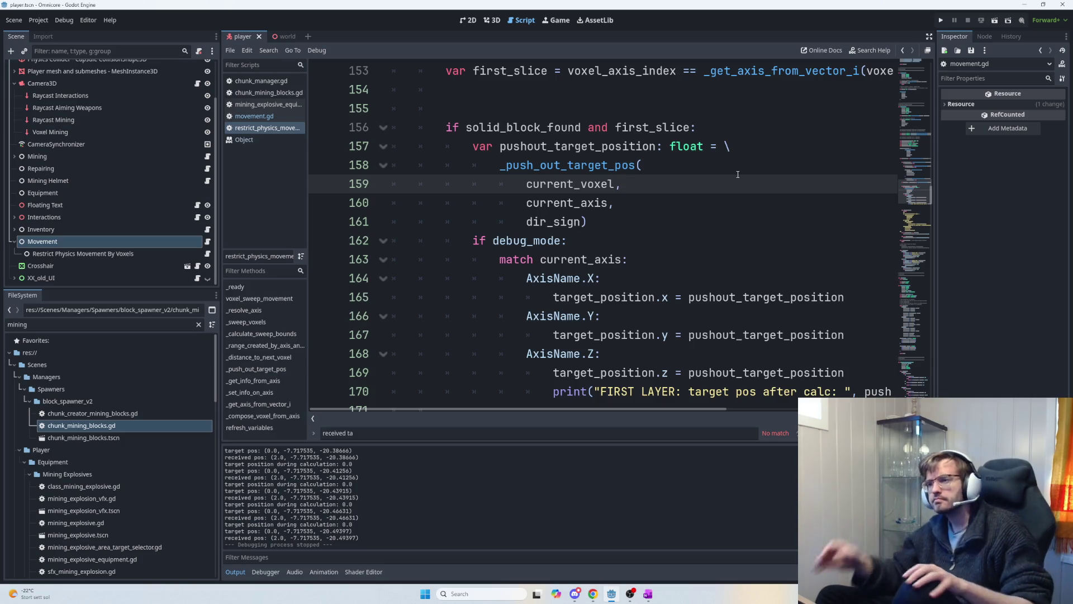
scroll(614, 273, "down", 1)
scroll(615, 272, "down", 10)
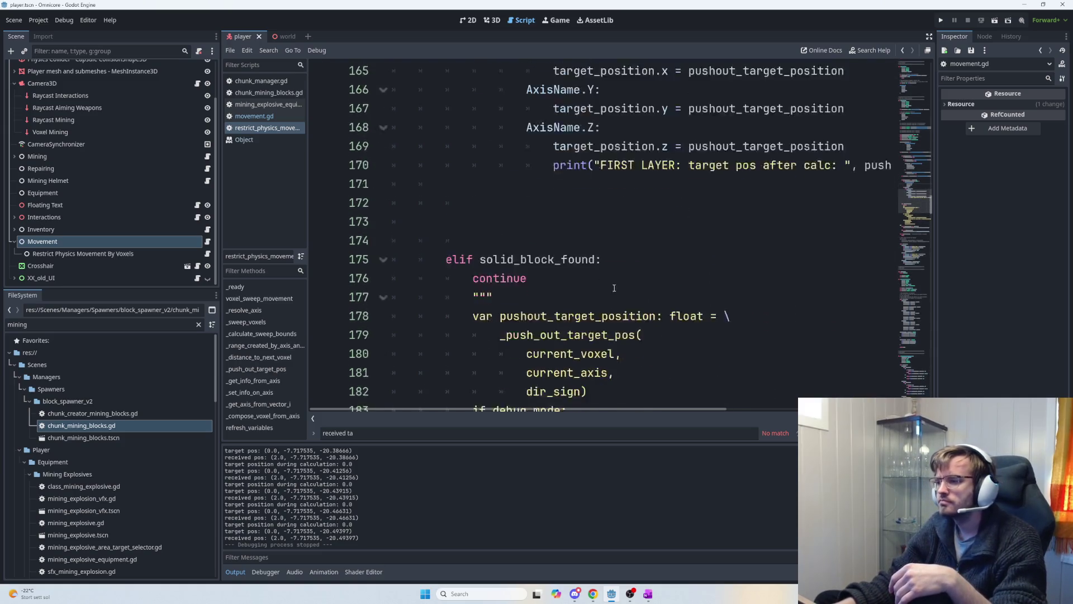
- Delete the commented-out code under the elif branch and change elif to if
mouse_move(626, 251)
left_mouse_down()
mouse_move(492, 167)
mouse_move(505, 170)
mouse_move(475, 297)
mouse_move(472, 278)
left_mouse_up()
key("BackSpace")
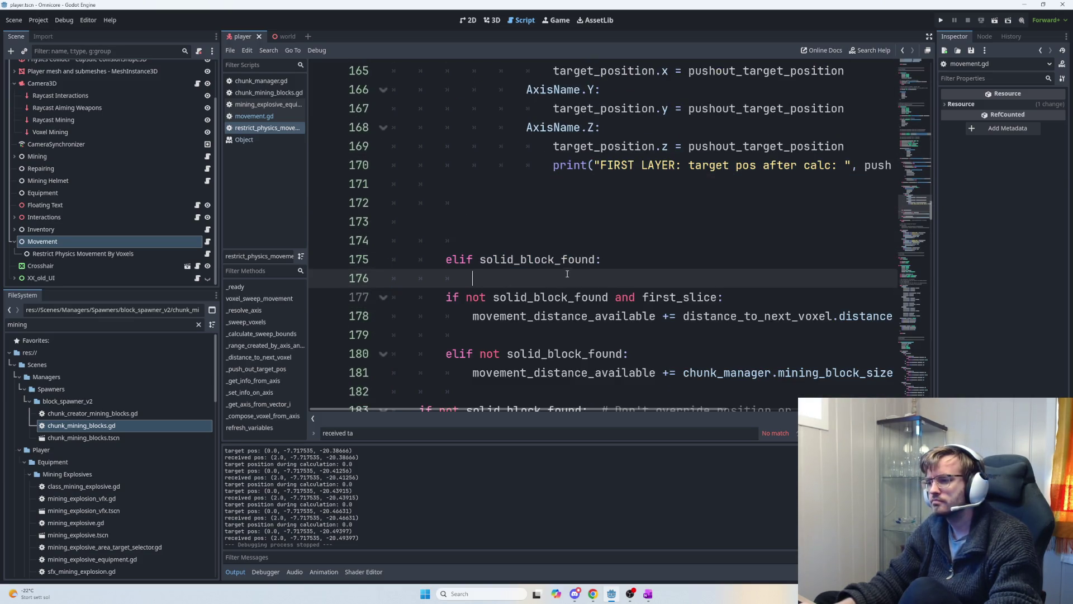
mouse_move(566, 274)
left_mouse_down()
mouse_move(405, 244)
mouse_move(474, 260)
left_mouse_up()
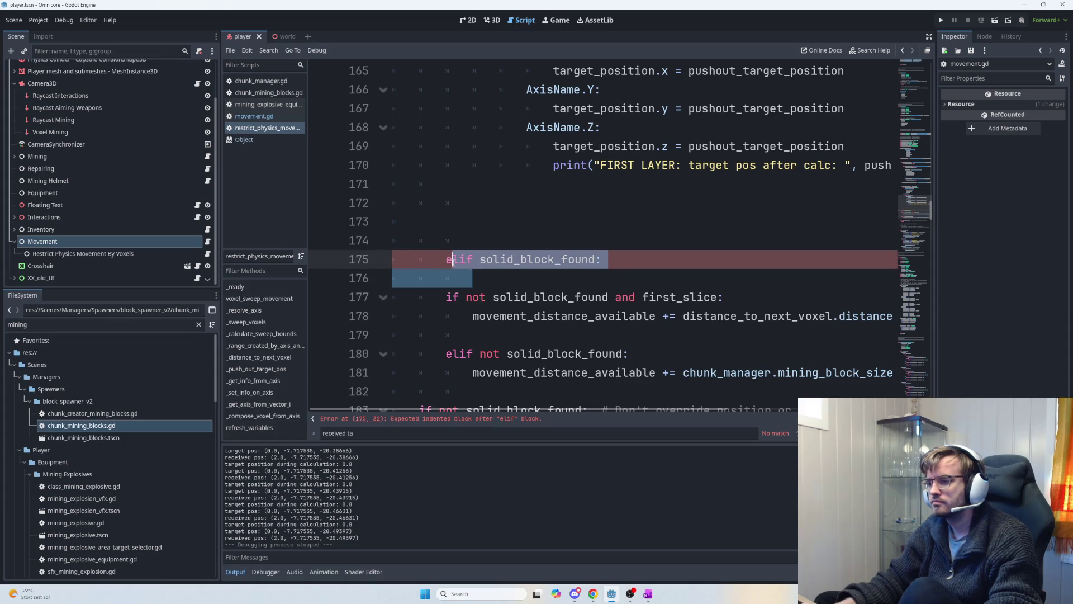
left_click(464, 258)
key("BackSpace")
key("BackSpace")
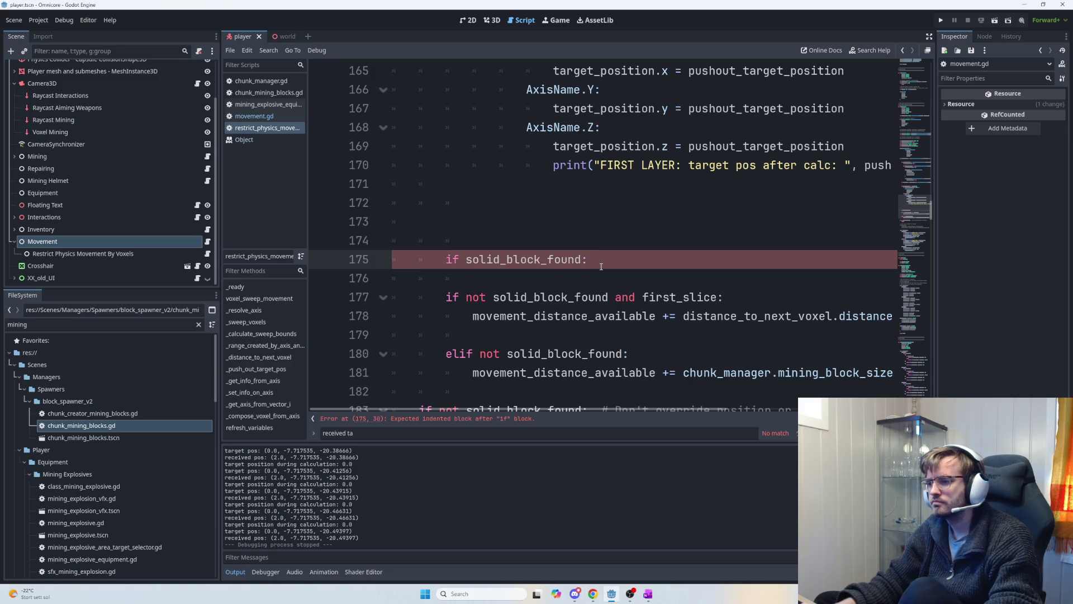
- Remove the old 'if solid_block_found and first_slice' block and open a body line under 'if solid_block_found:'
mouse_move(578, 250)
left_mouse_down()
mouse_move(443, 124)
mouse_move(467, 201)
mouse_move(436, 239)
left_mouse_up()
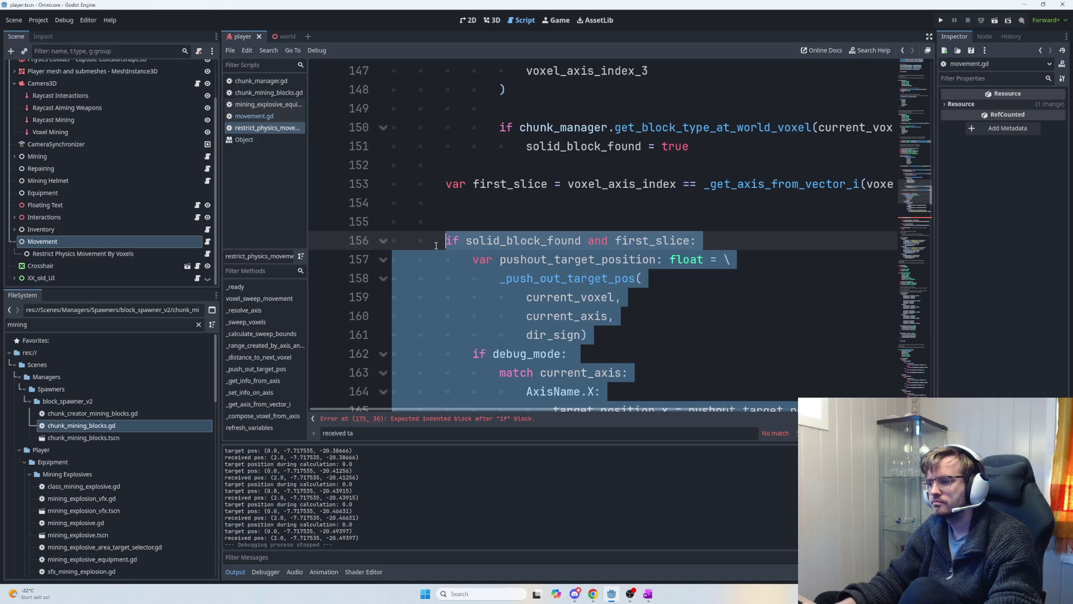
key("BackSpace")
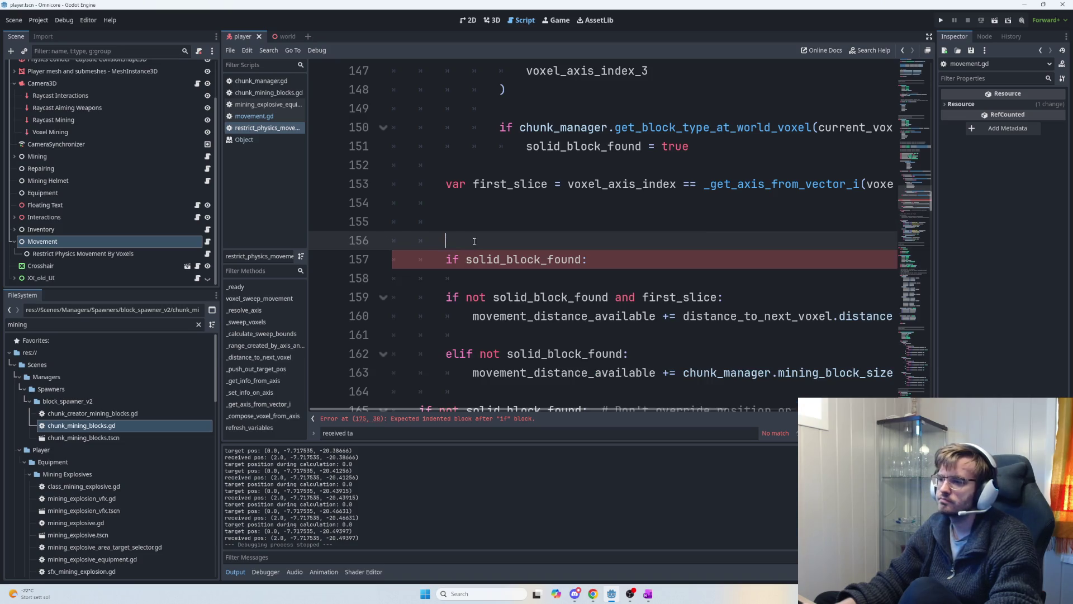
key("BackSpace")
key("BackSpace")
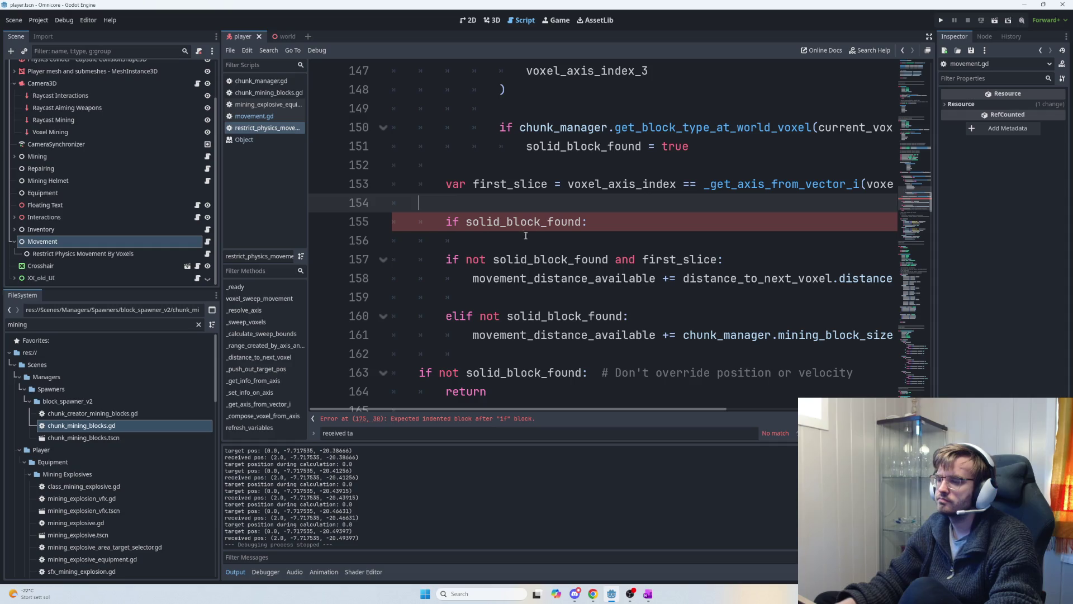
left_click(605, 219)
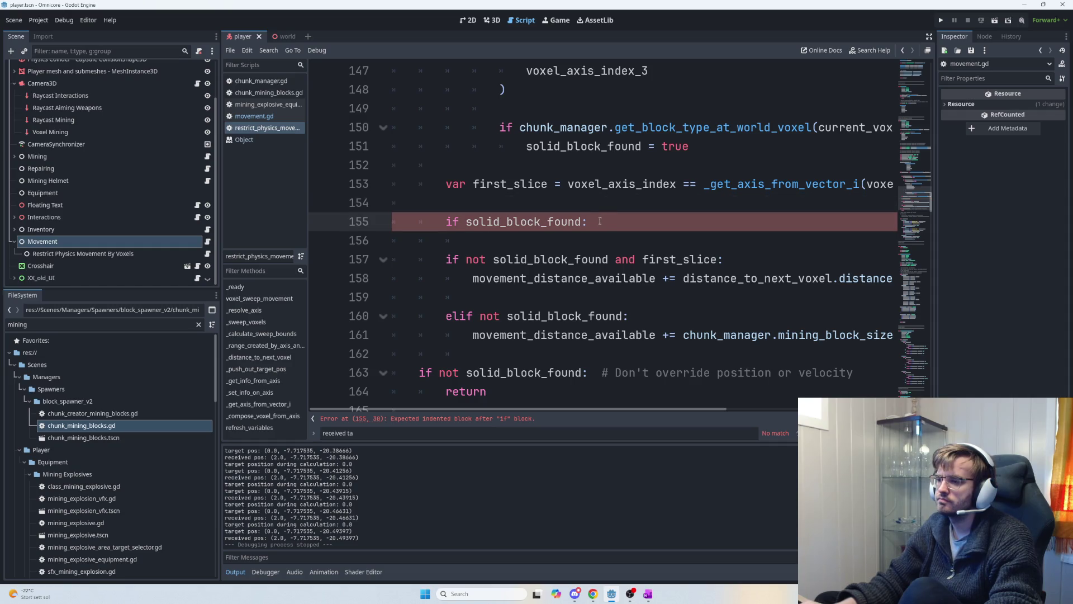
key("Return")
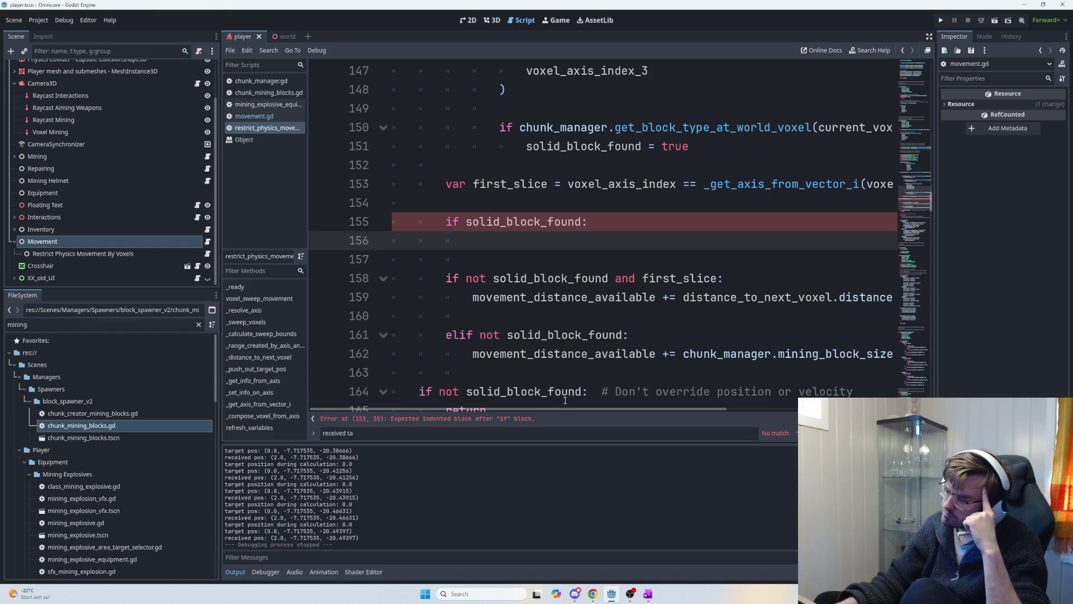
- Delete the empty 'if solid_block_found:' line and the blank line after it
scroll(516, 308, "up", 1)
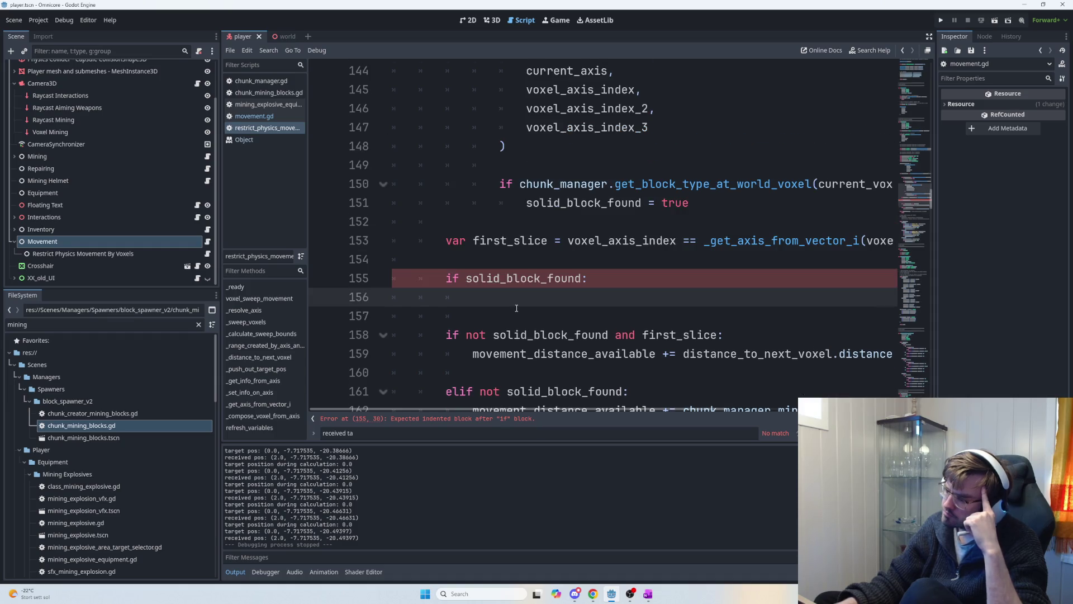
scroll(509, 285, "down", 1)
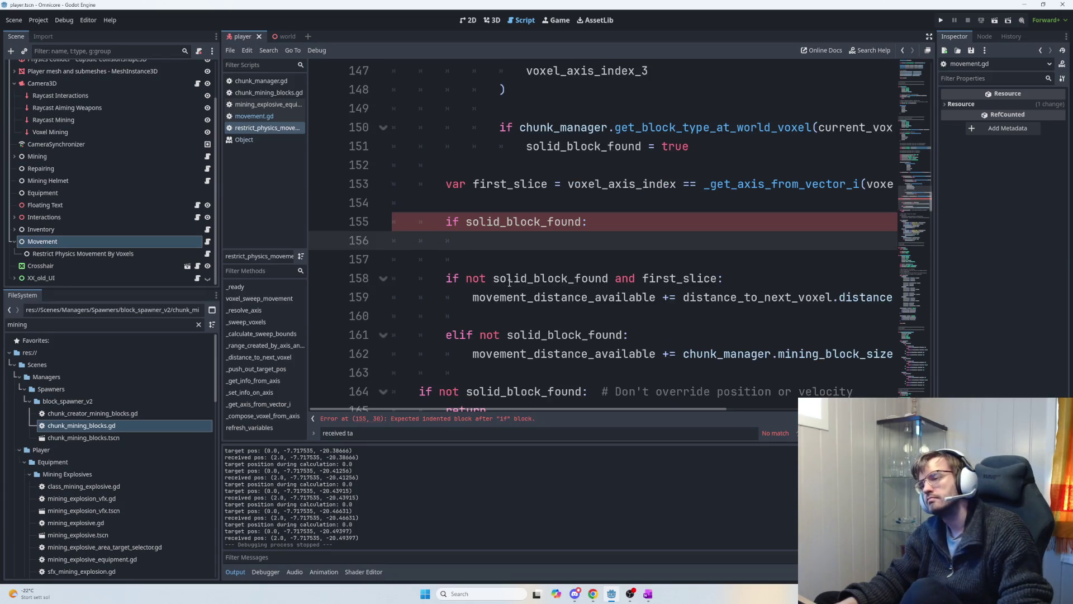
key("shift+Up")
key("BackSpace")
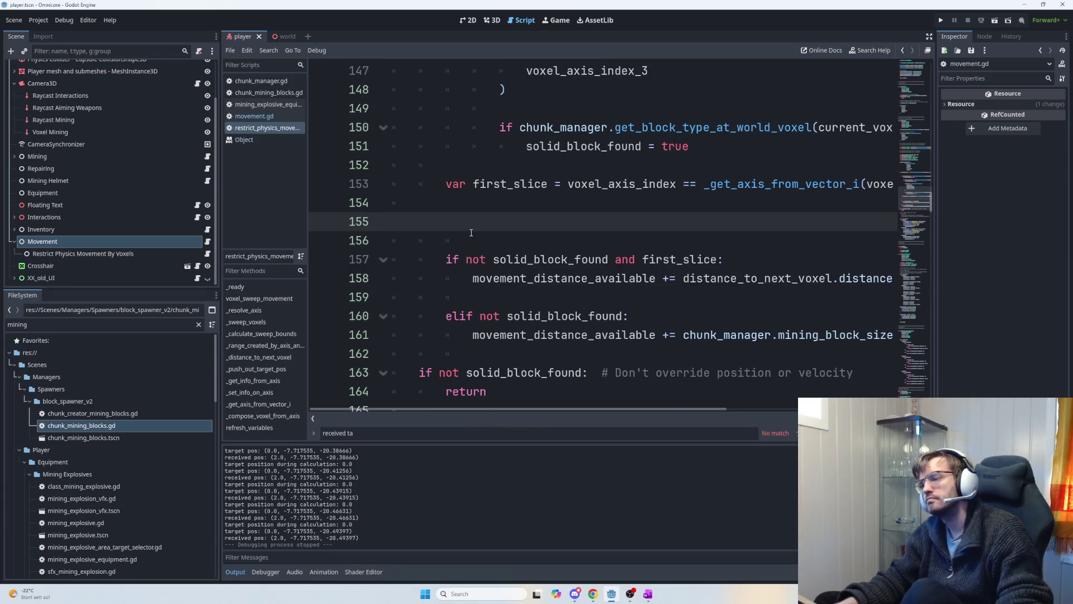
key("BackSpace")
key("BackSpace")
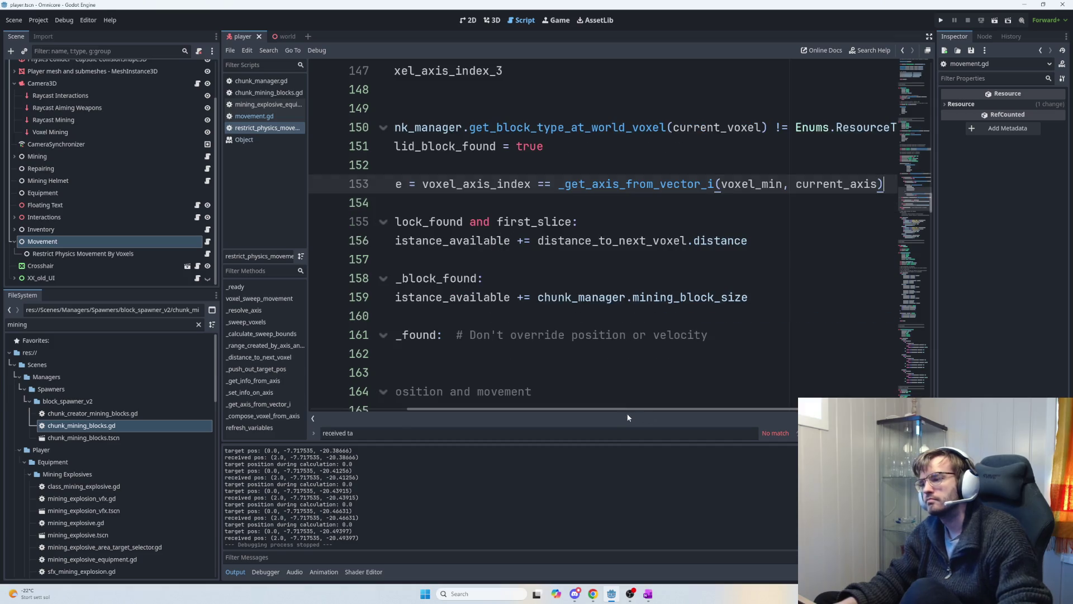
left_click_drag(629, 412, 542, 411)
- Copy the 'if solid_block_found: break' check into the outer loop's empty line
scroll(549, 277, "up", 5)
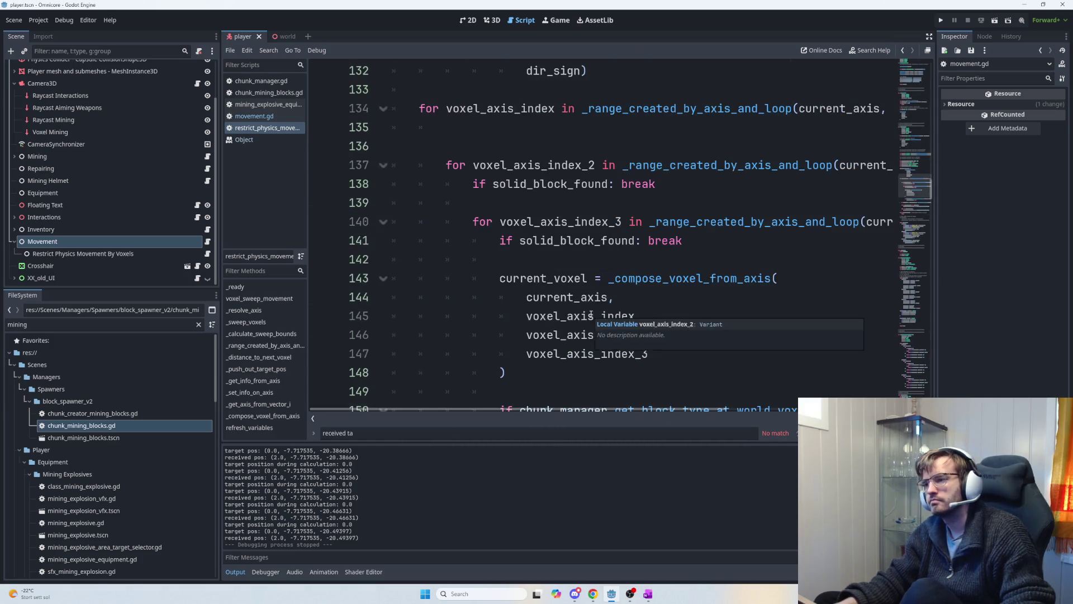
scroll(549, 278, "up", 1)
scroll(549, 278, "up", 4)
scroll(504, 278, "down", 4)
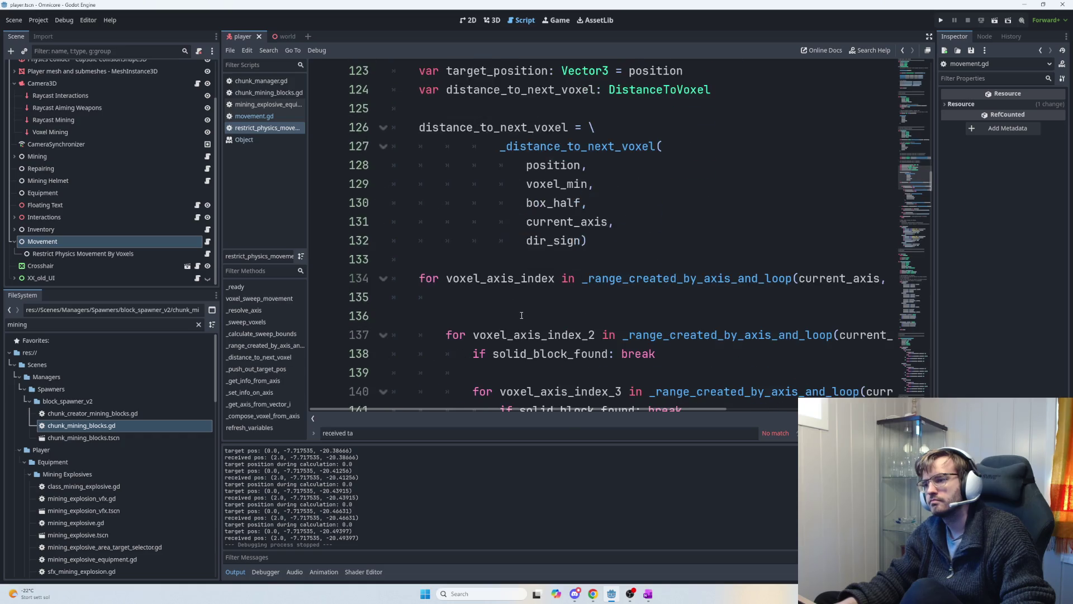
left_click_drag(658, 240, 461, 232)
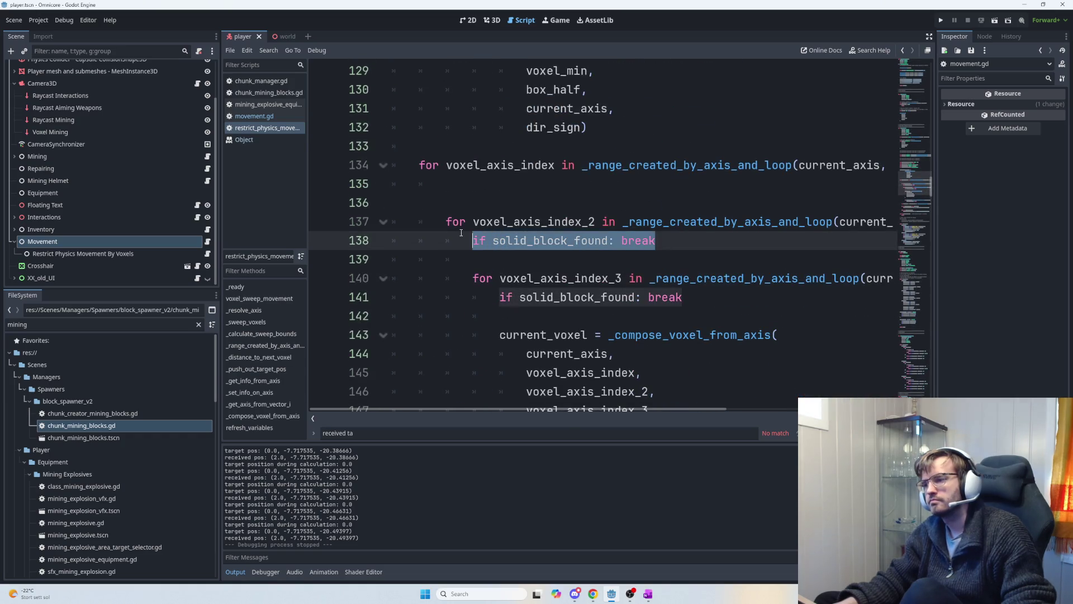
key("ctrl+c")
left_click(488, 183)
key("ctrl+v")
scroll(545, 304, "down", 5)
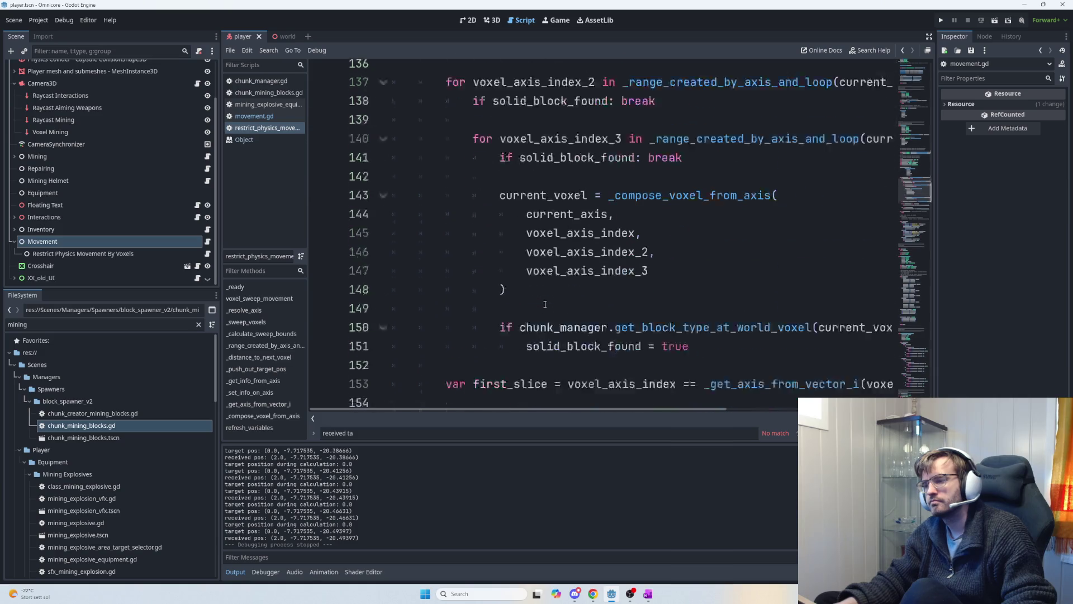
scroll(545, 305, "up", 2)
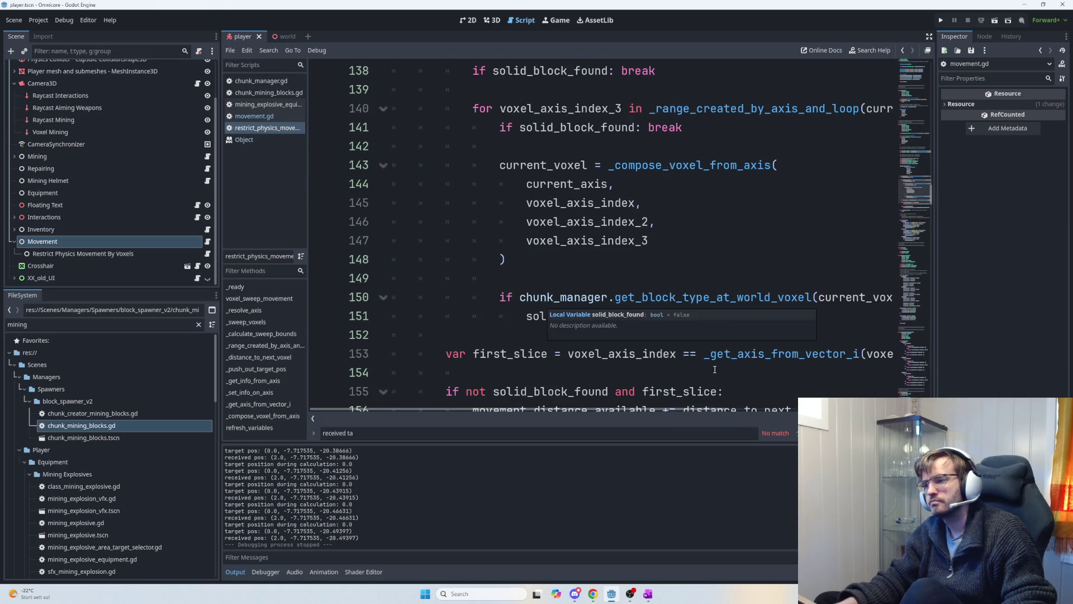
- Review the solid_block_found = true line and the early-return block for no solid block
left_click(525, 315)
left_click(757, 317, "shift")
left_click(756, 318)
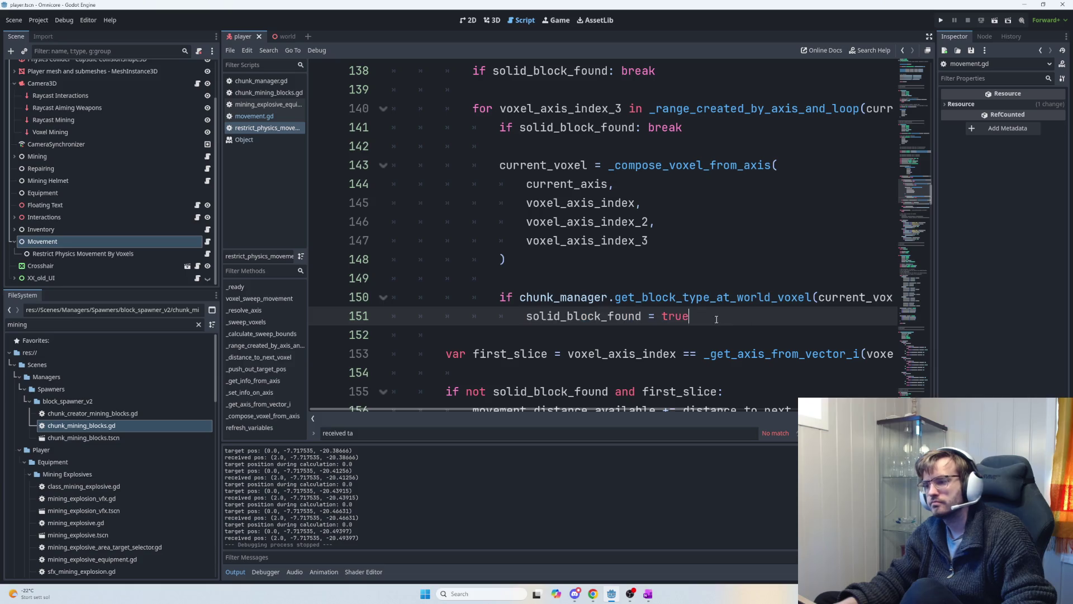
scroll(612, 313, "down", 1)
scroll(612, 313, "down", 1)
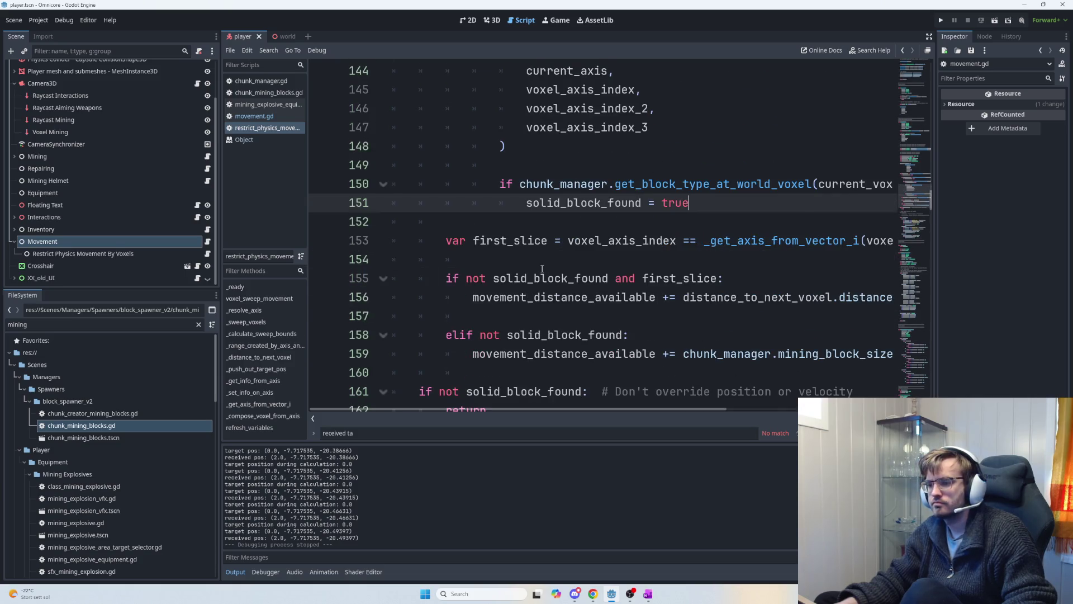
scroll(541, 269, "down", 2)
scroll(541, 269, "up", 1)
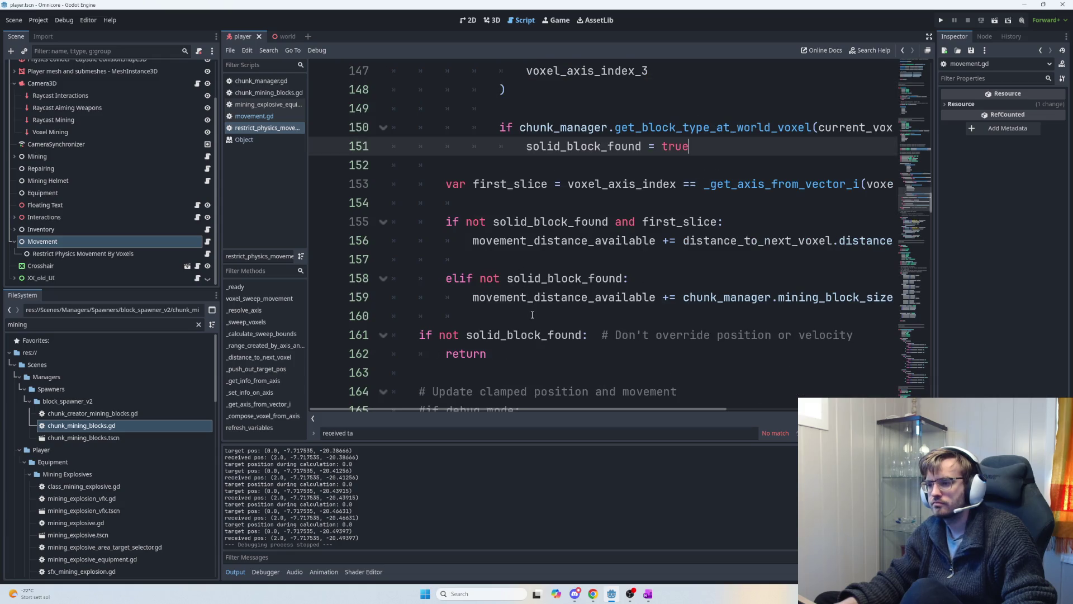
scroll(532, 315, "up", 8)
scroll(532, 319, "down", 5)
scroll(533, 318, "down", 4)
mouse_move(537, 301)
left_mouse_down()
mouse_move(425, 297)
mouse_move(408, 284)
left_mouse_up()
left_click(533, 290)
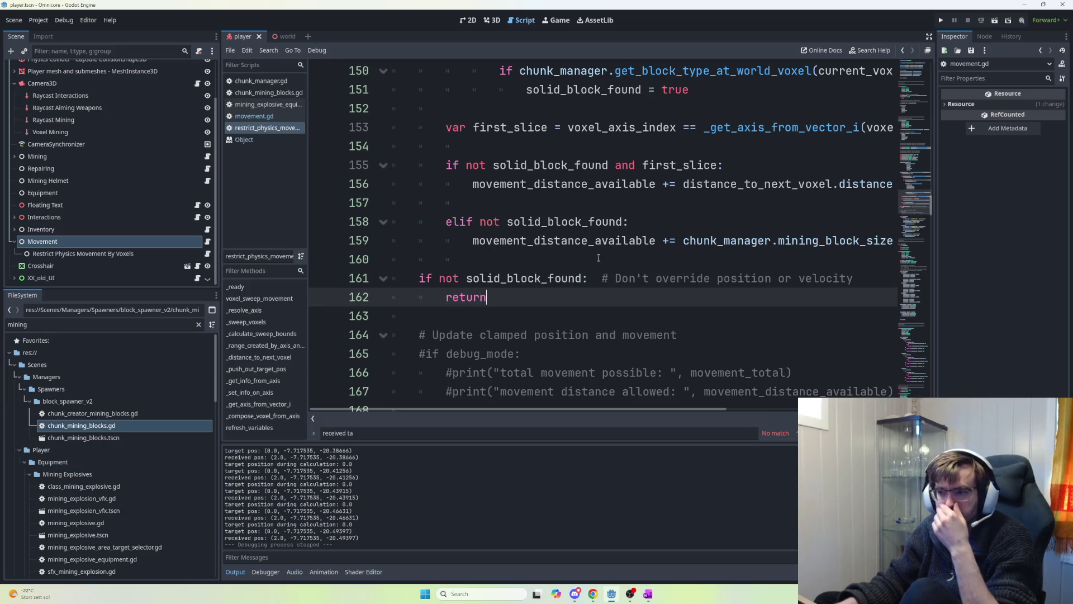
- Launch the game to playtest the restructured loop
scroll(600, 259, "up", 1)
scroll(599, 259, "up", 1)
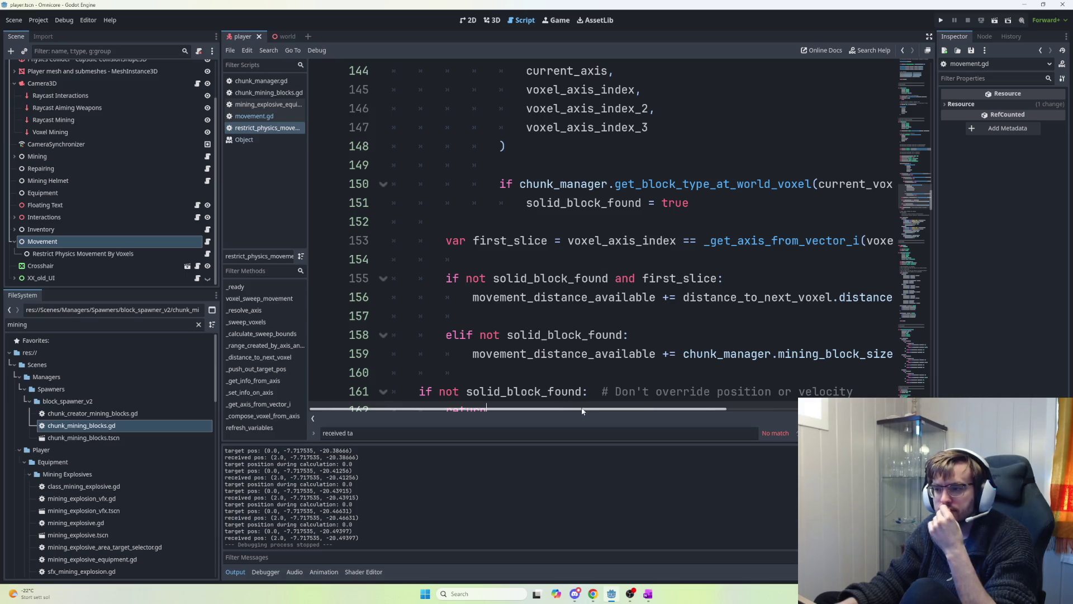
mouse_move(542, 411)
left_mouse_down()
mouse_move(679, 421)
mouse_move(631, 412)
left_mouse_up()
key("F5")
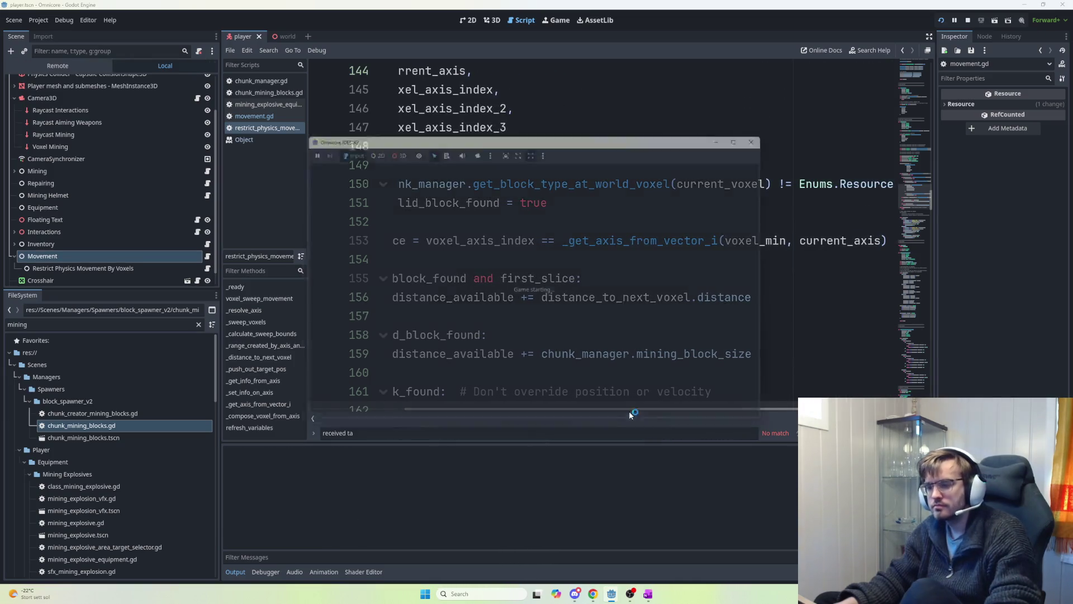
- Host a session and walk the player into orange walls and rock blocks toward the upgrade room
left_click(327, 162)
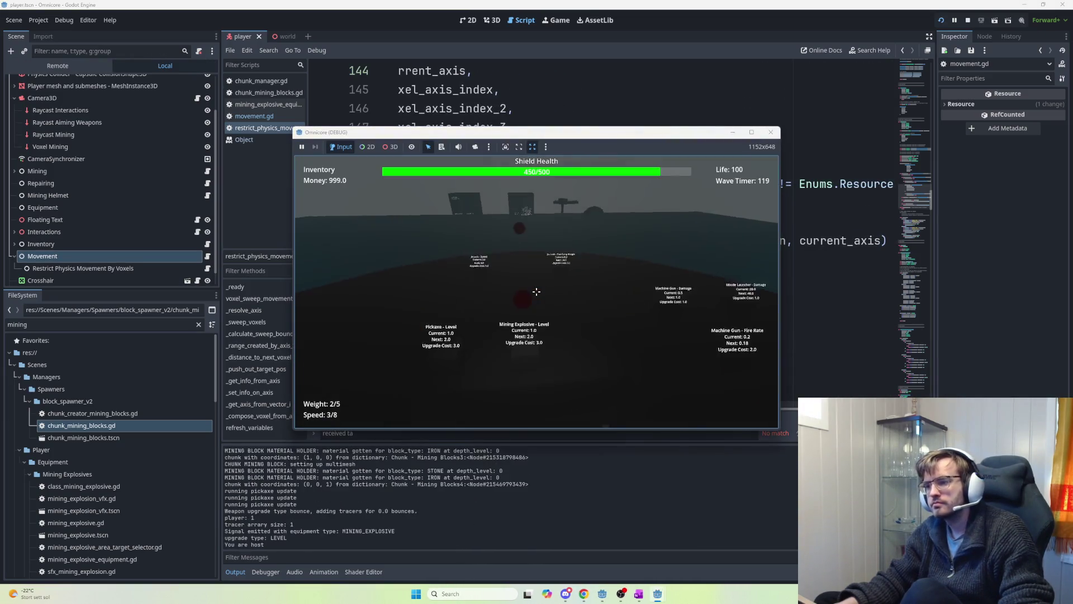
mouse_move(536, 291)
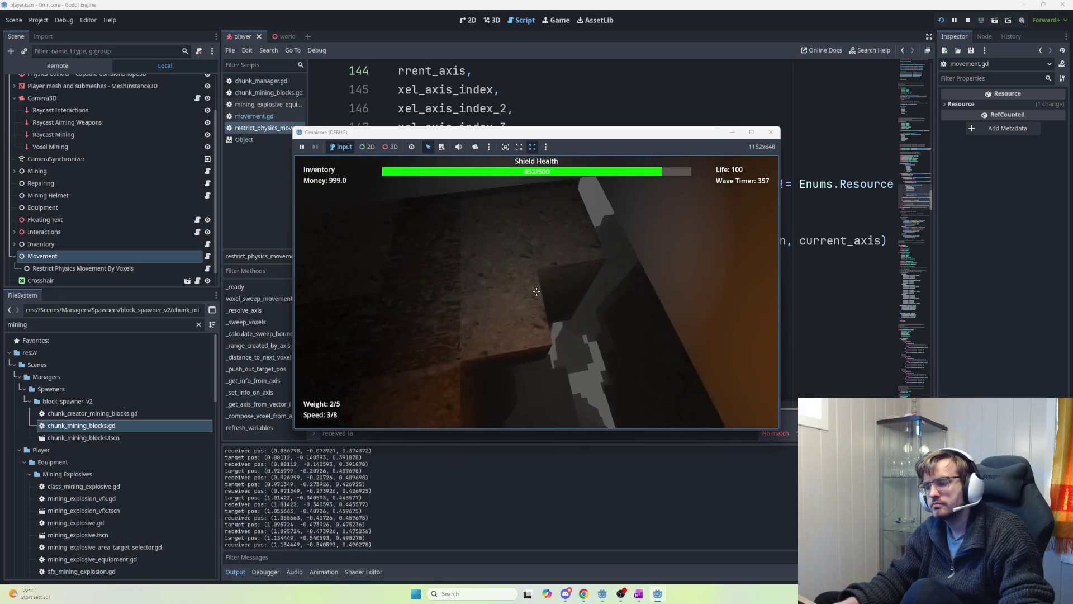
key("w")
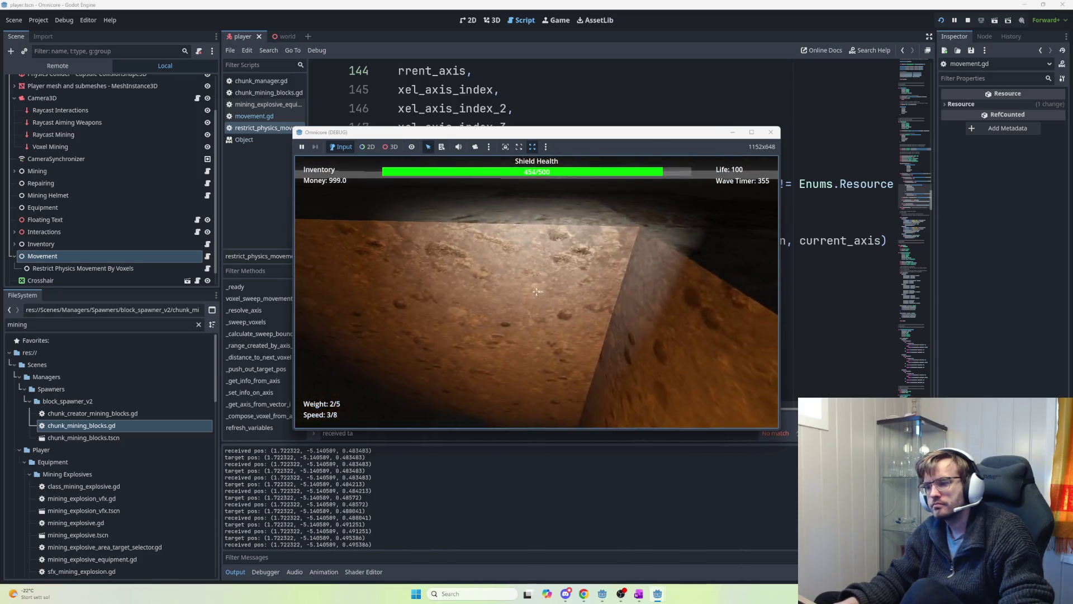
key("w")
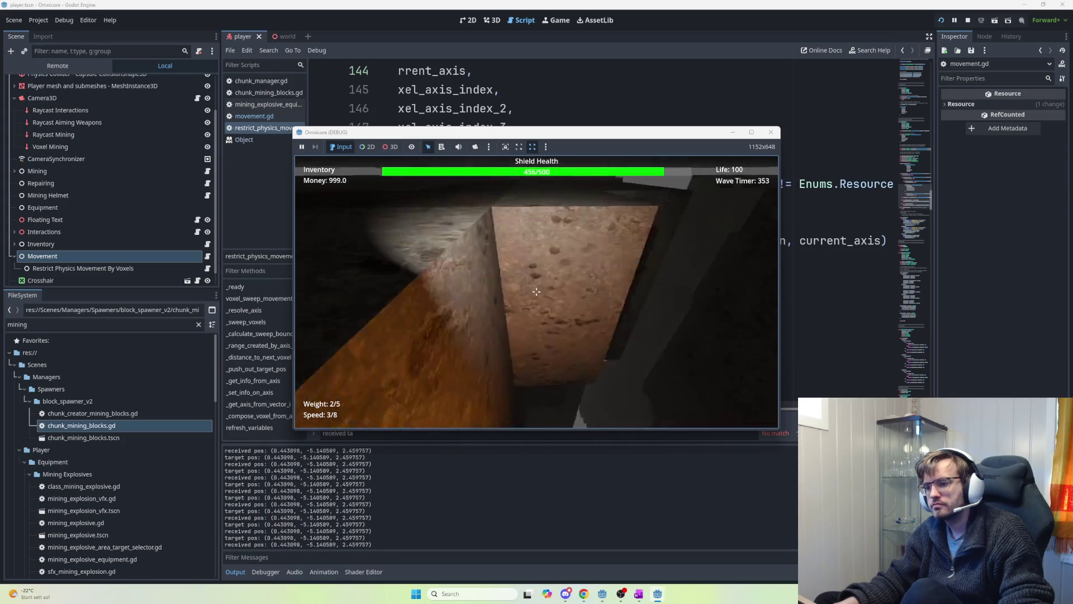
key("w")
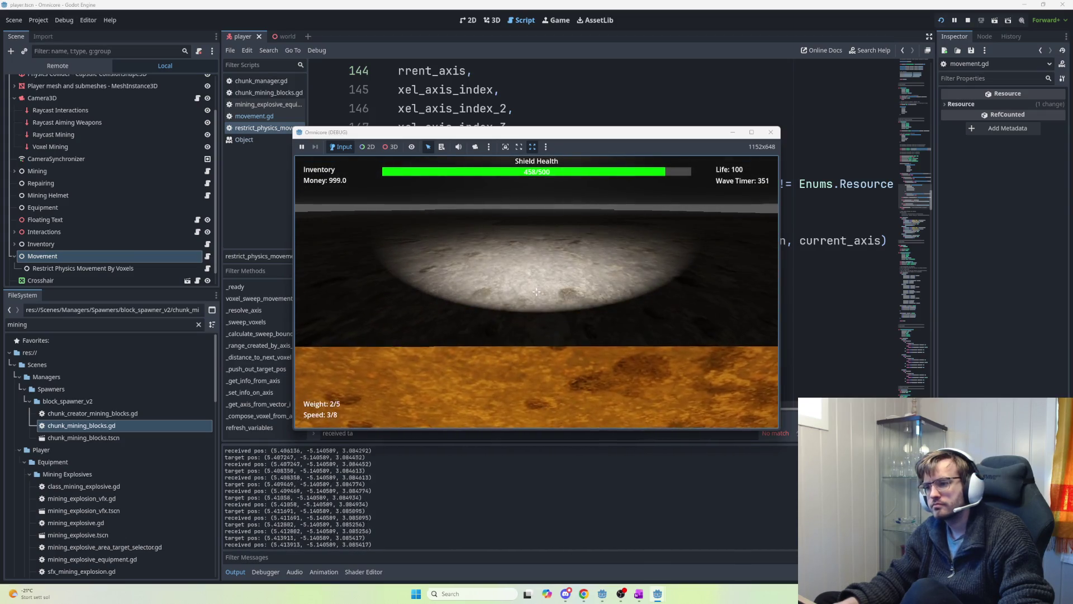
key("w")
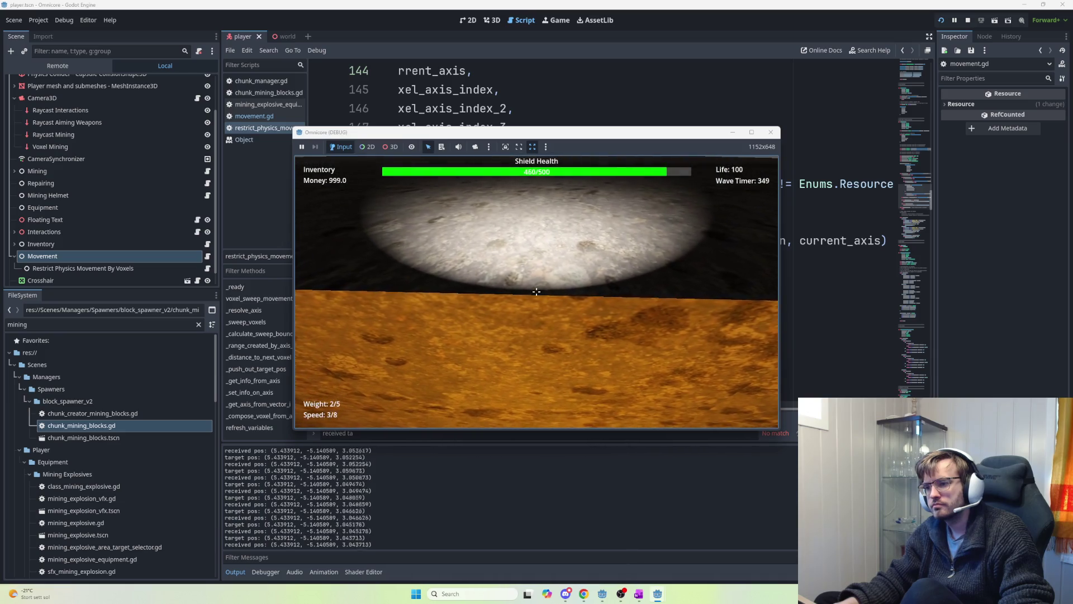
key("w")
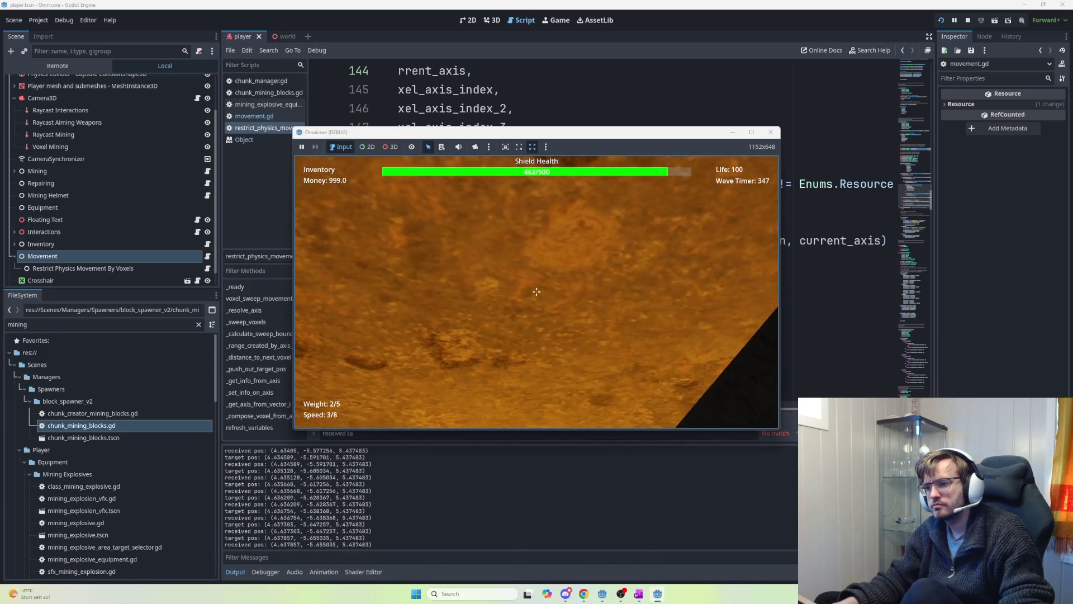
key("w")
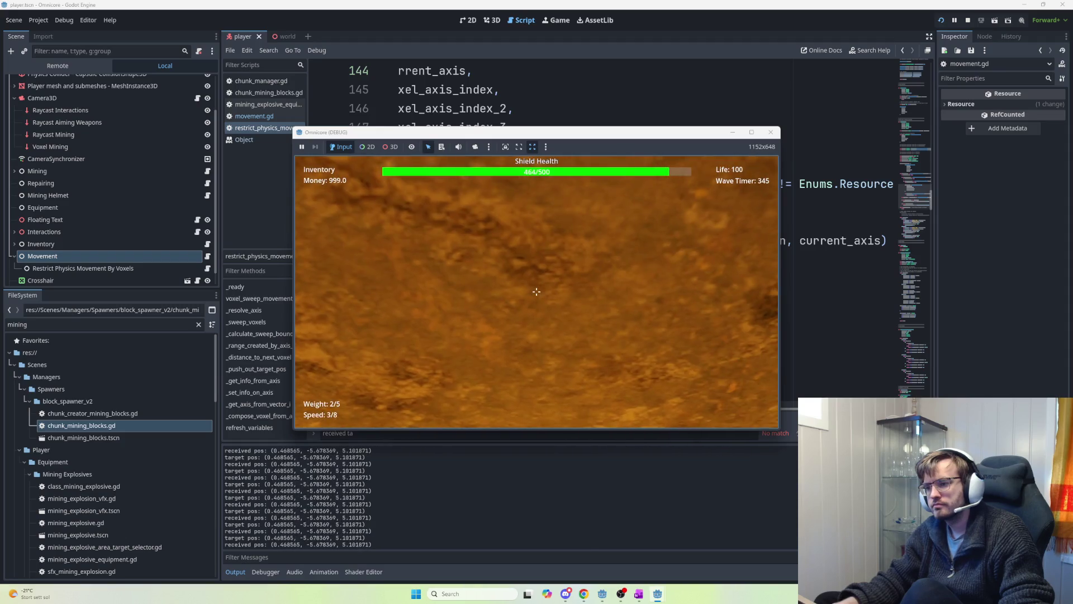
key("w")
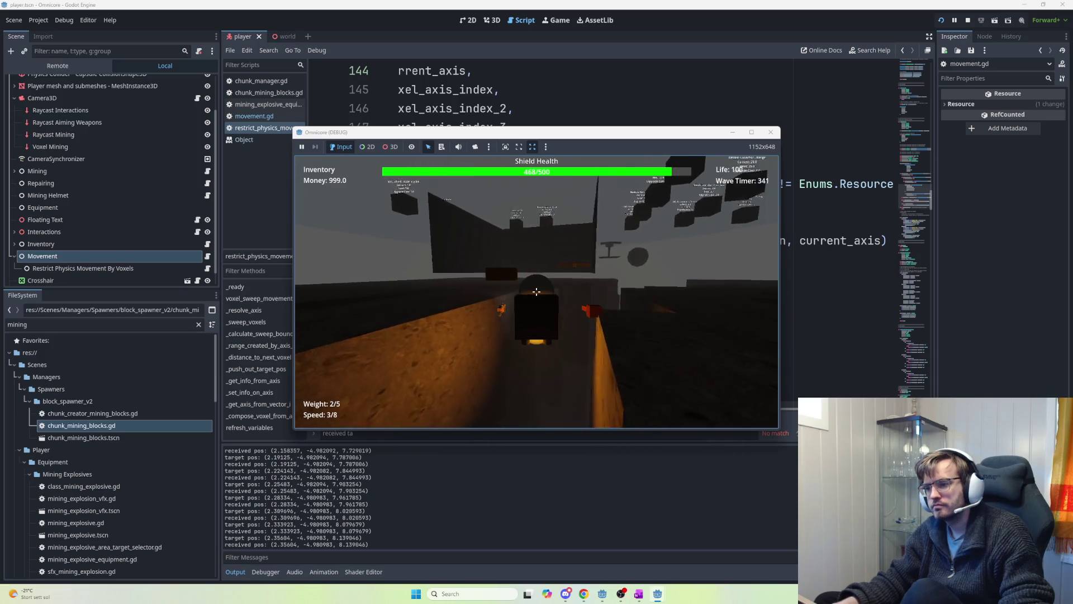
key("w")
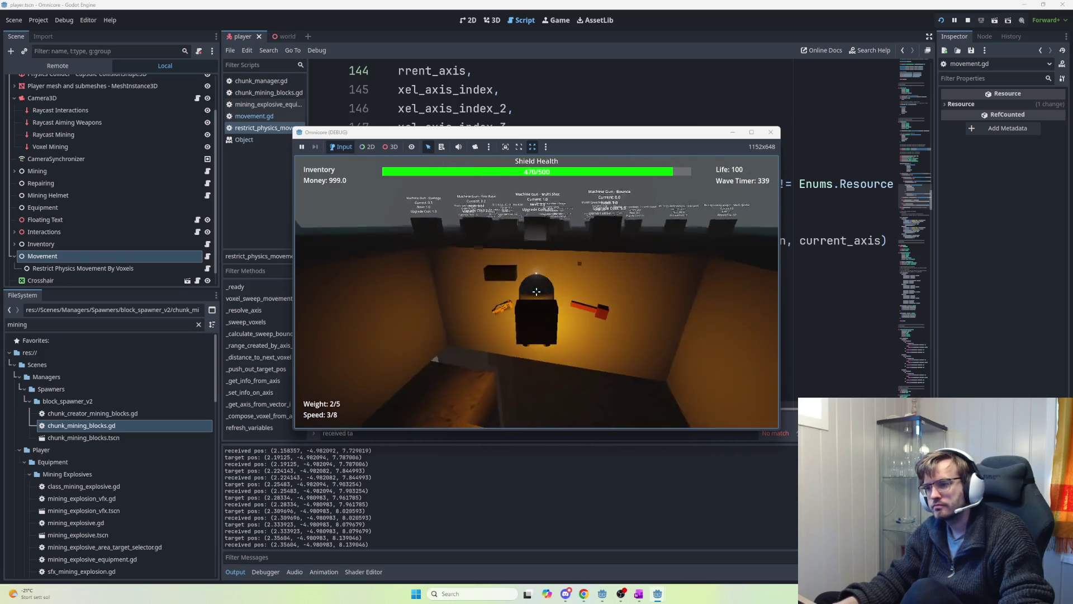
key("w")
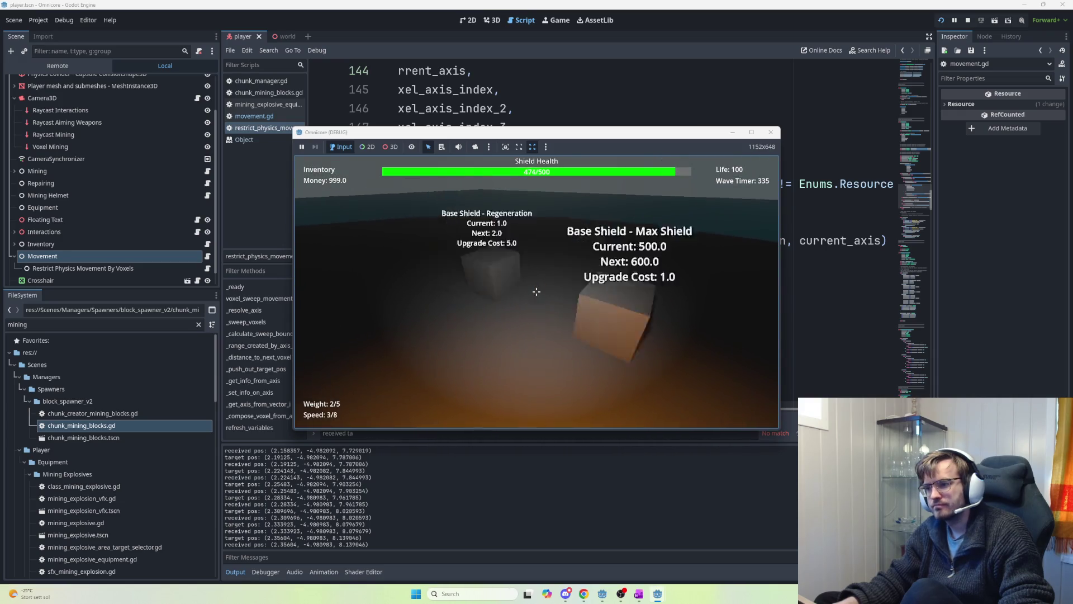
- Upgrade Jetpack Speed to 20 at the Jetpack upgrade station
key("w")
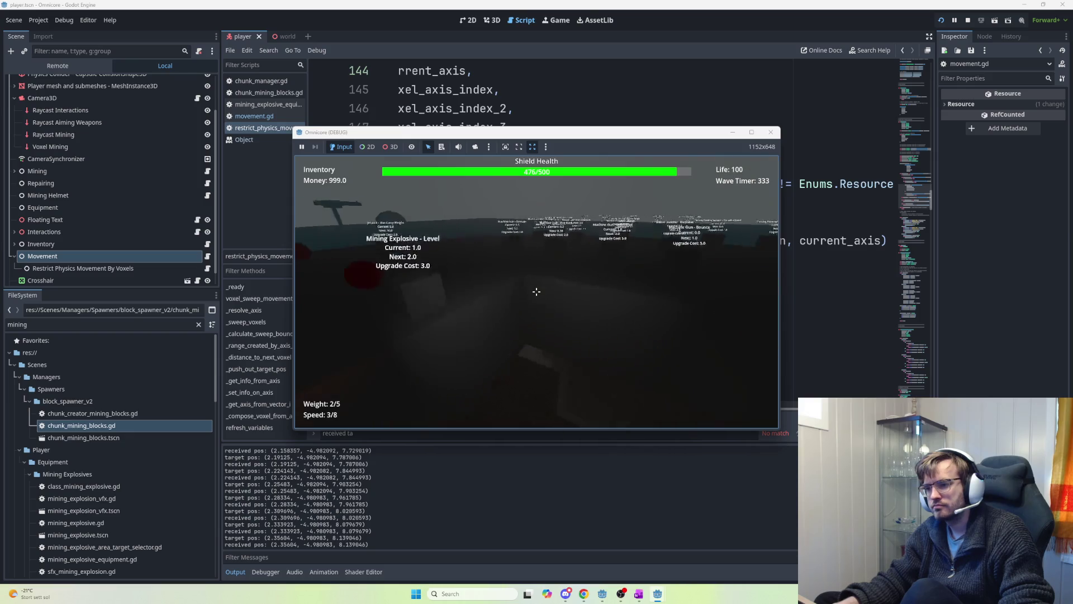
key("w")
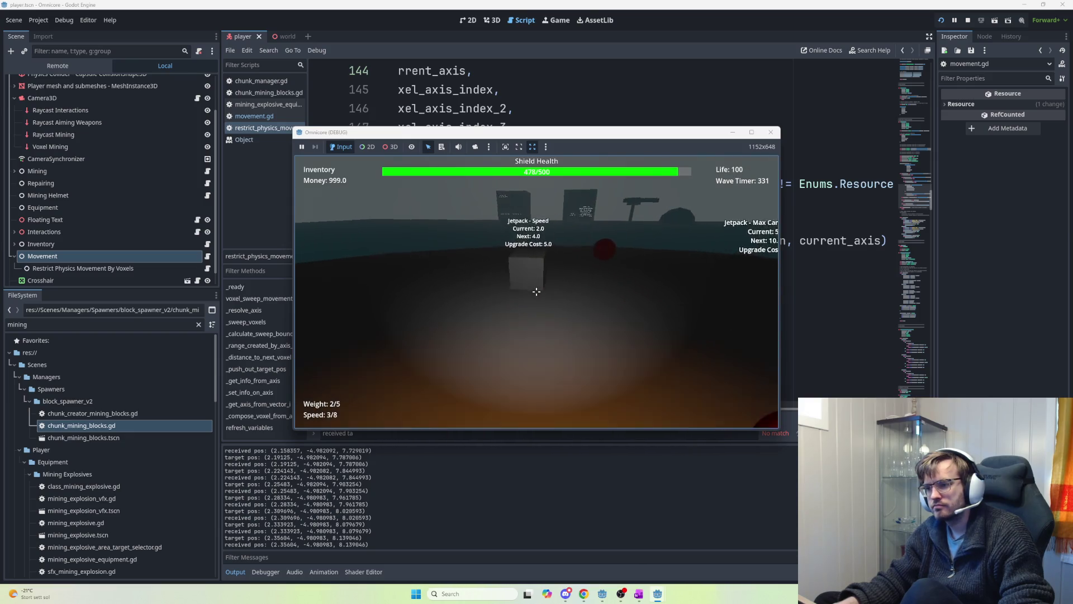
key("e")
key("e")
key("e")
key("e")
key("e")
key("e")
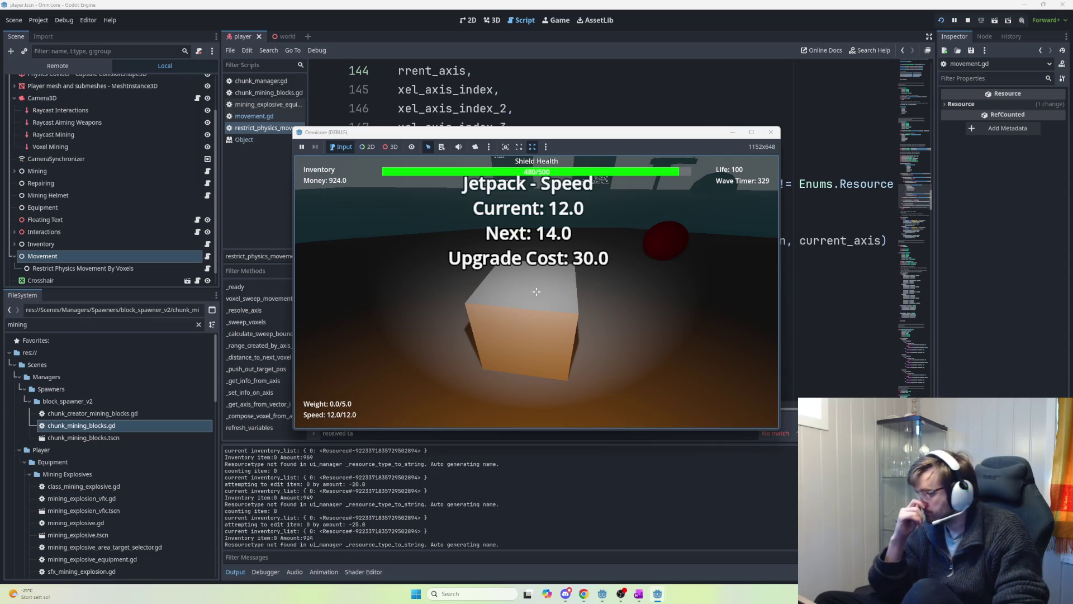
key("w")
key("w")
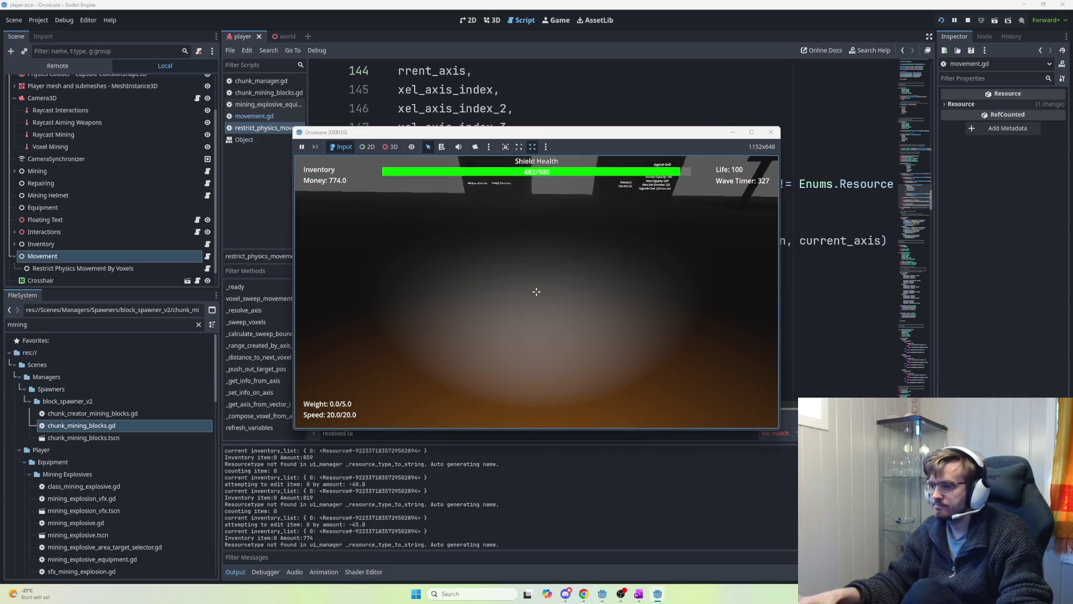
- Push the player against the voxel cave walls, fire at a wall, then stop the game
key("w")
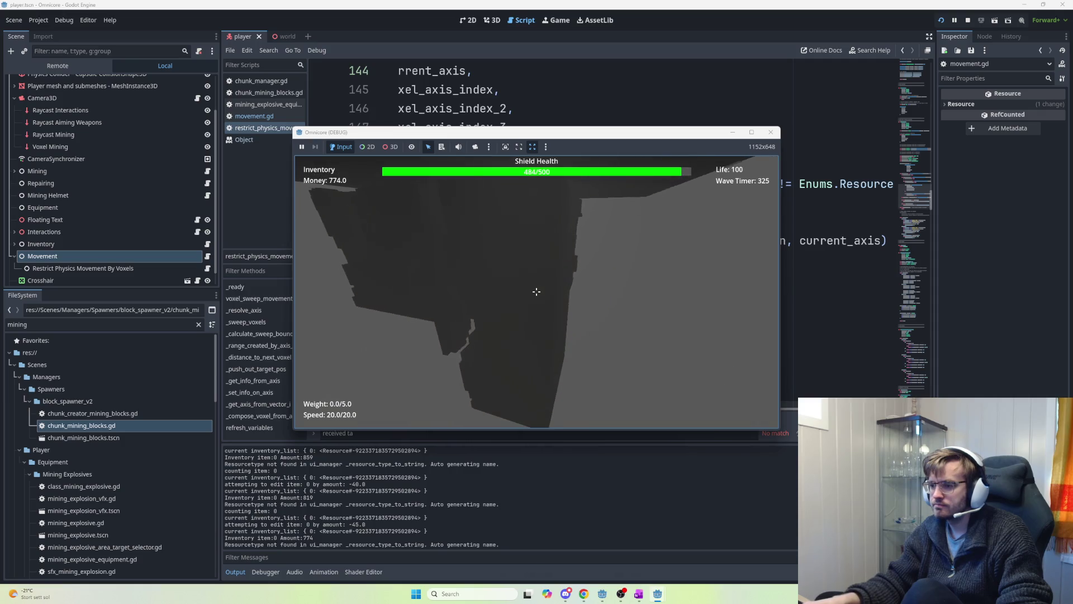
key("w")
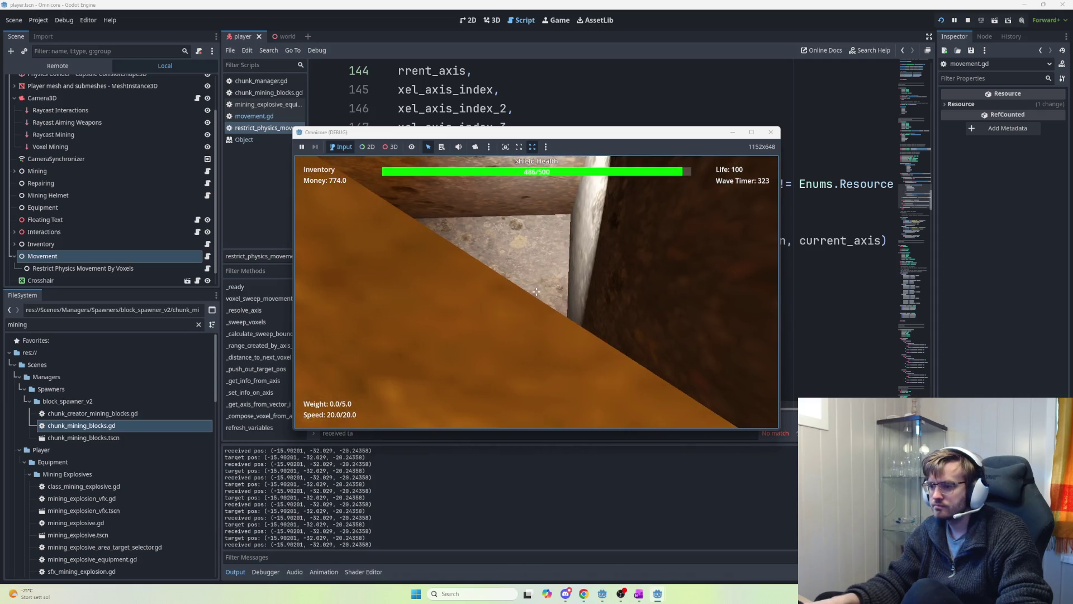
key("w")
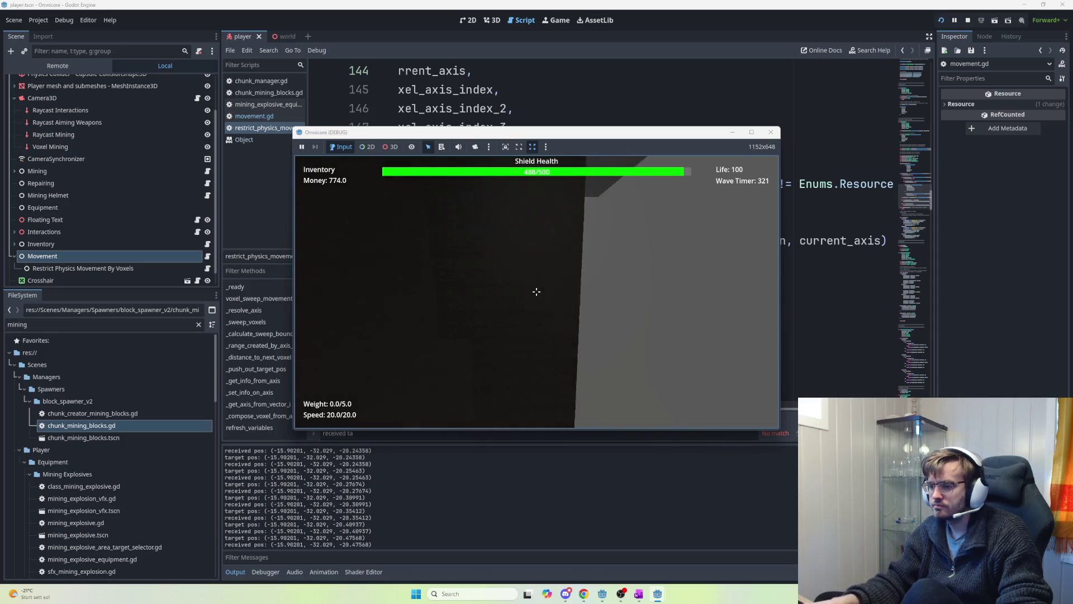
key("w")
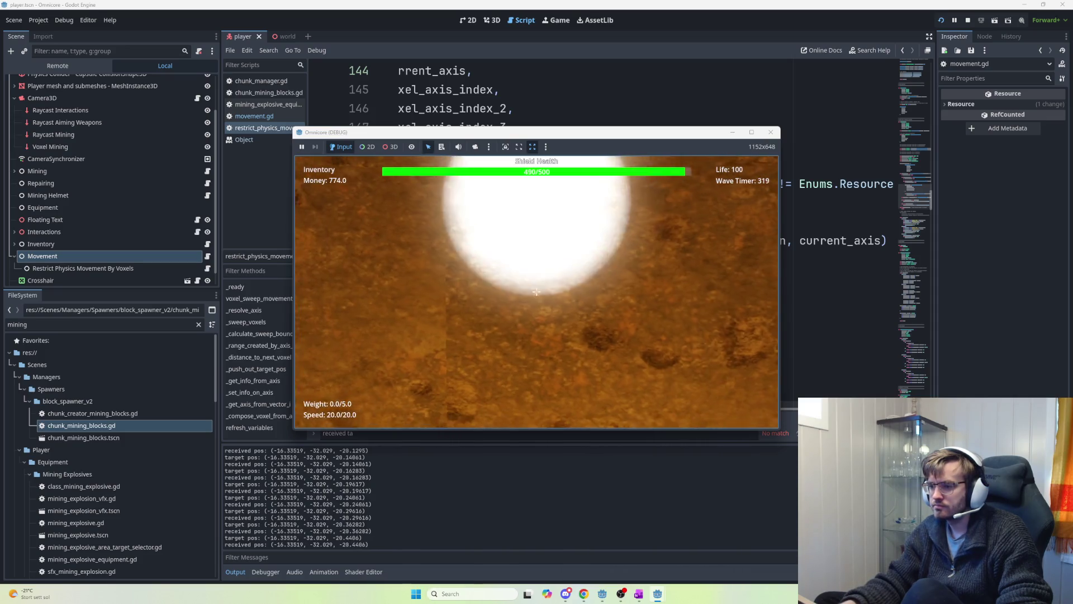
key("w")
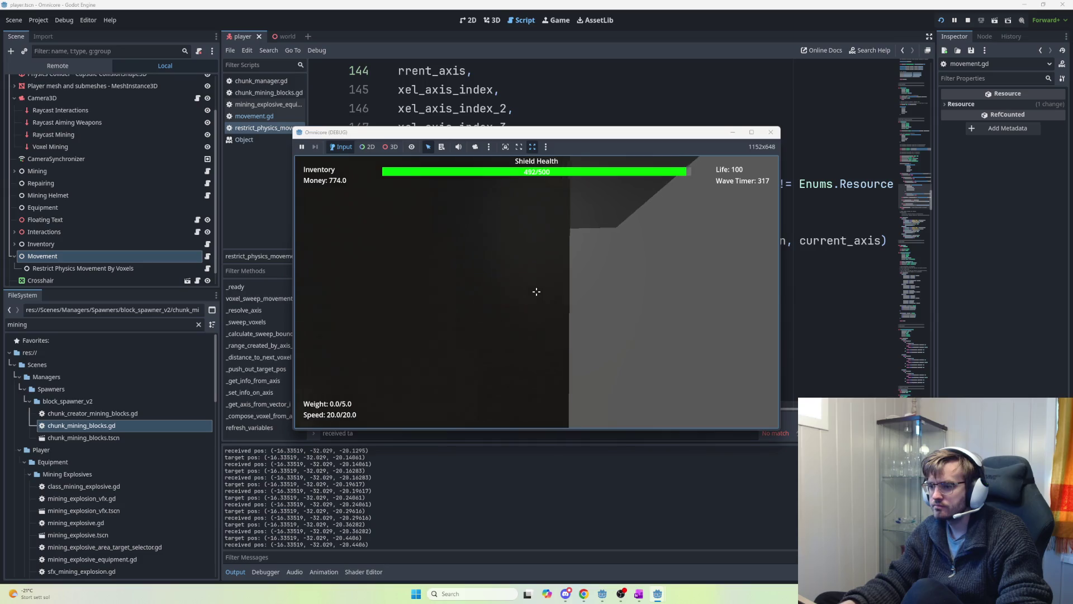
key("w")
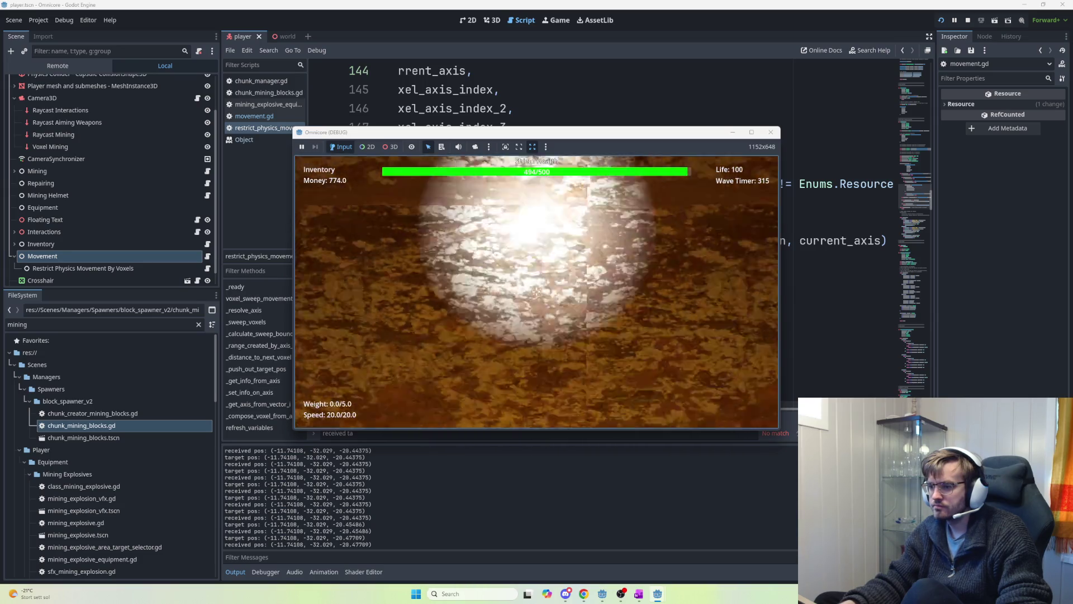
left_click(536, 291)
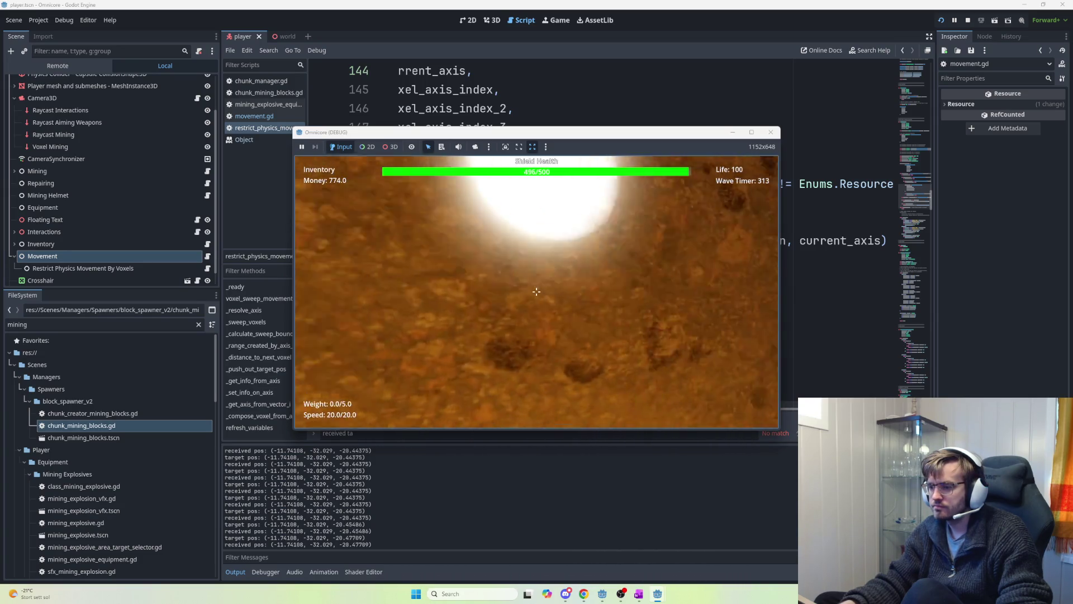
key("w")
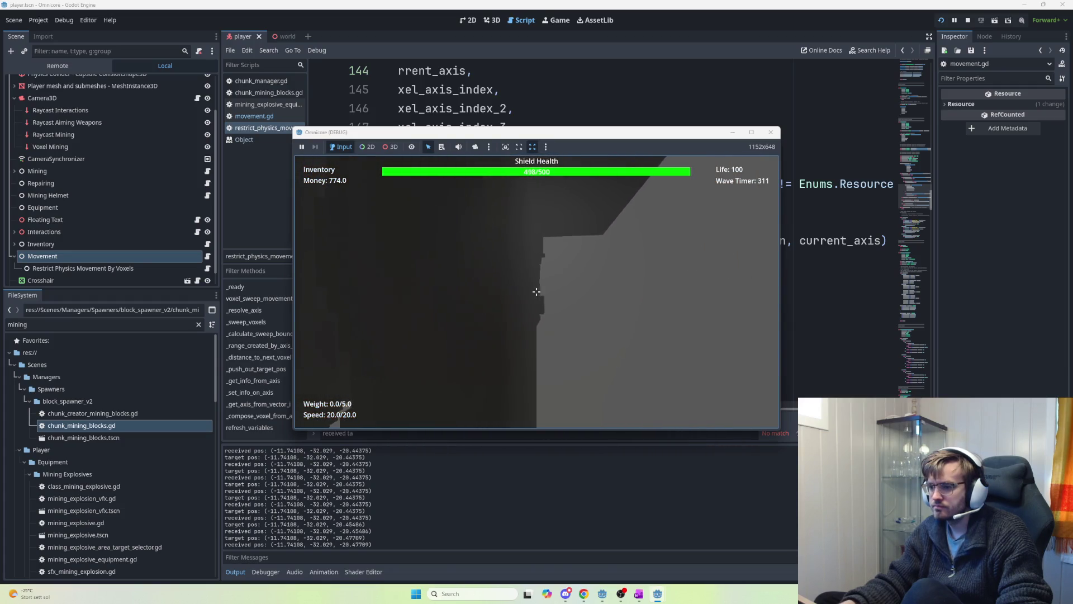
key("s")
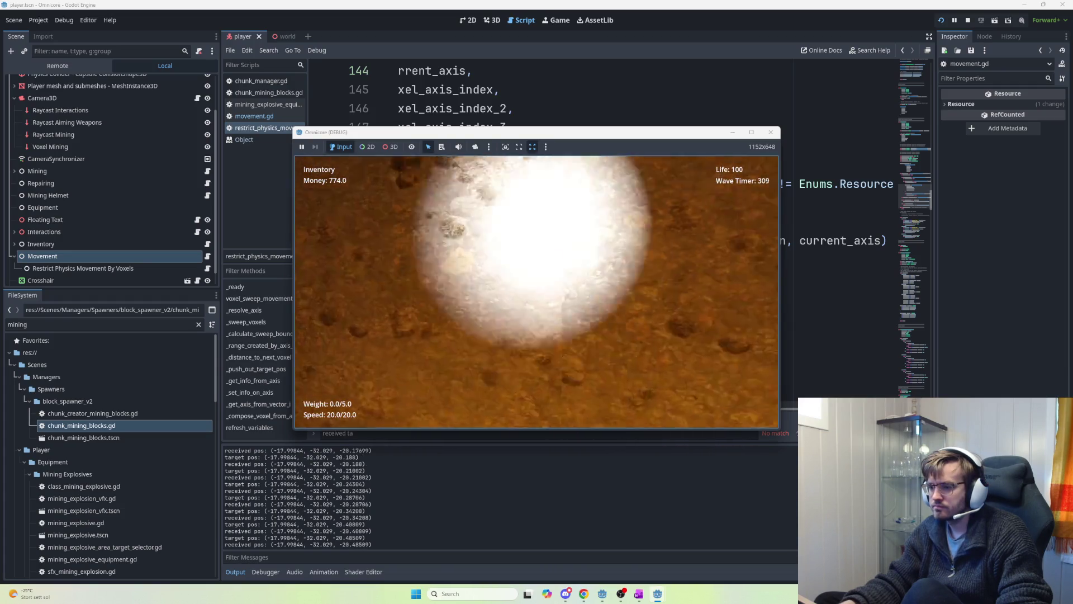
key("F8")
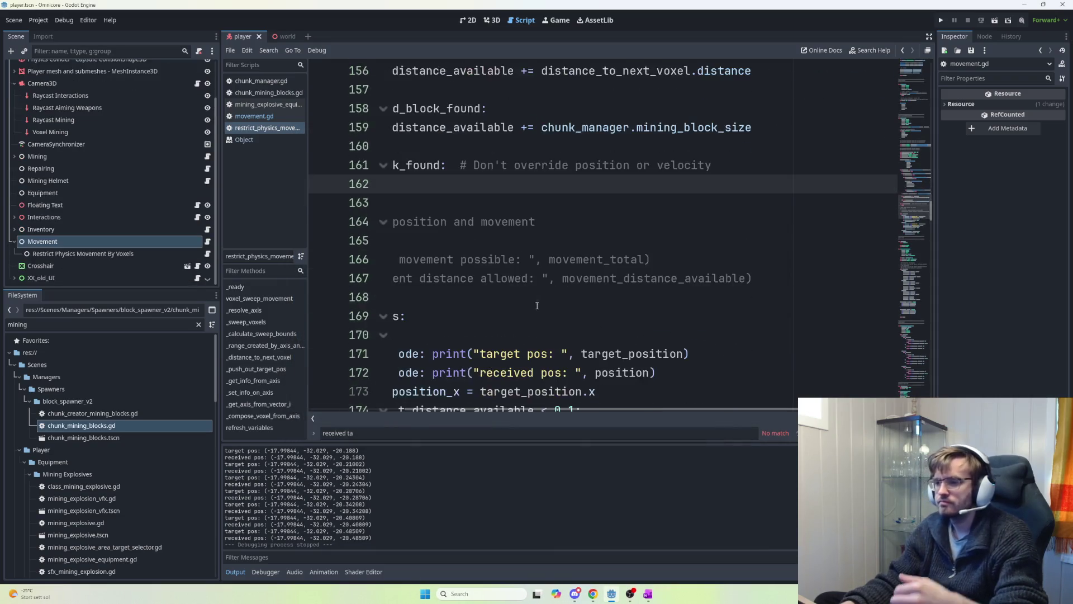
- Replace the 0 on line 175 with -velocity.x and rerun the game
left_click_drag(548, 410, 446, 402)
scroll(503, 363, "up", 1)
scroll(577, 340, "down", 3)
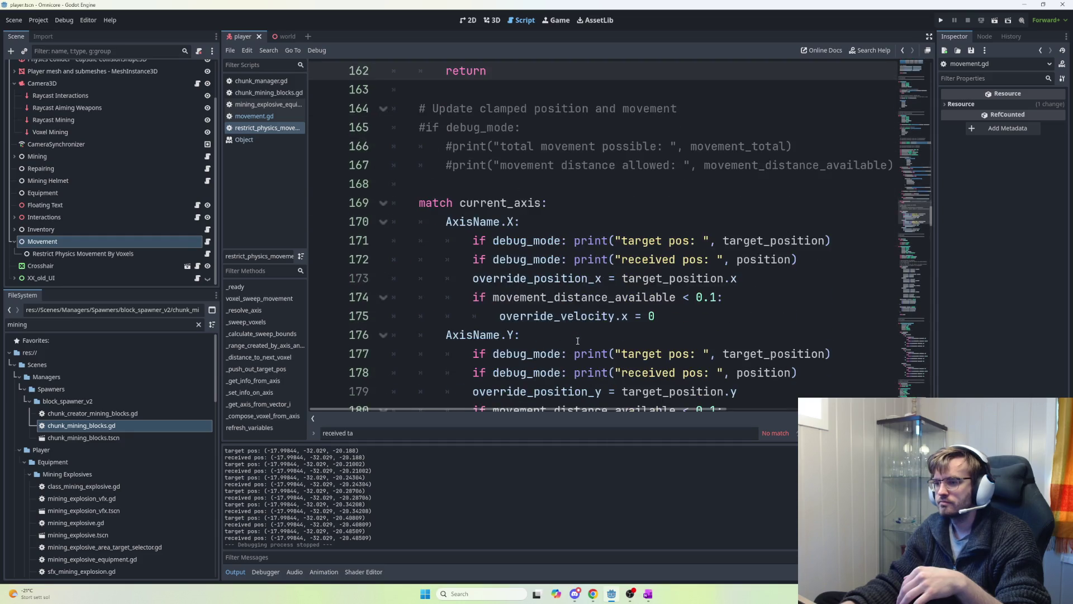
scroll(581, 340, "down", 2)
scroll(595, 342, "up", 2)
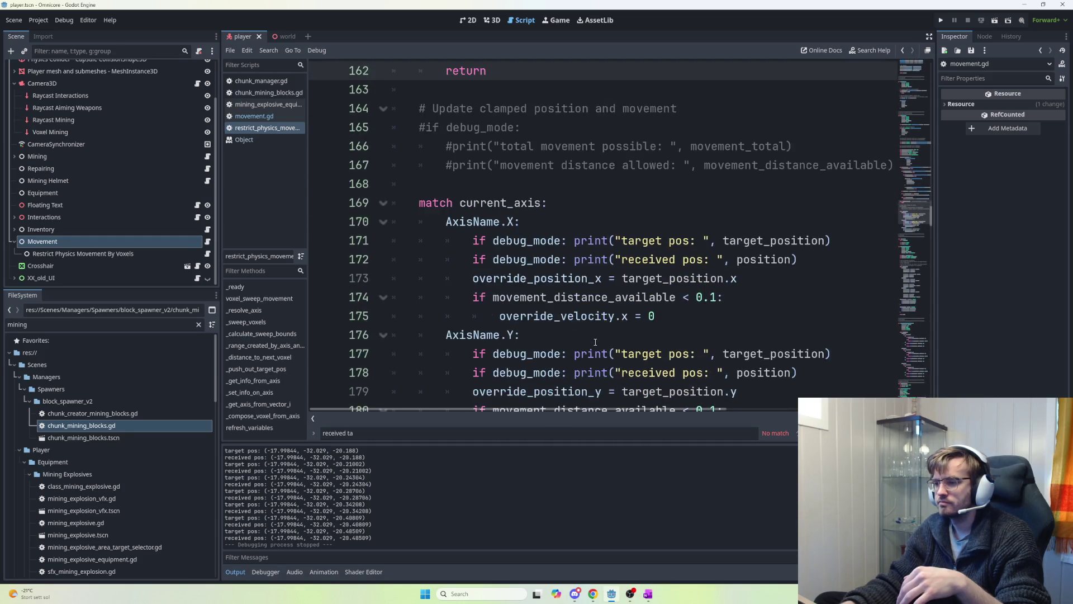
left_click(643, 317)
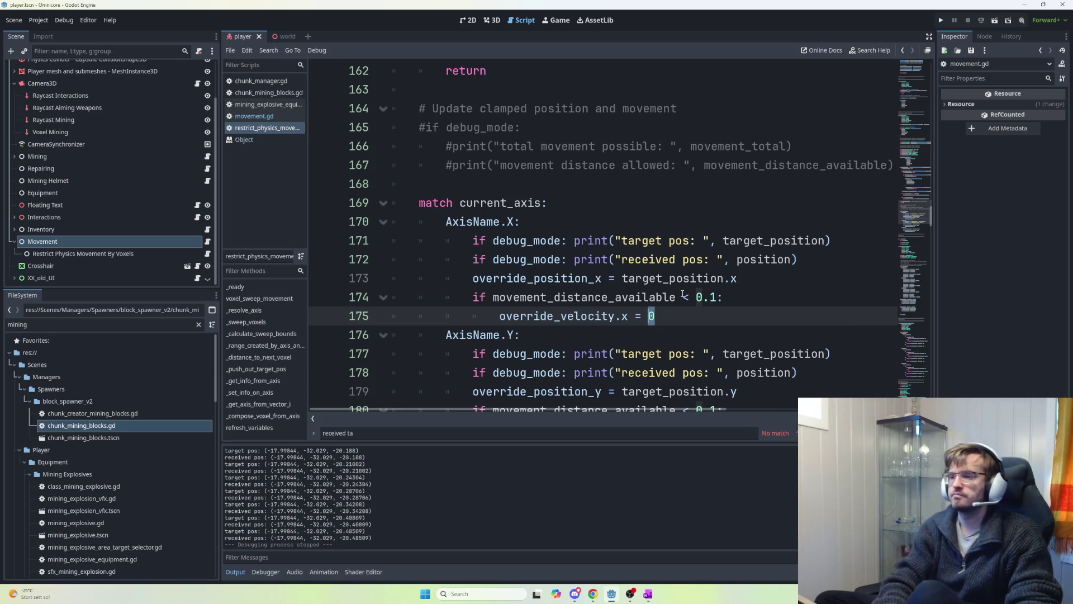
type("be")
key("BackSpace")
key("BackSpace")
type("velocity")
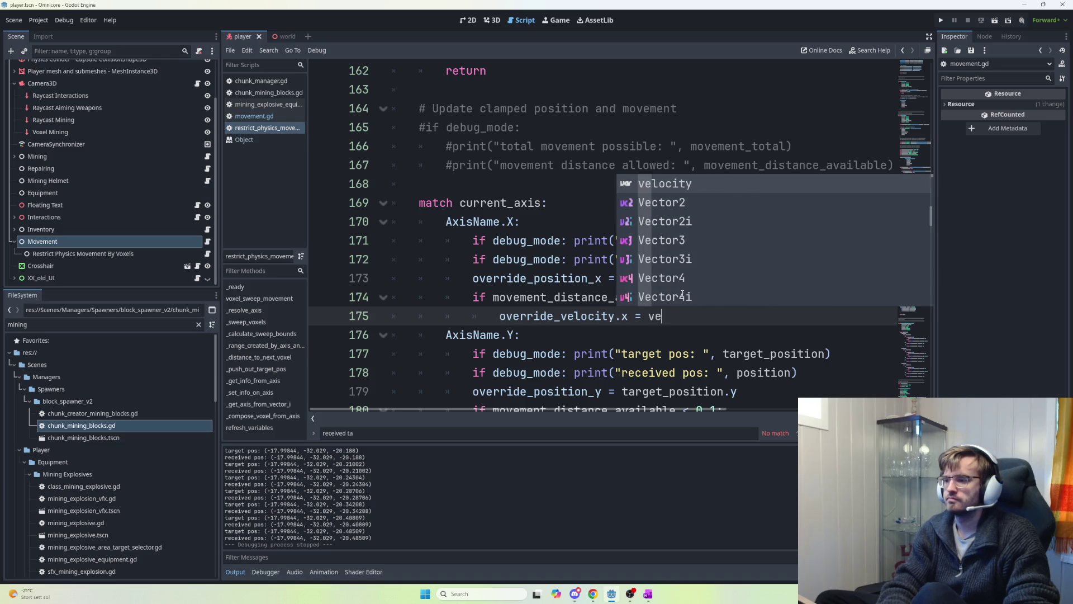
type(".x")
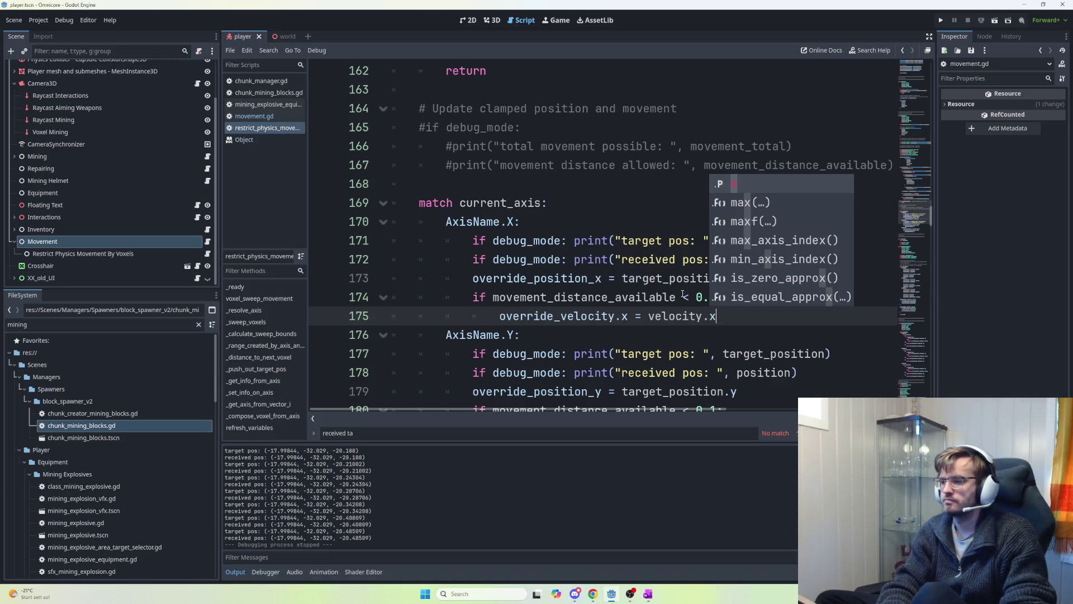
left_click(649, 318)
type("-")
scroll(700, 306, "down", 1)
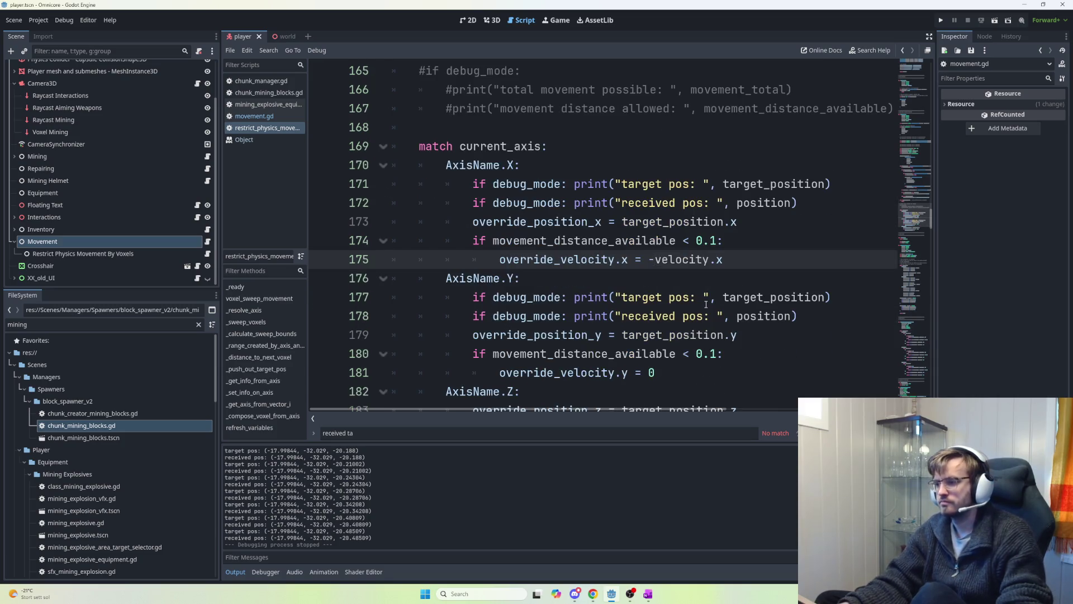
key("F5")
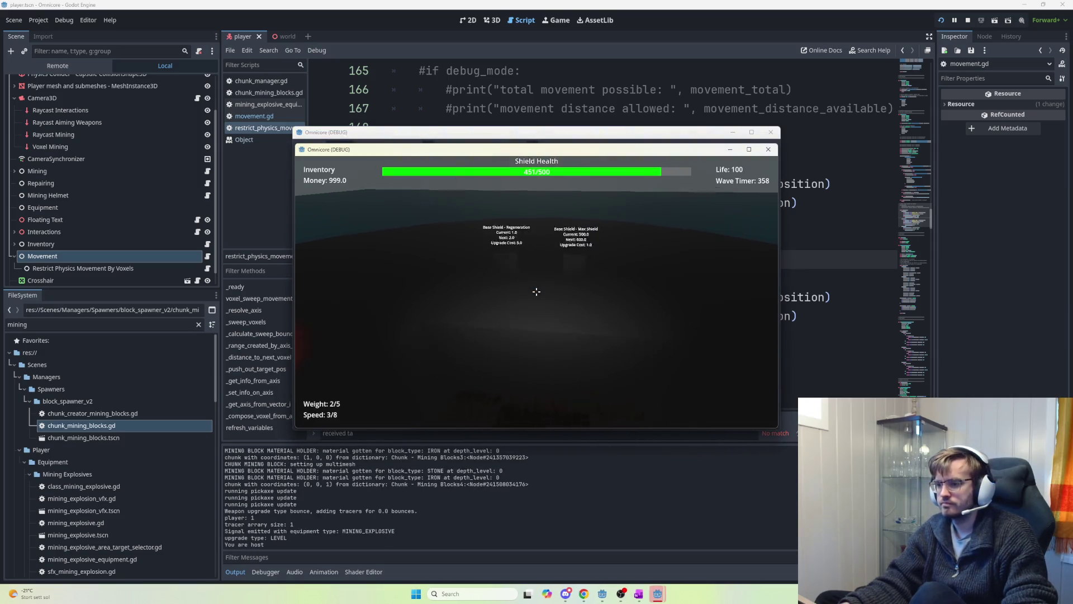
- Walk past the explosive station and buy the Jetpack Speed upgrade twice
key("w")
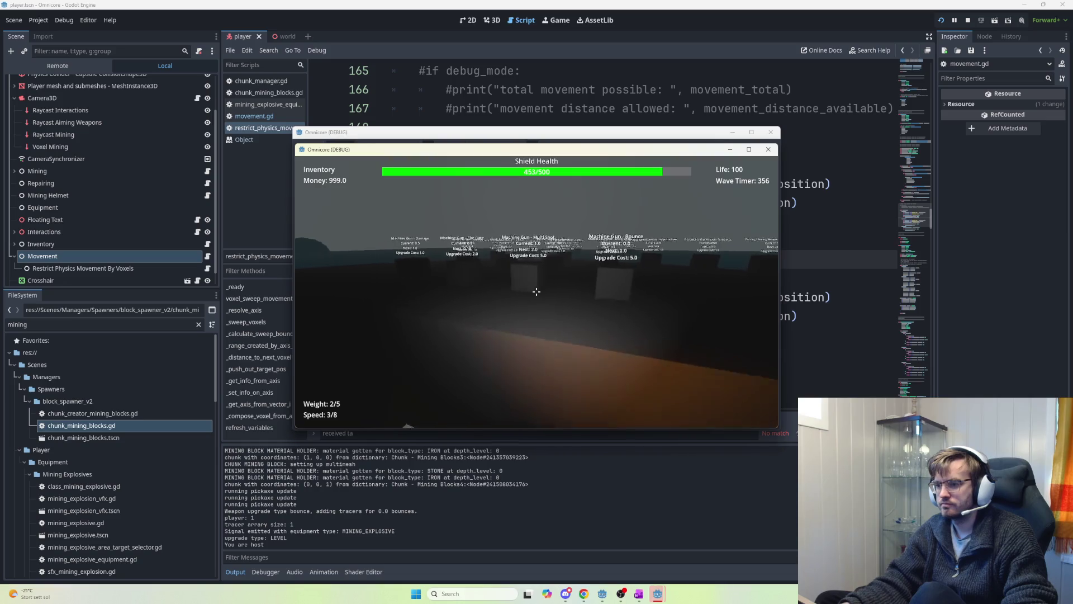
mouse_move(536, 291)
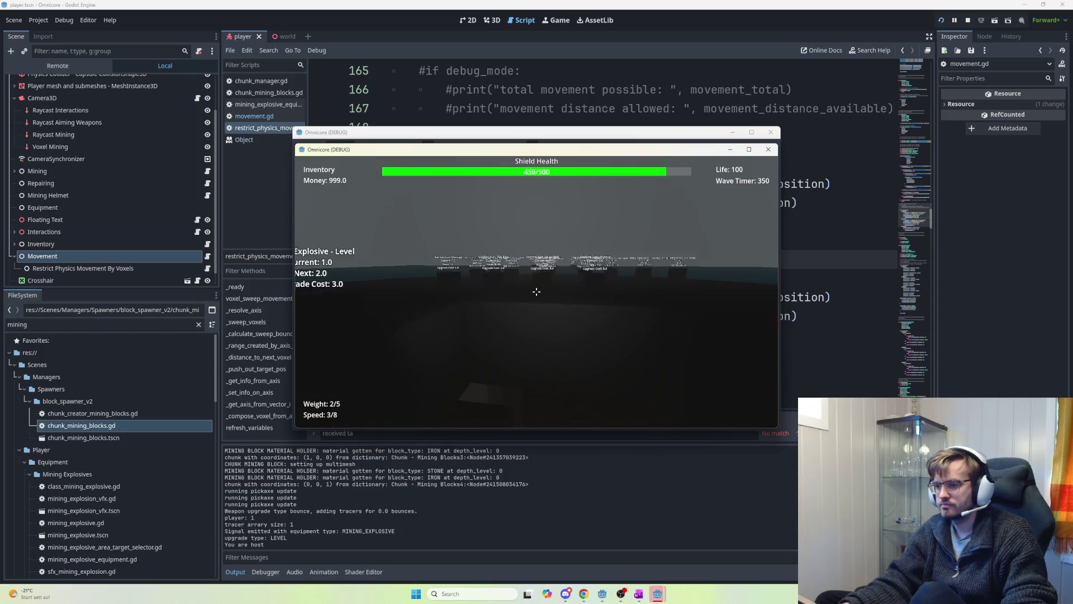
key("w")
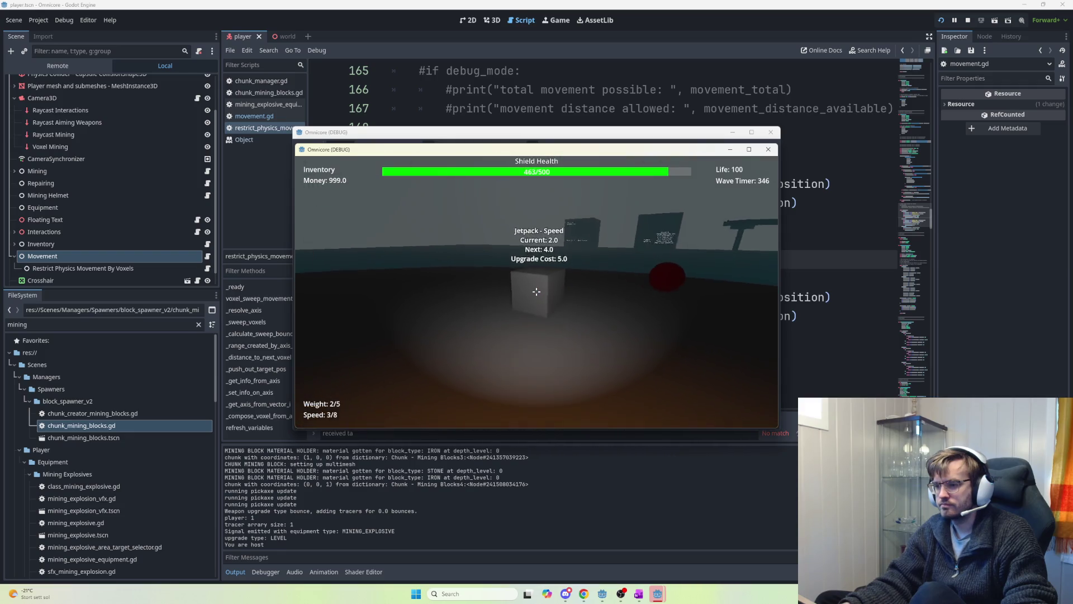
key("w")
key("e")
key("e")
key("e")
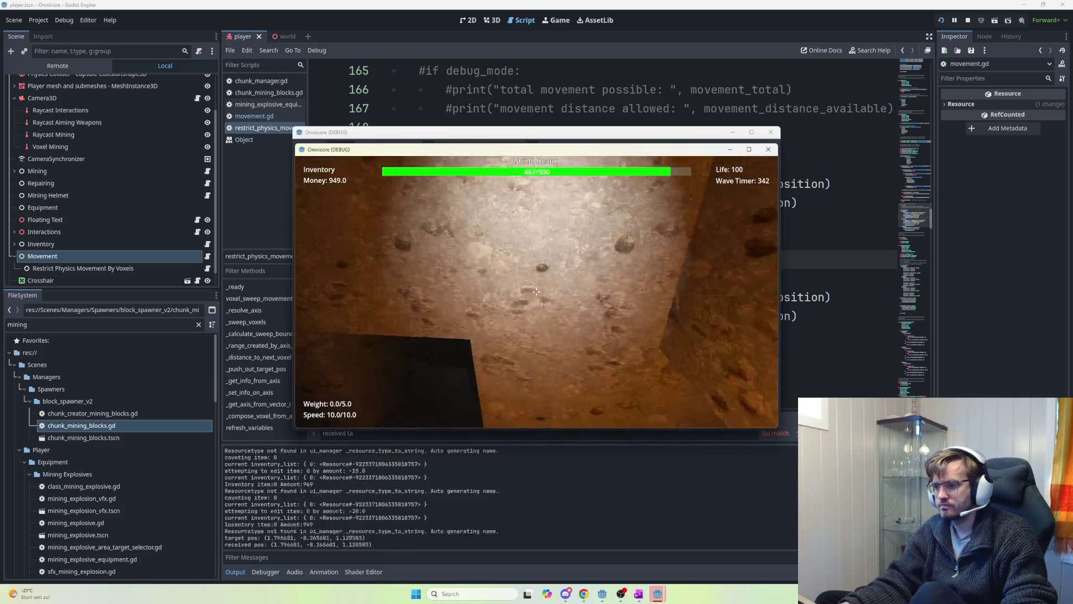
- Walk into the mining tunnel, push against several cave walls, then exit to the lobby
key("d")
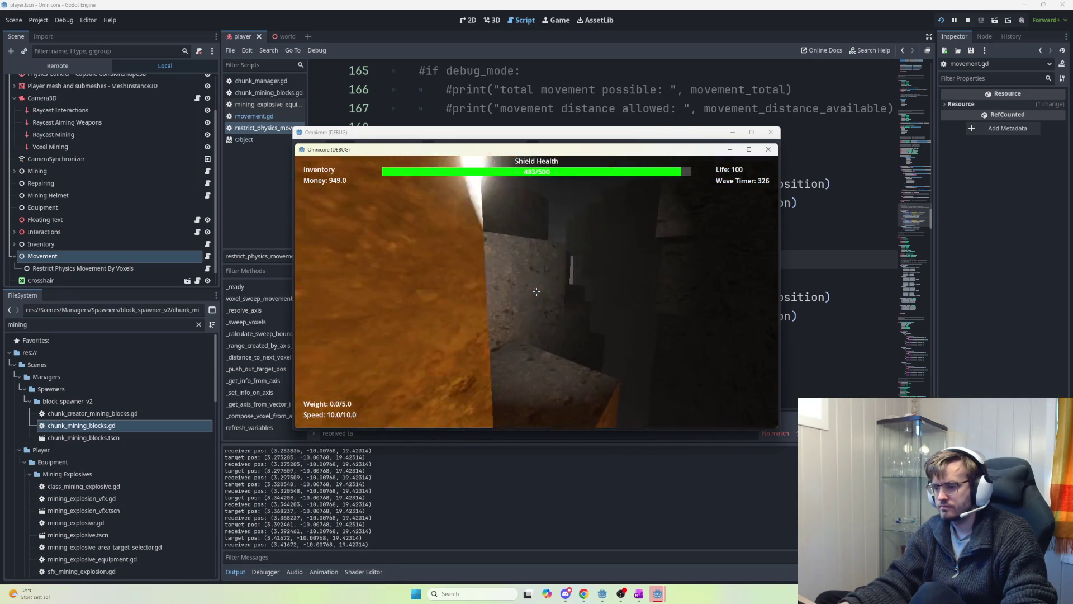
key("w")
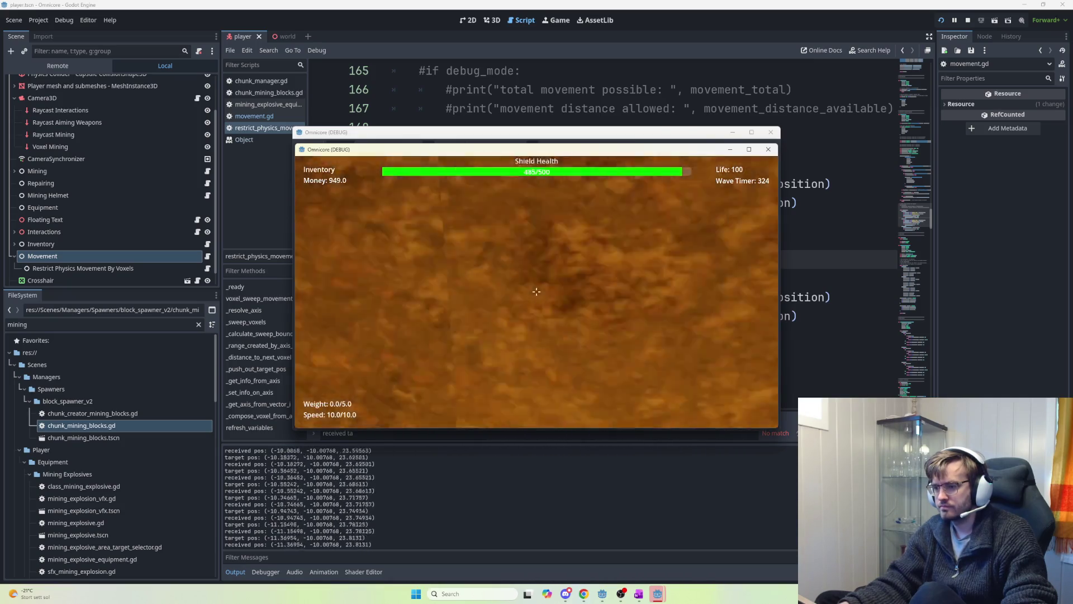
key("w")
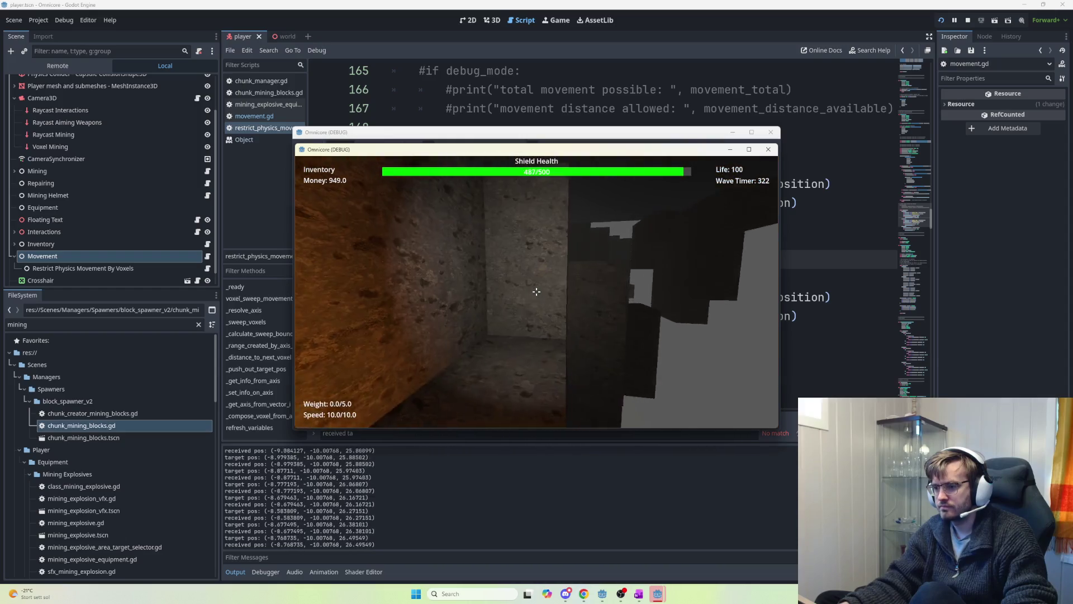
key("w")
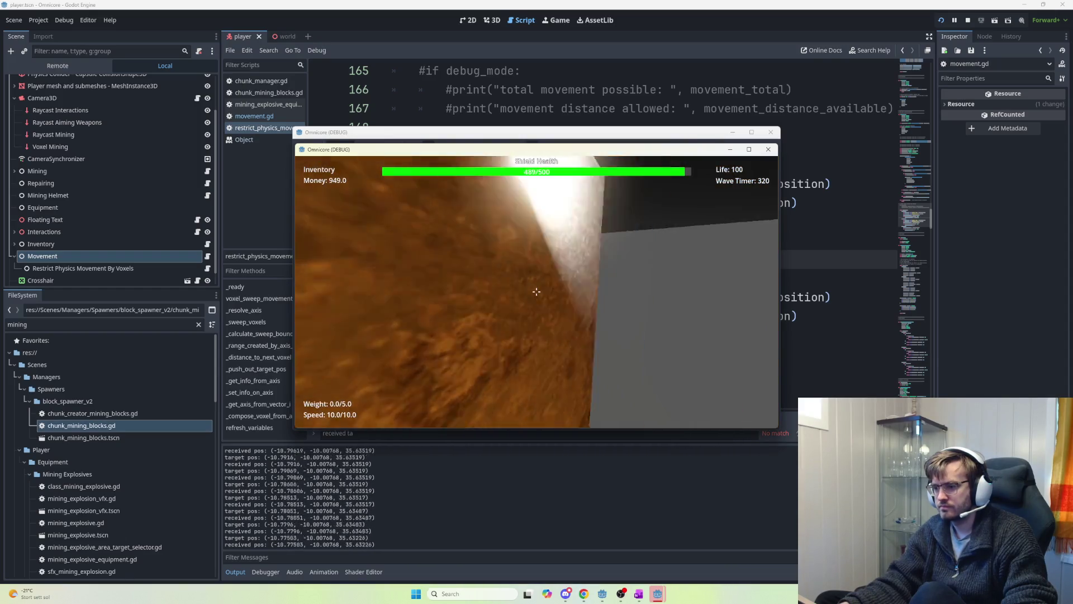
key("w")
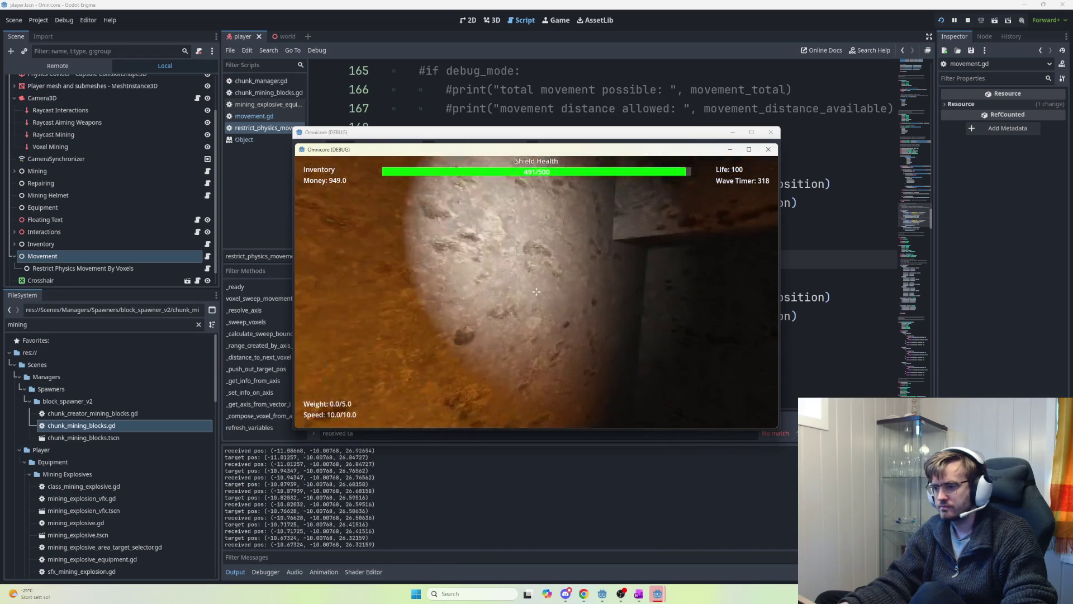
key("w")
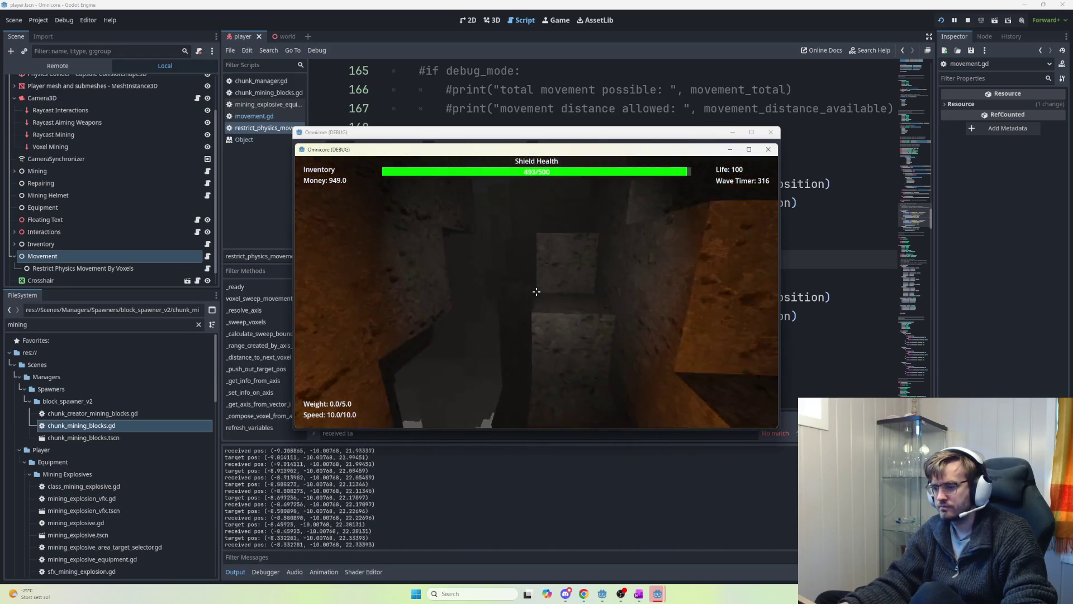
key("w")
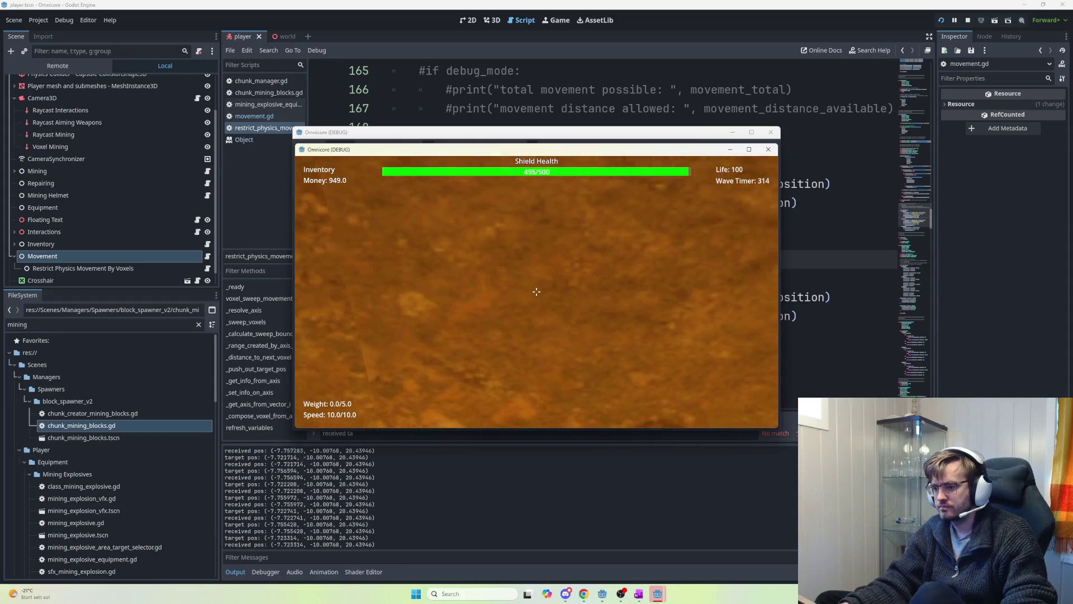
key("w")
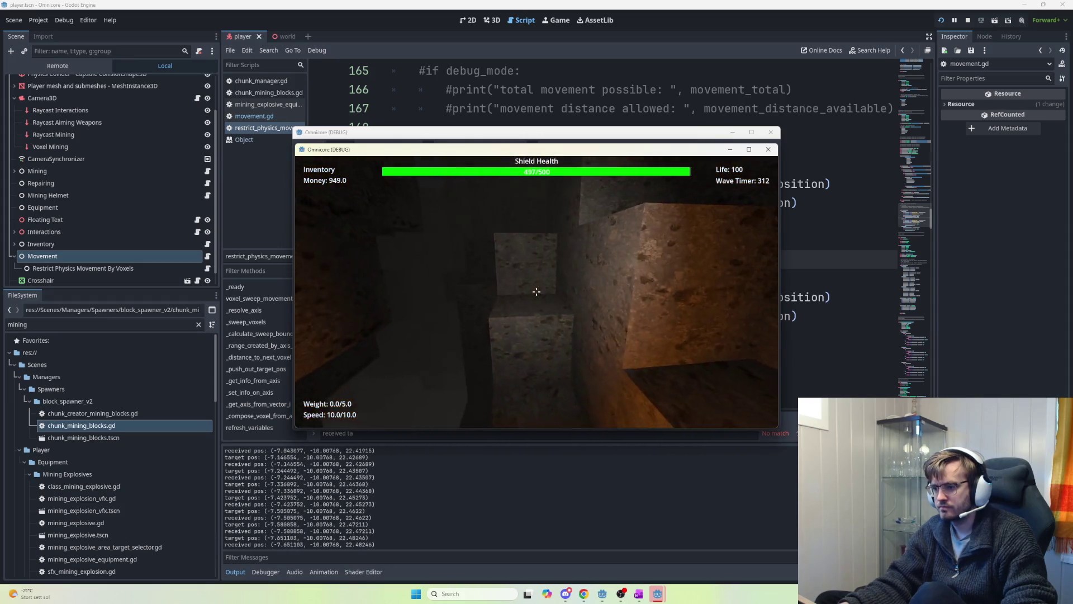
key("w")
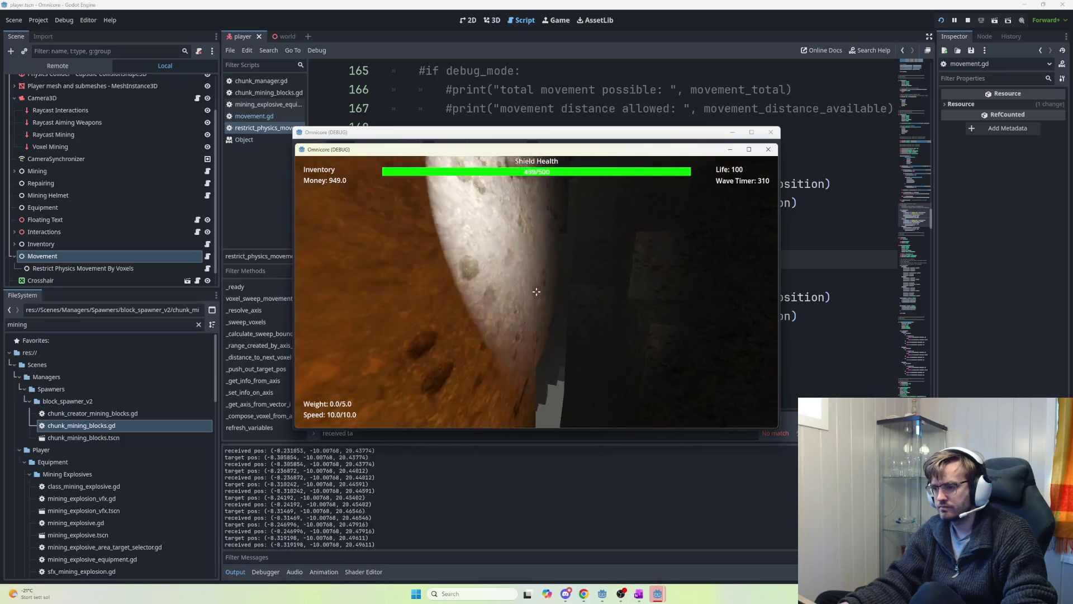
key("Escape")
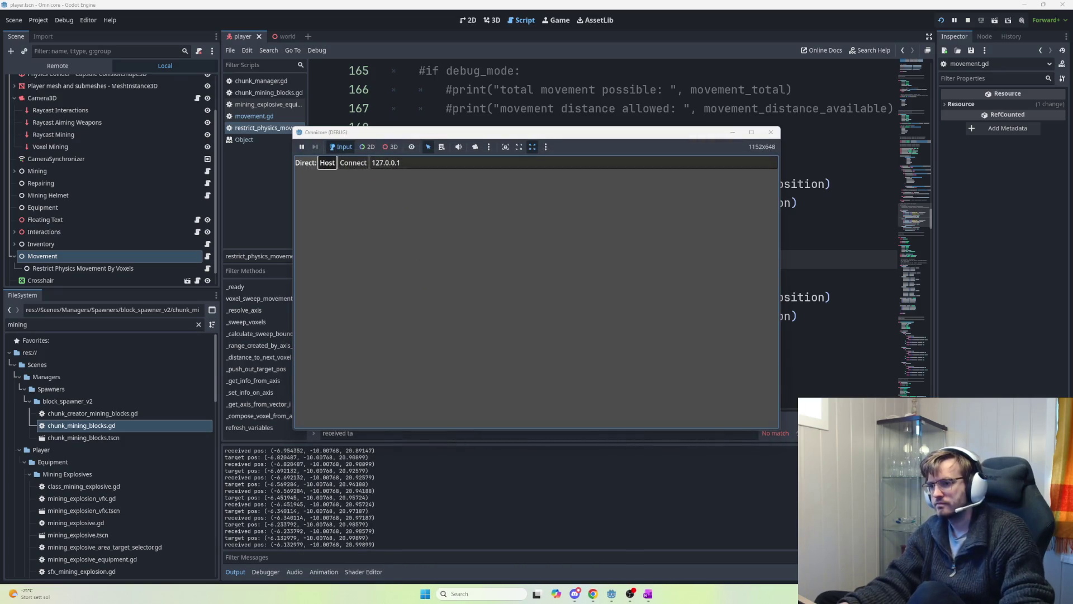
- Host a new game session, then stop the running game with F8
left_click(327, 162)
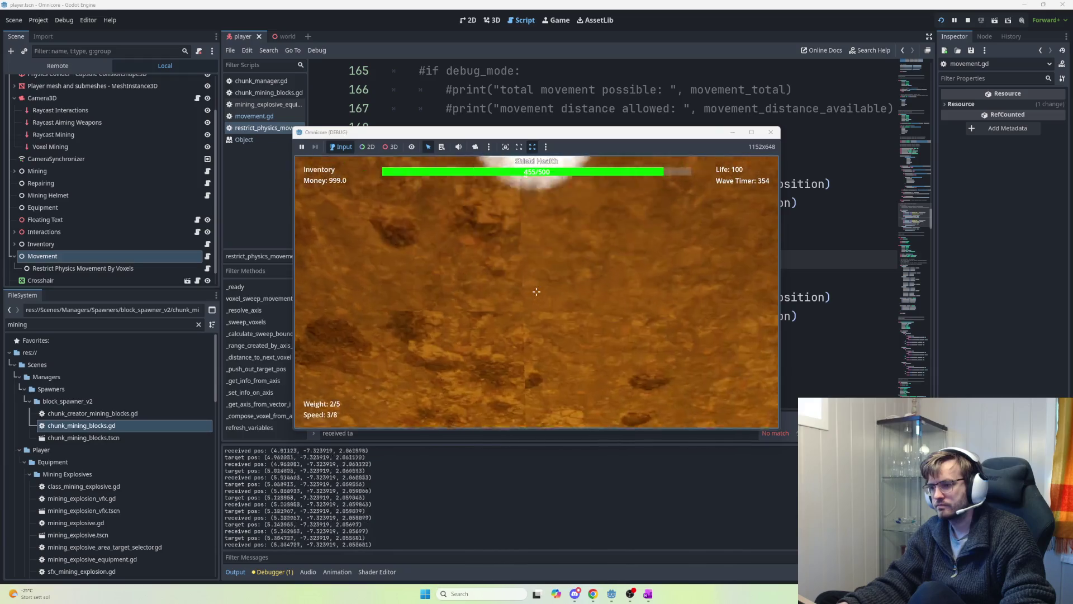
key("F8")
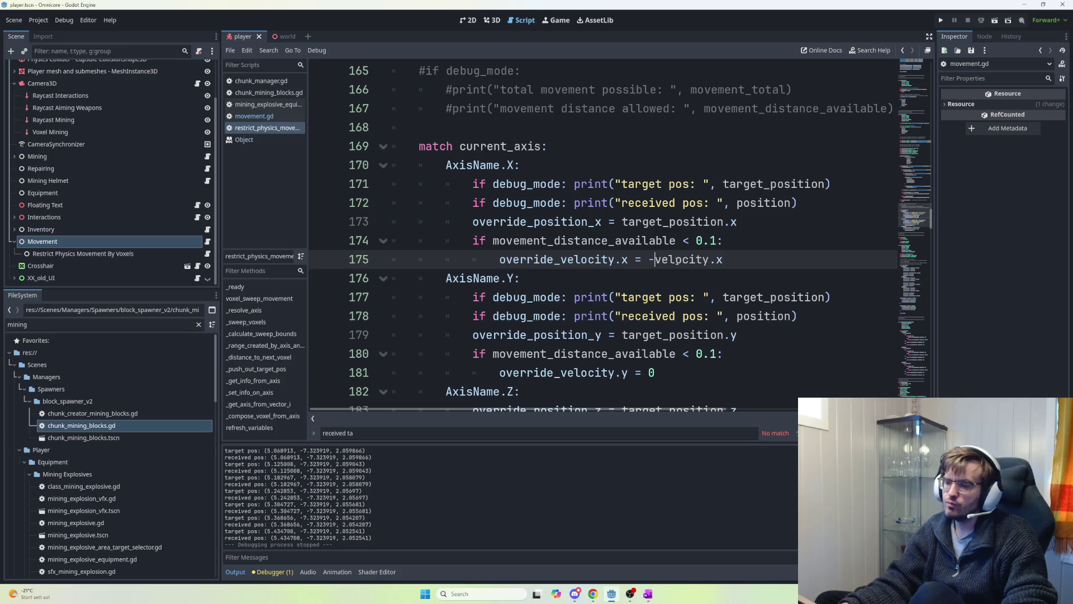
- Set the X-axis line to override_velocity.x = -0.2 * velocity.x and select its expression
type("0.2 *")
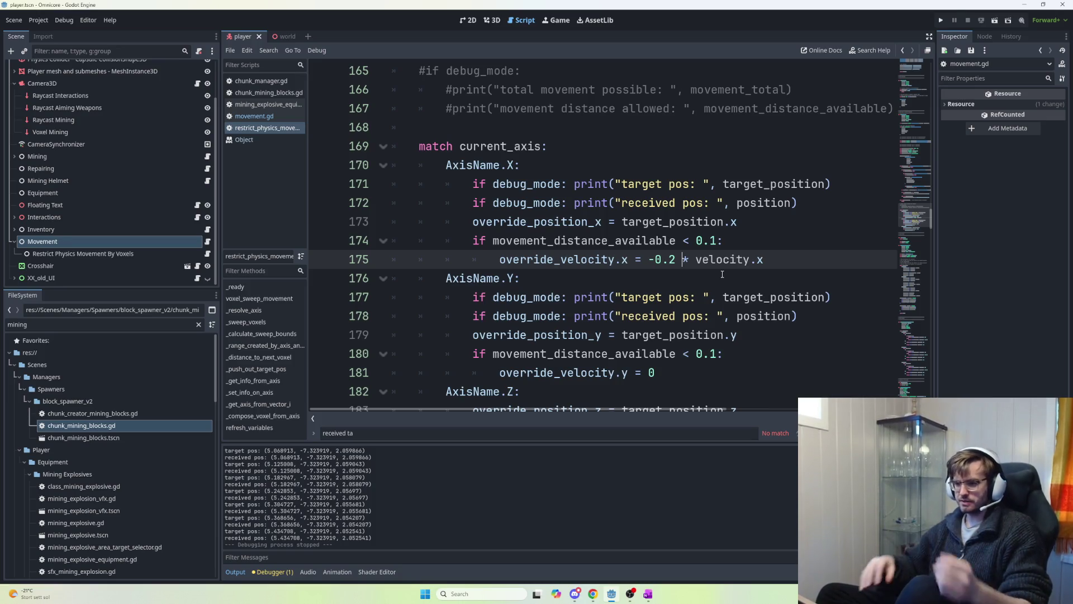
left_click(684, 261)
left_click_drag(770, 268, 649, 255)
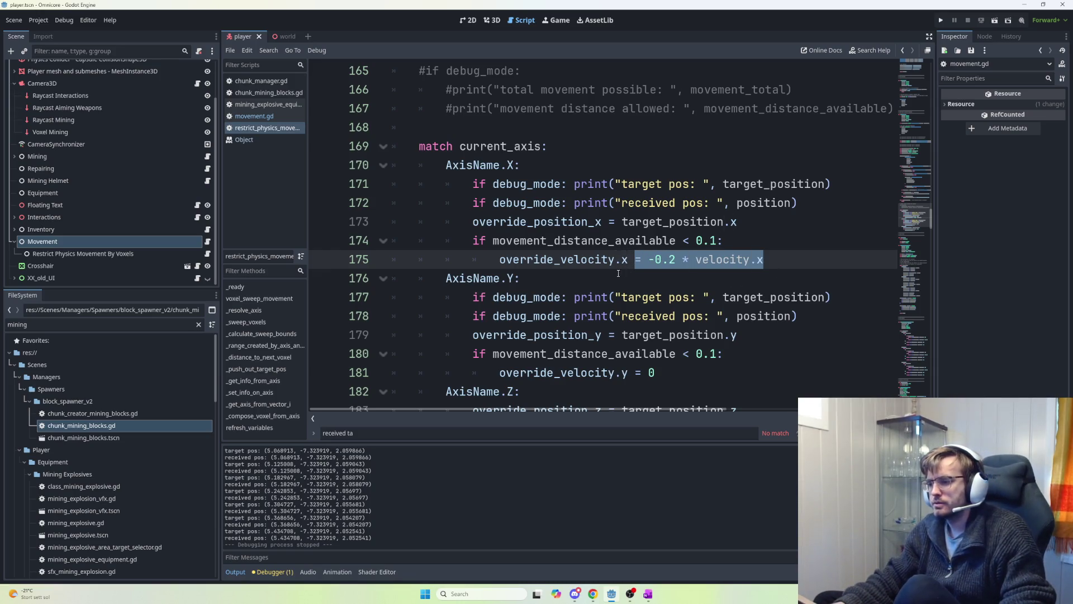
left_click(501, 260, "shift")
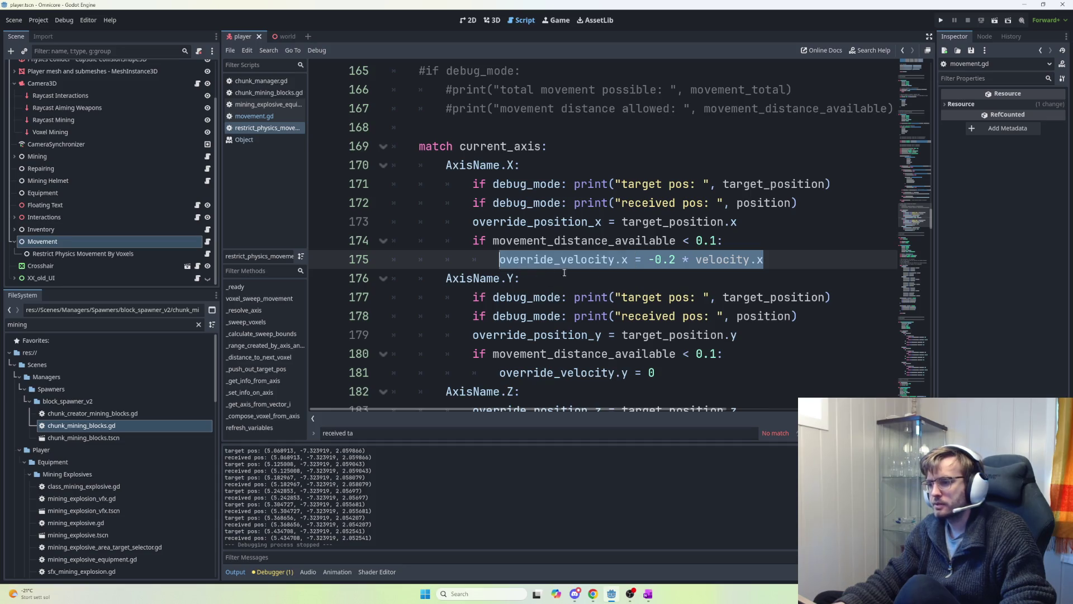
left_click_drag(775, 263, 679, 260)
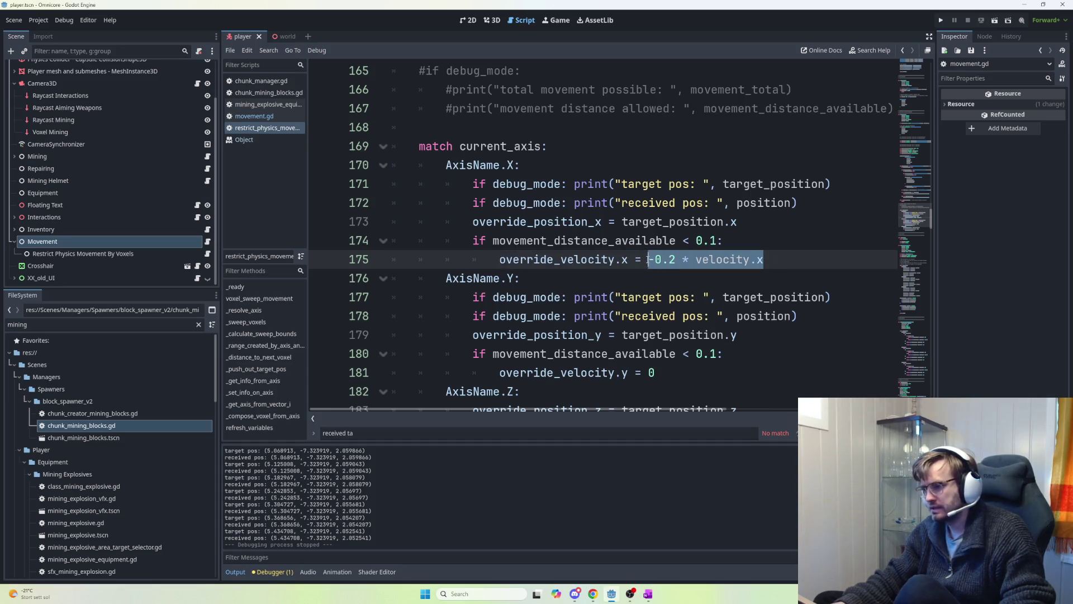
- Apply the -0.2 bounce to the Y and Z lines, correcting Z's axis, and run
left_click(649, 373)
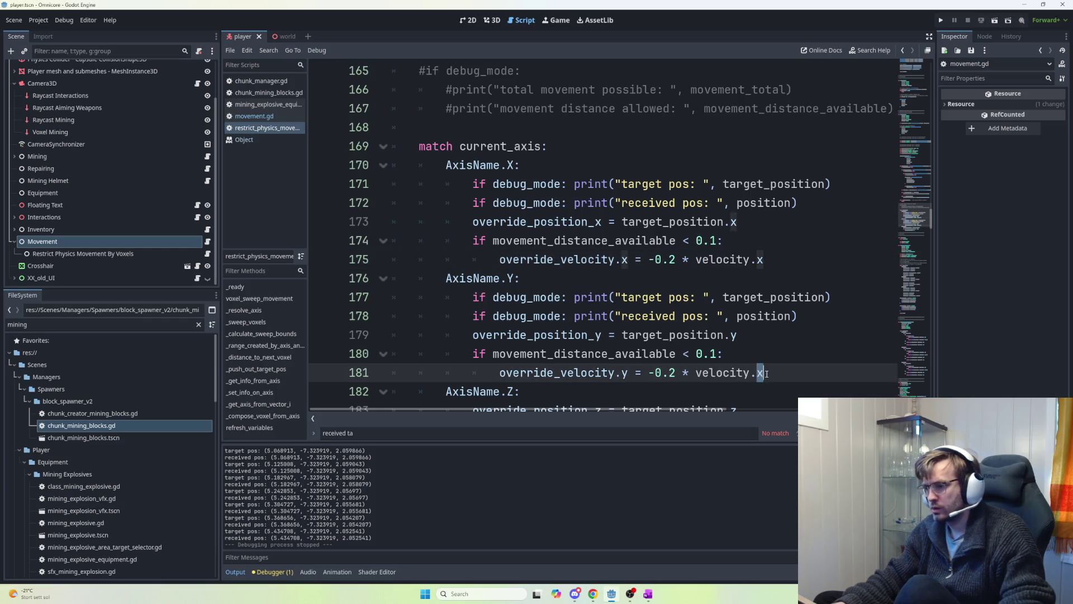
type("y")
scroll(794, 375, "down", 1)
left_click(658, 314, "shift")
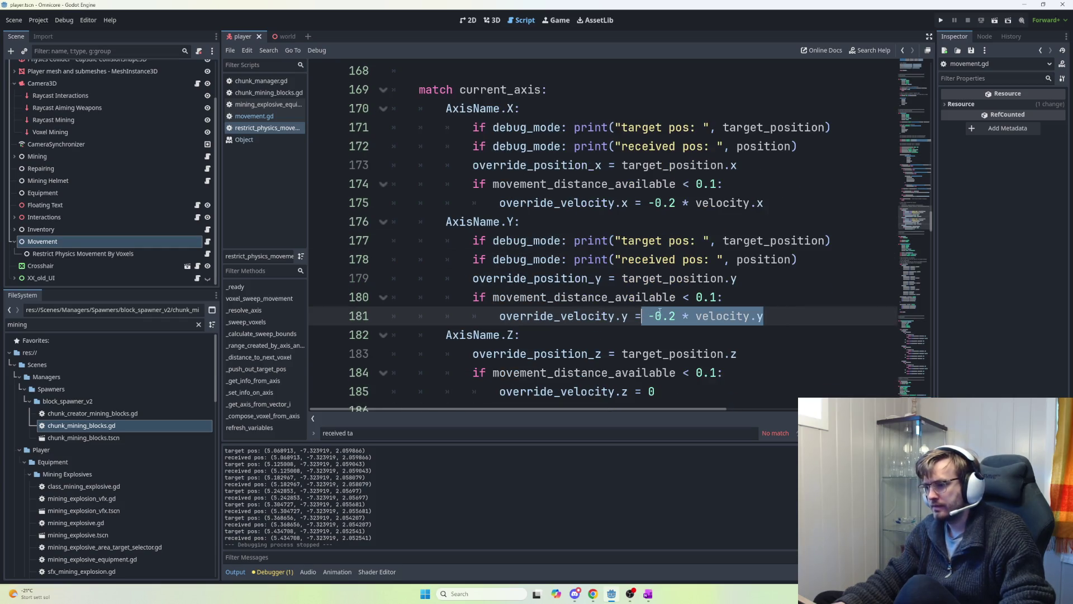
scroll(651, 321, "down", 1)
left_click(658, 334)
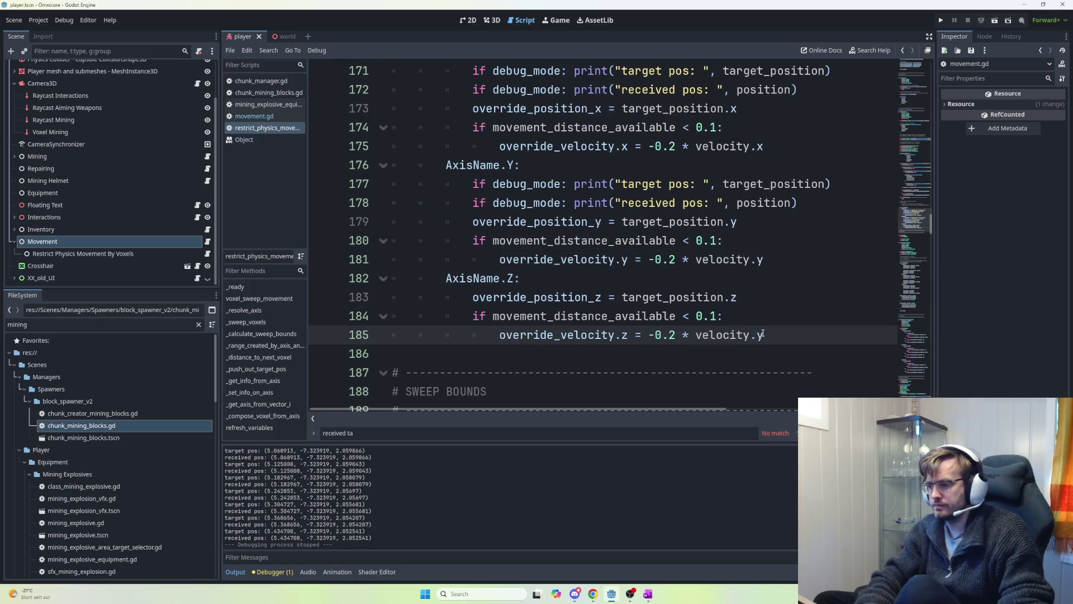
key("BackSpace")
type("z")
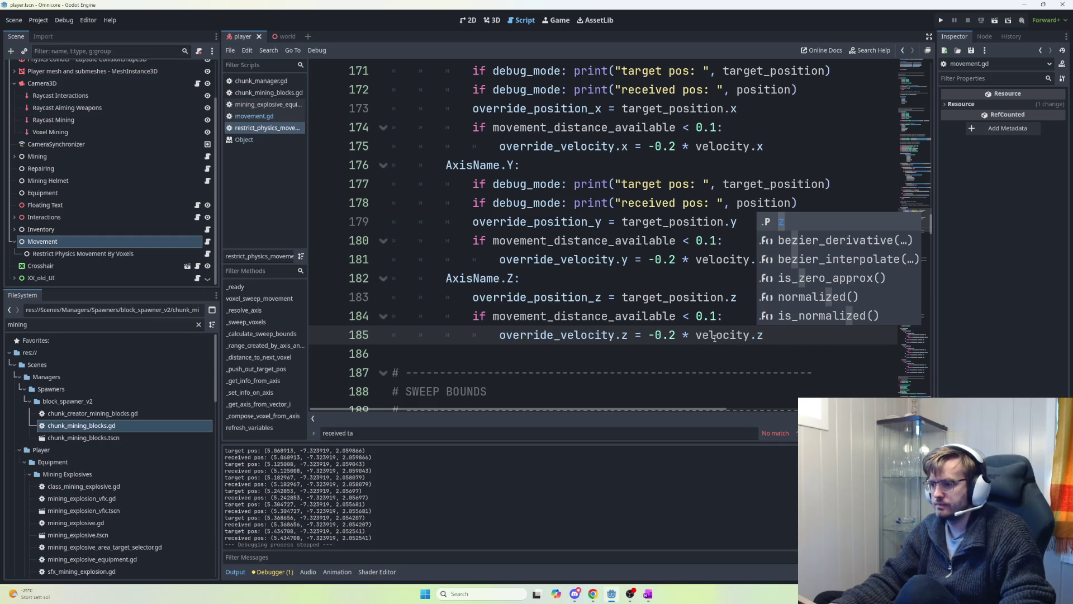
key("F5")
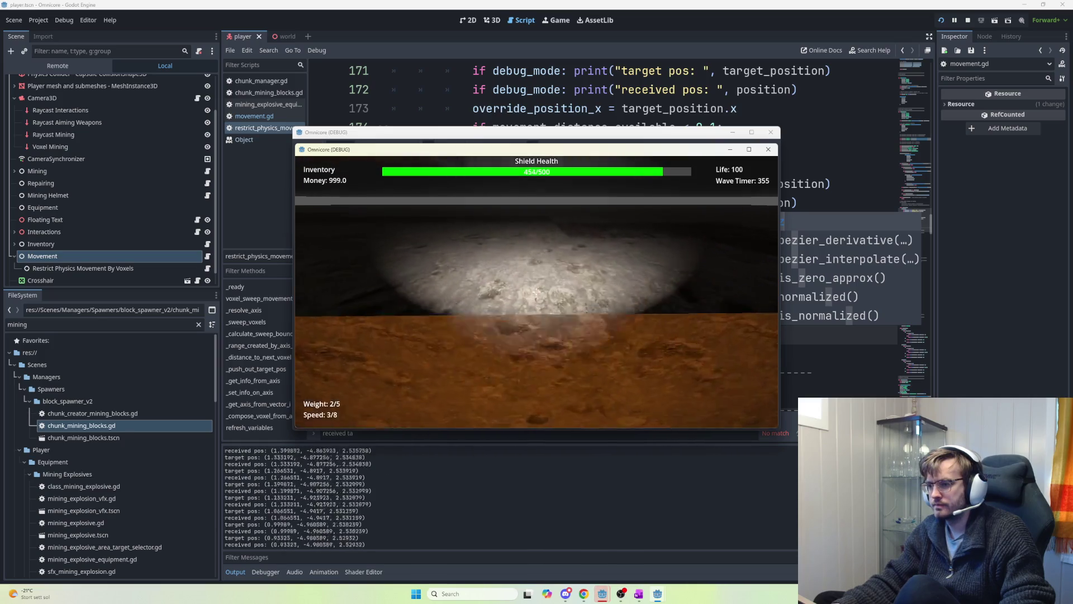
- Walk through the narrow voxel tunnels and back toward the lit orange wall
key("w")
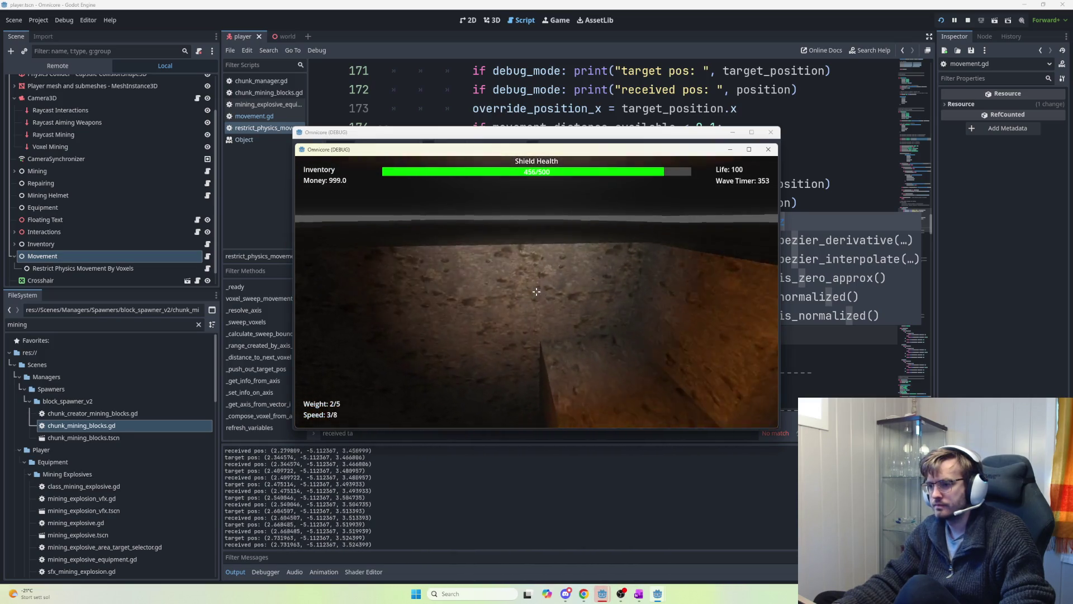
key("w")
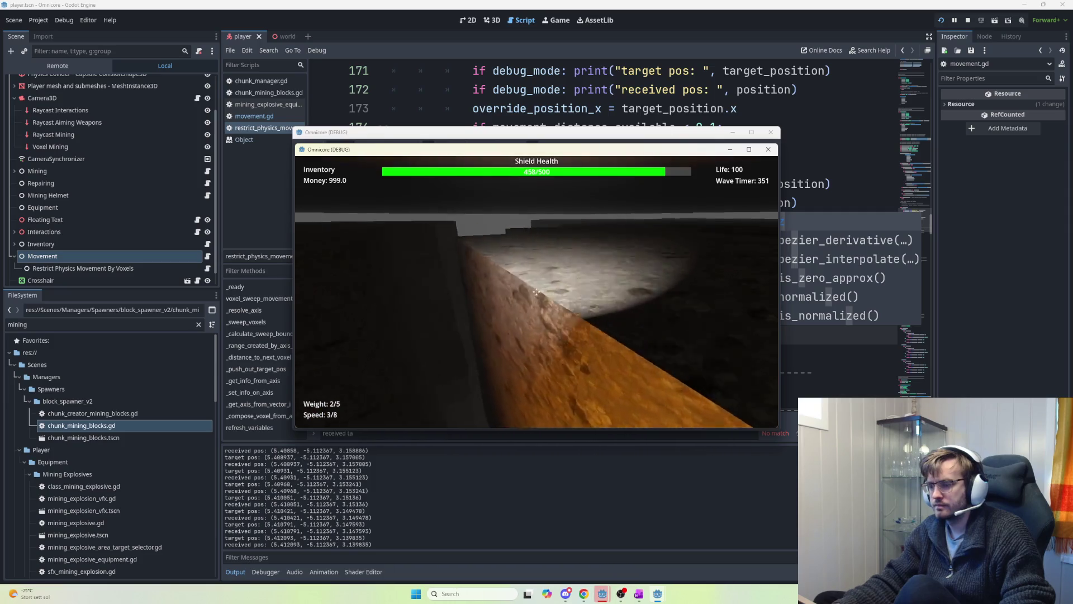
key("w")
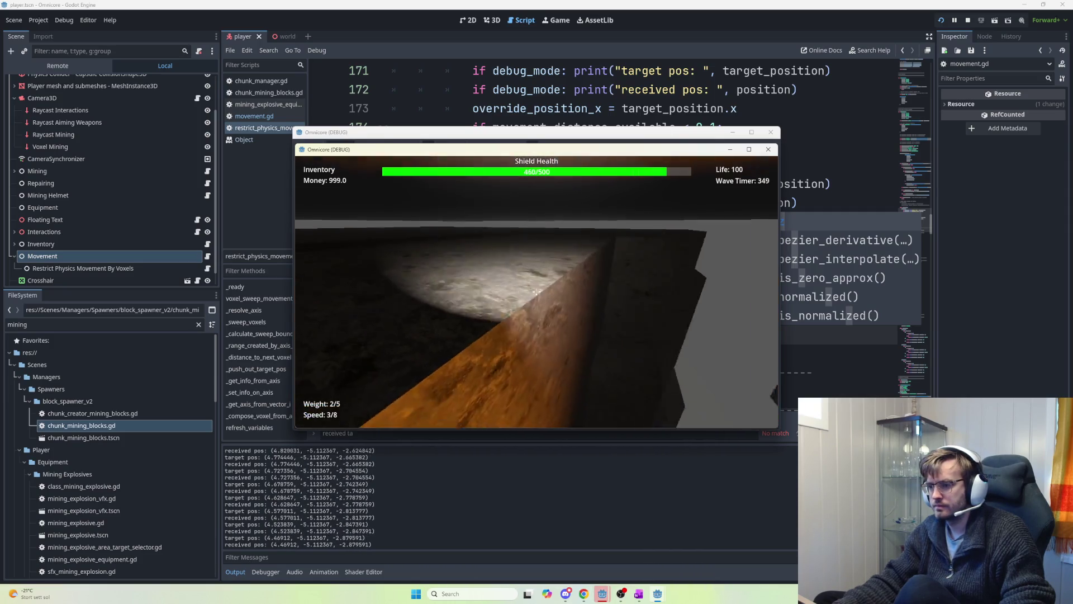
key("w")
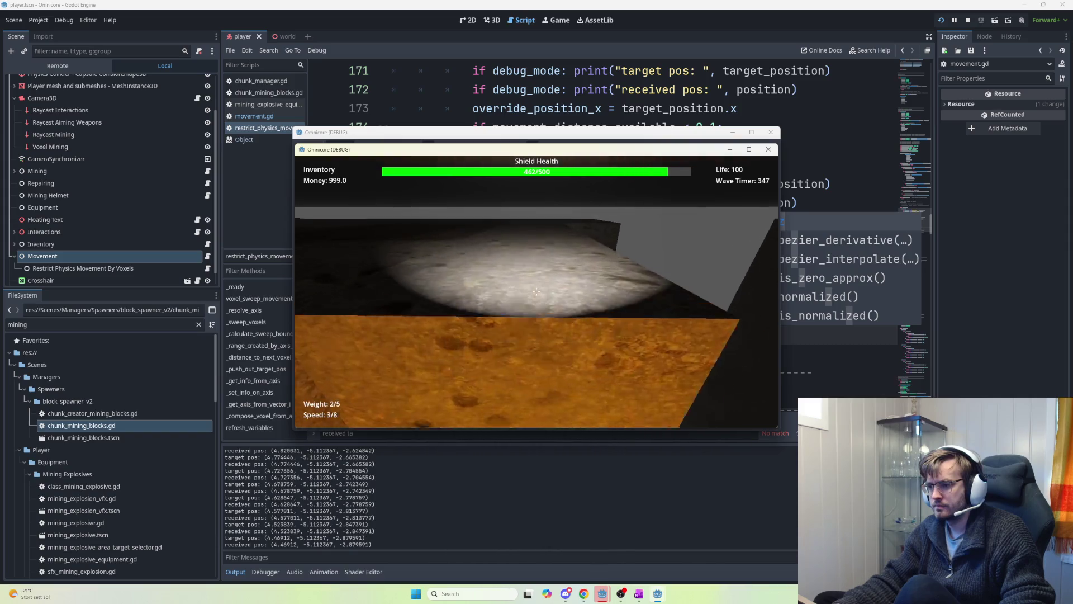
mouse_move(536, 291)
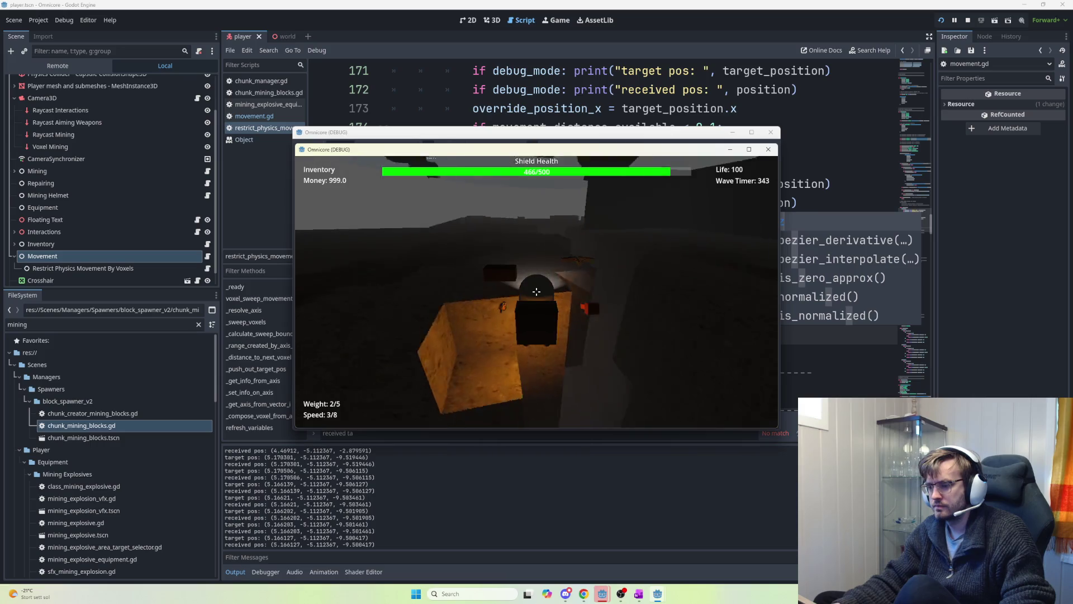
key("w")
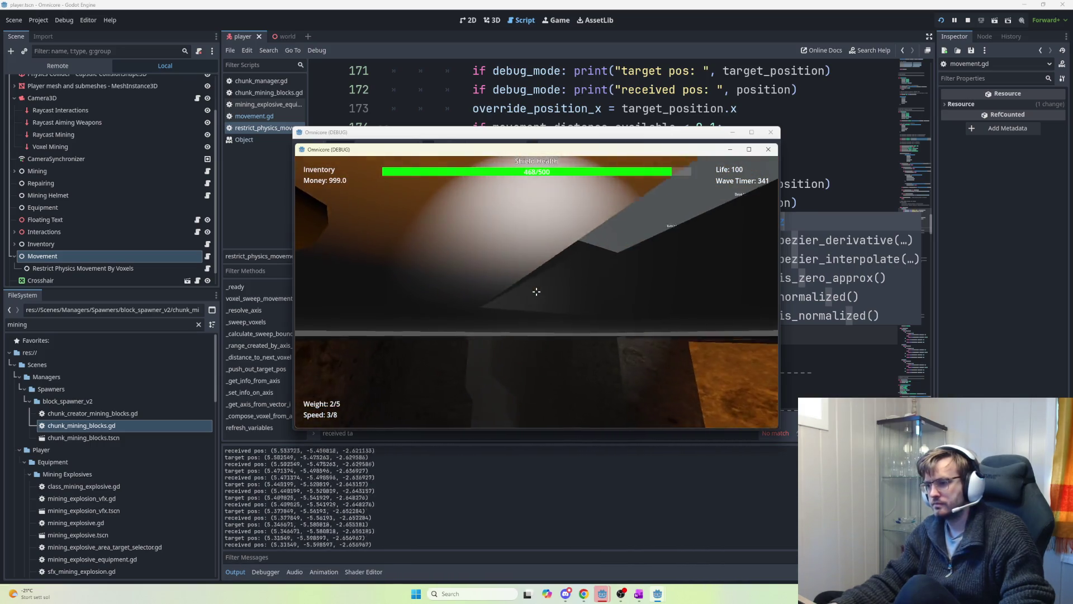
key("w")
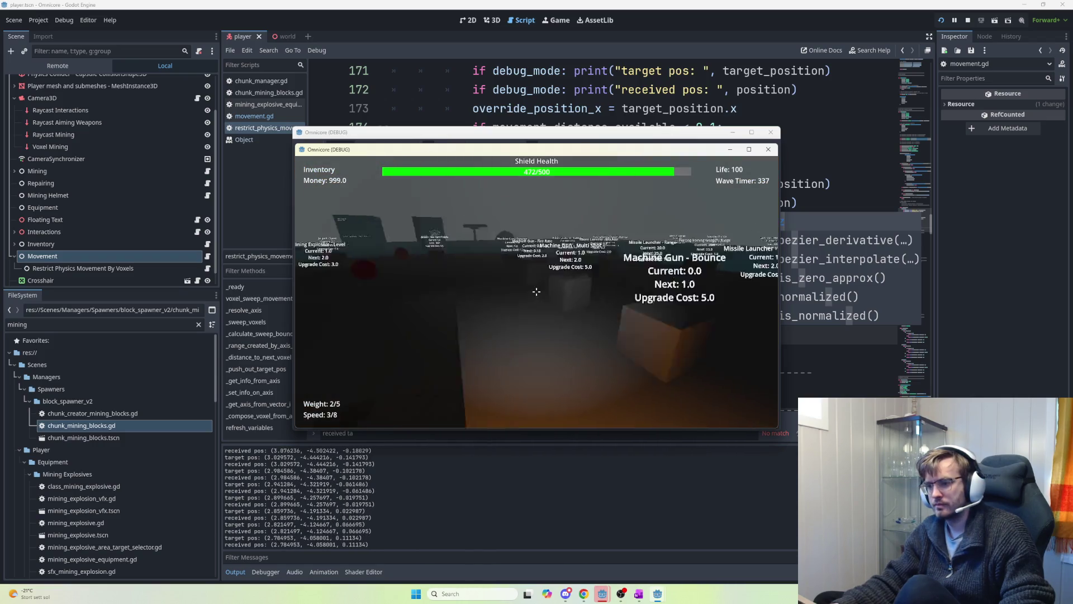
- Upgrade Jetpack Speed to 30.0, fly up into the overhang, then back out
key("w")
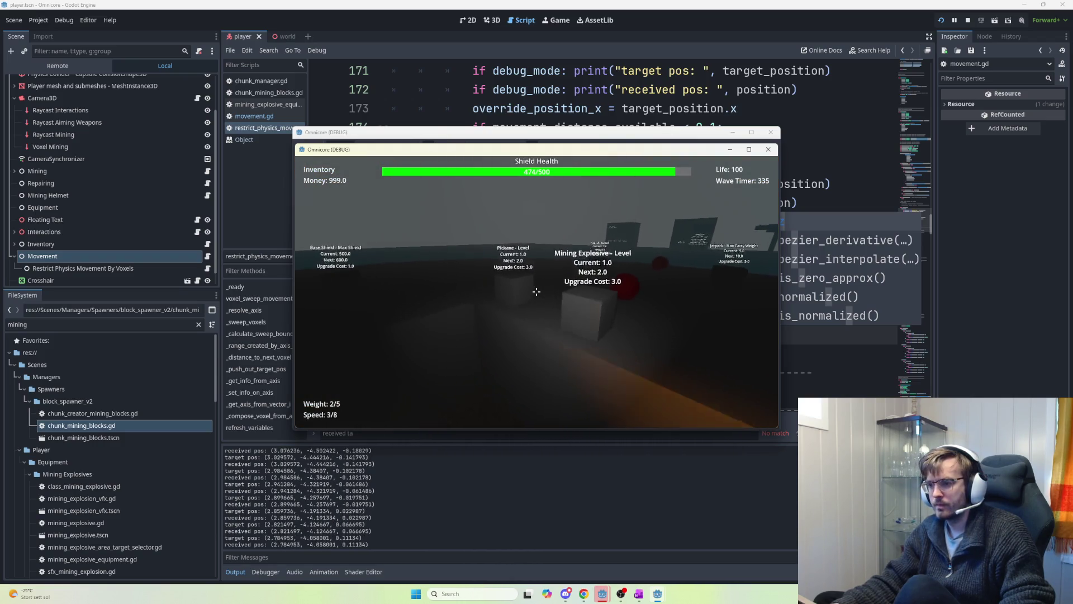
key("w")
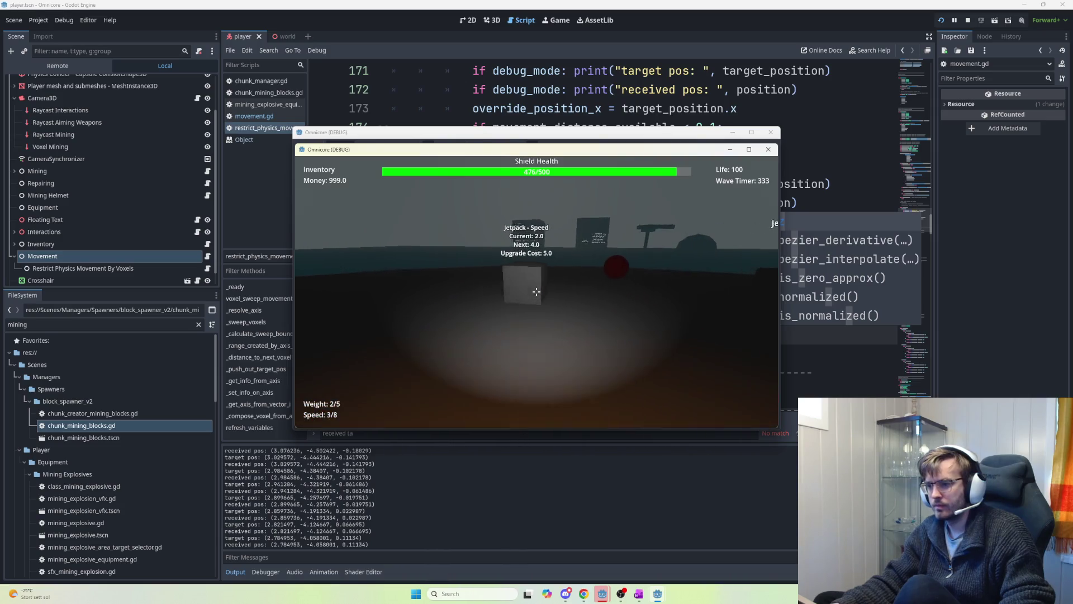
key("e")
key("e")
key("e")
key("e")
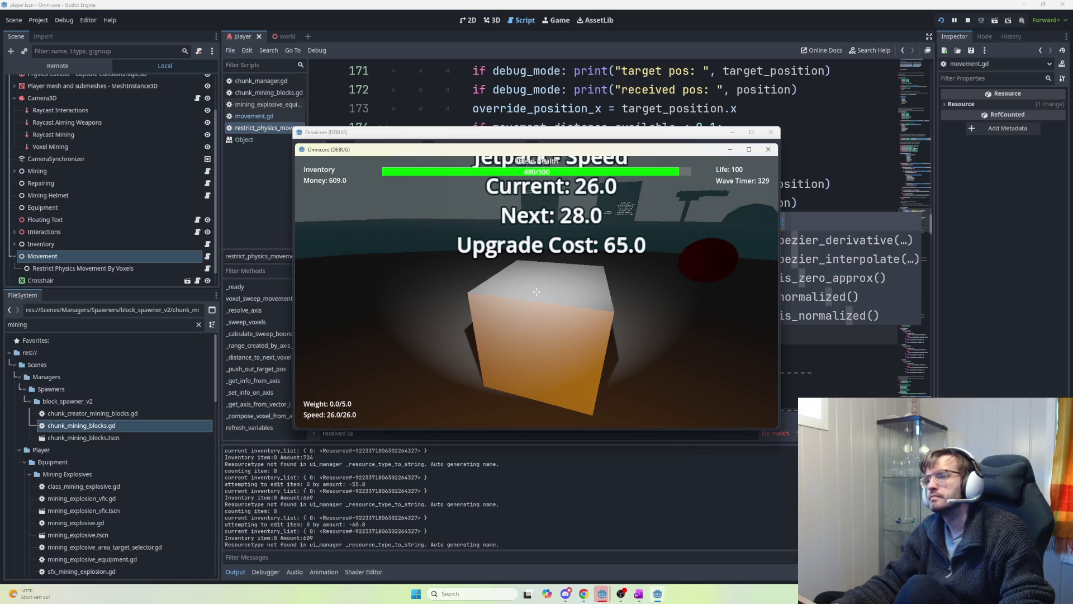
key("space")
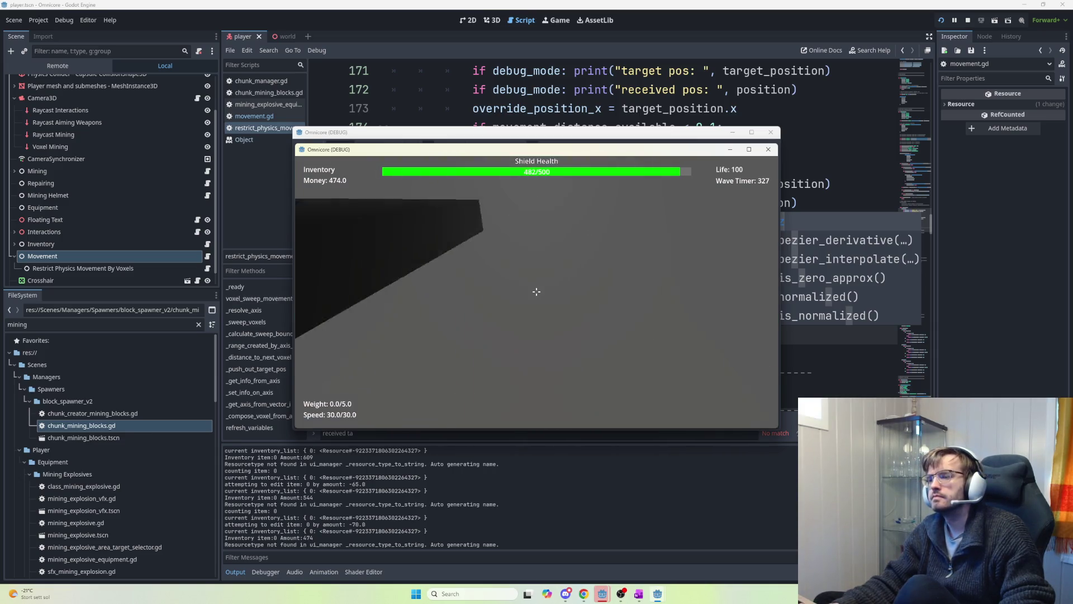
key("space")
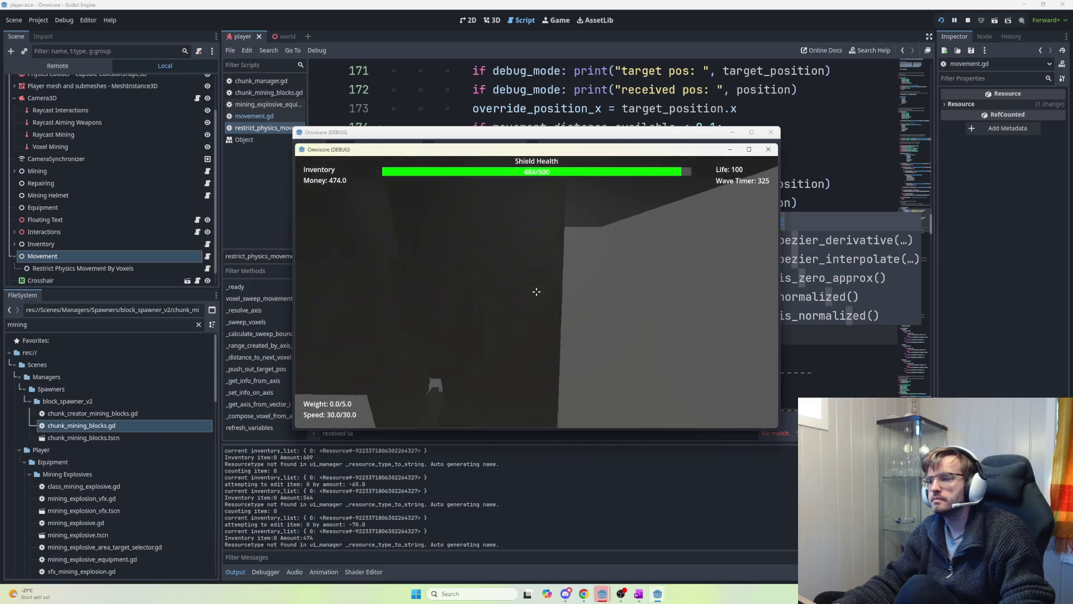
key("s")
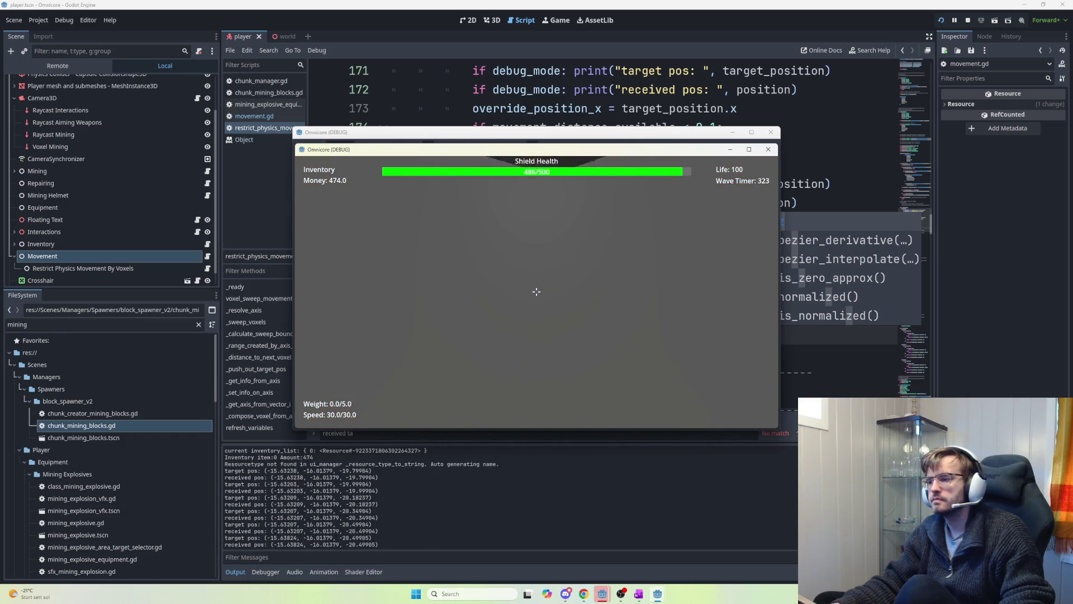
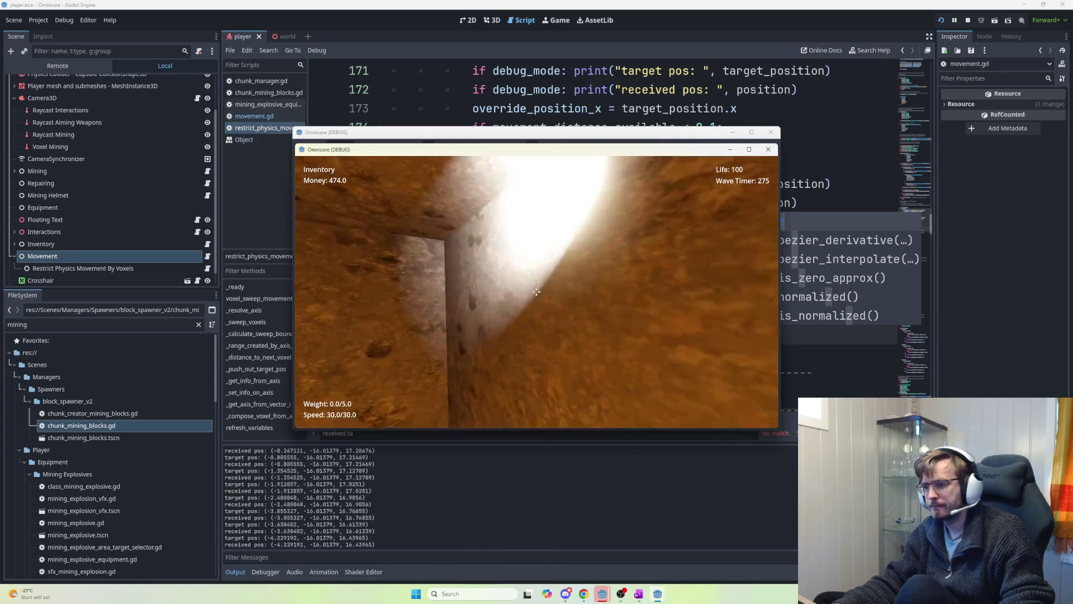
- Stop the running game and return to the restrict_physics_movement script
key("F8")
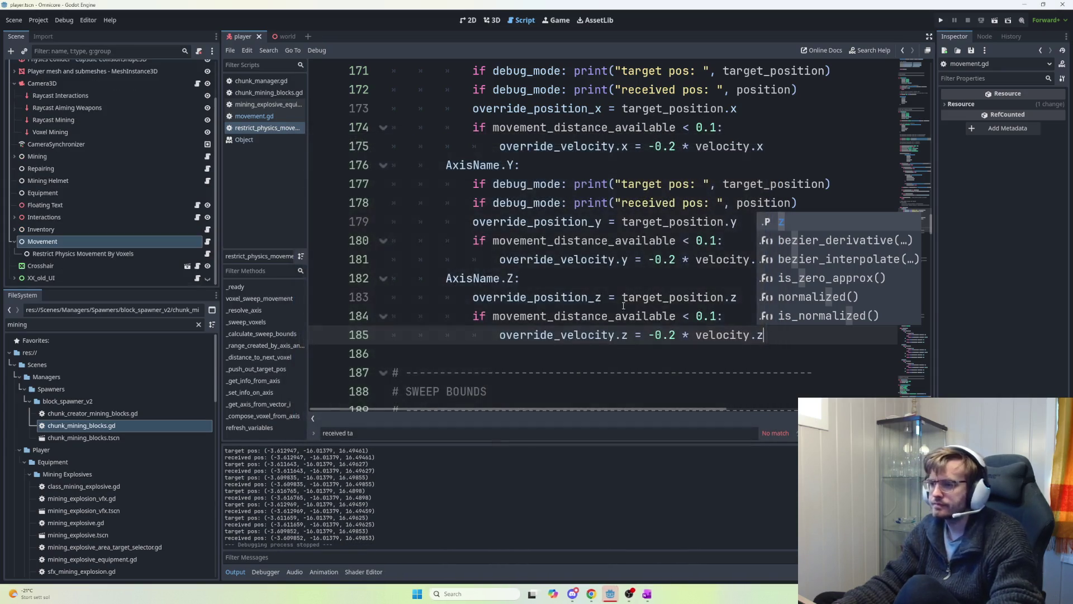
scroll(695, 331, "down", 1)
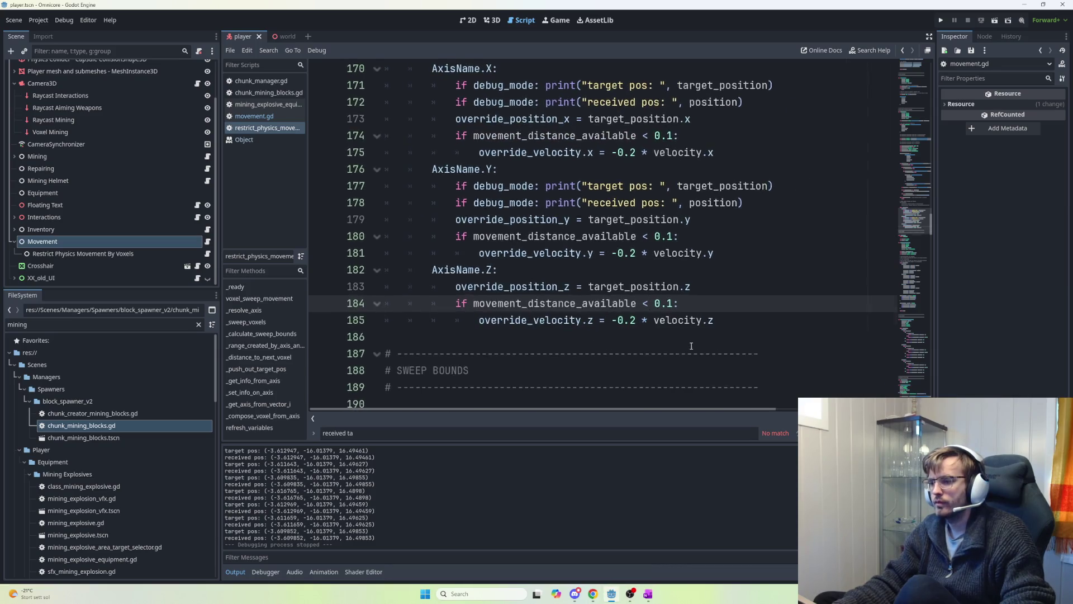
scroll(926, 265, "down", 2)
left_click_drag(931, 238, 932, 328)
- Move up the script to the _calculate_sweep_bounds function
left_click(835, 304)
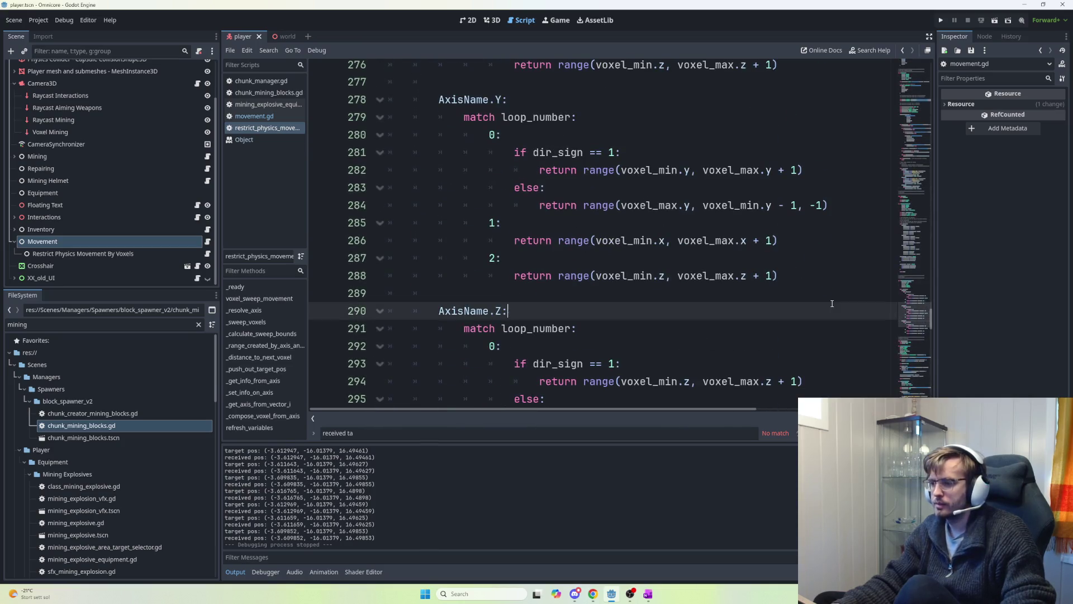
key("ctrl+f")
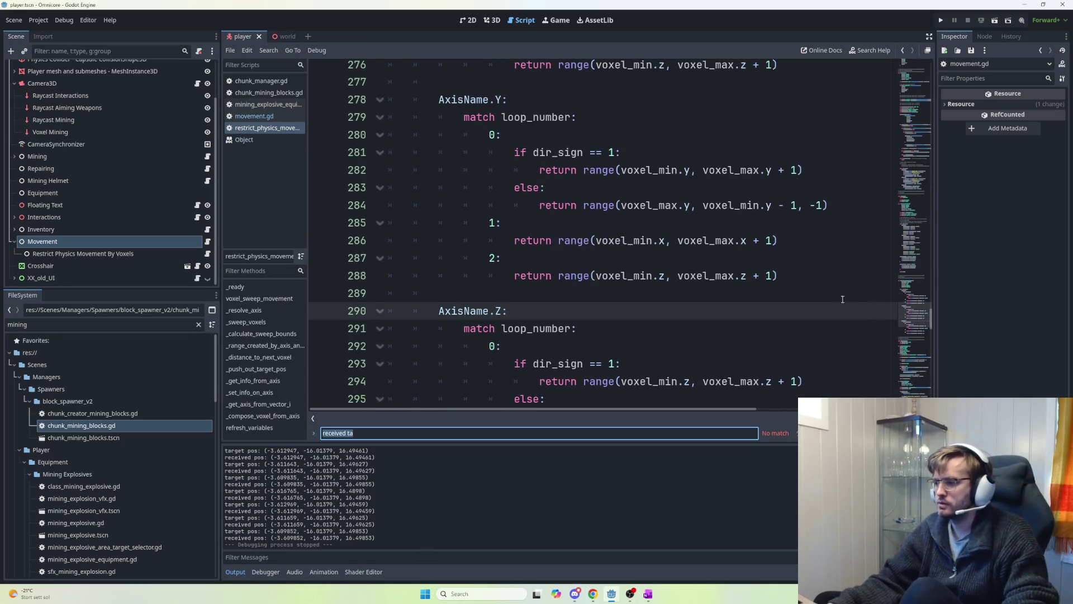
key("BackSpace")
left_click(917, 270)
scroll(911, 273, "up", 9)
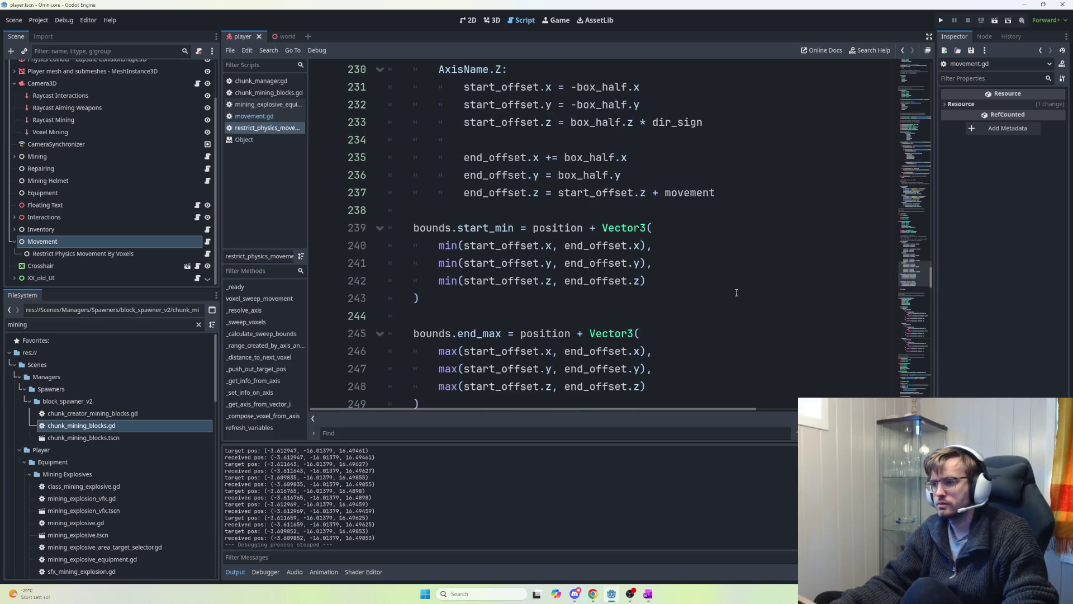
scroll(739, 335, "down", 2)
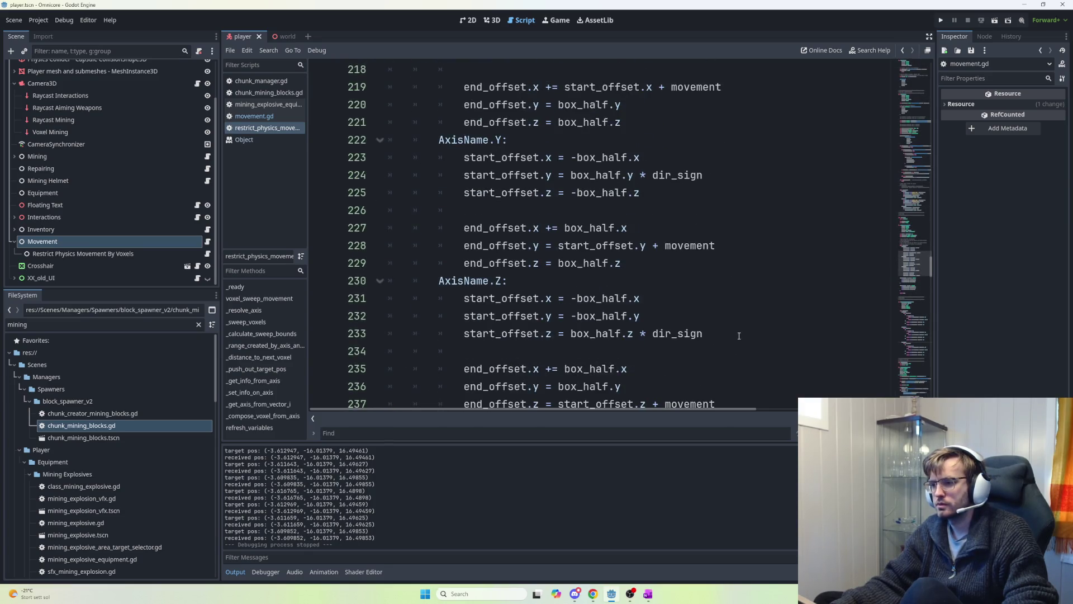
scroll(739, 335, "up", 7)
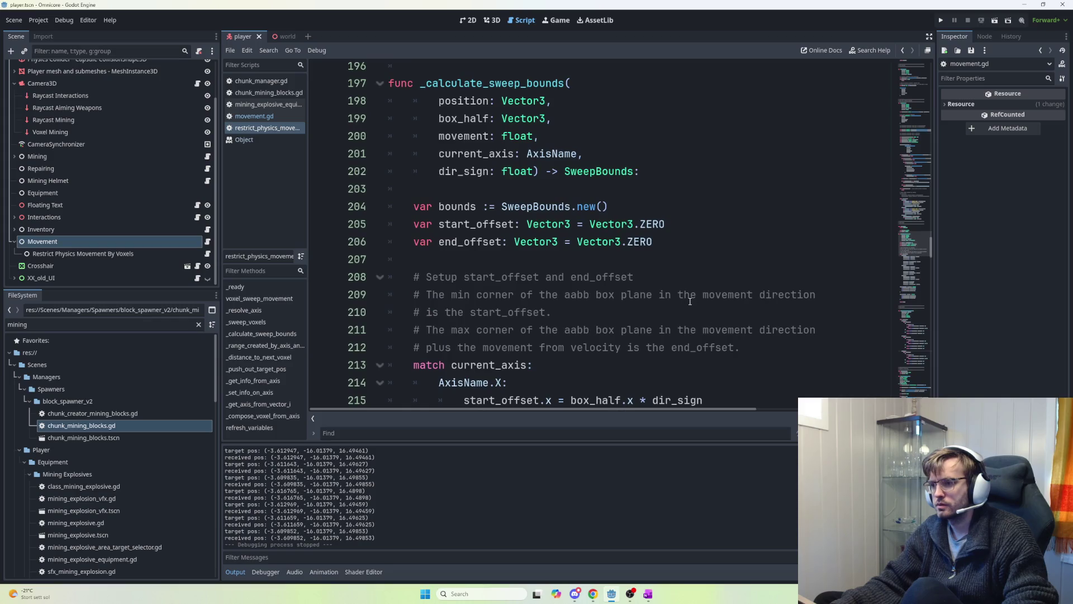
scroll(689, 301, "up", 1)
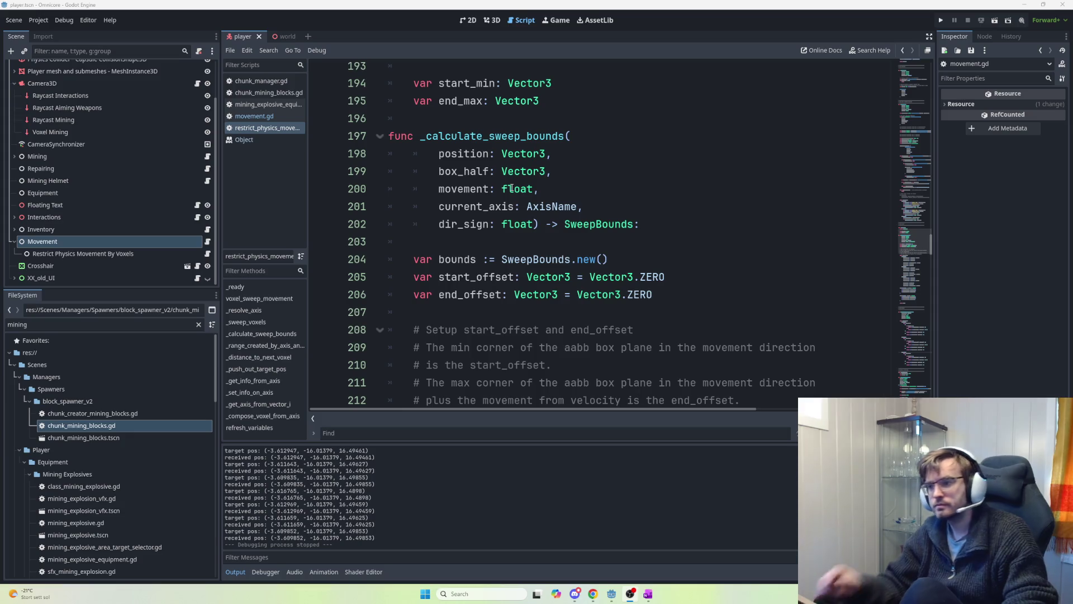
mouse_move(511, 189)
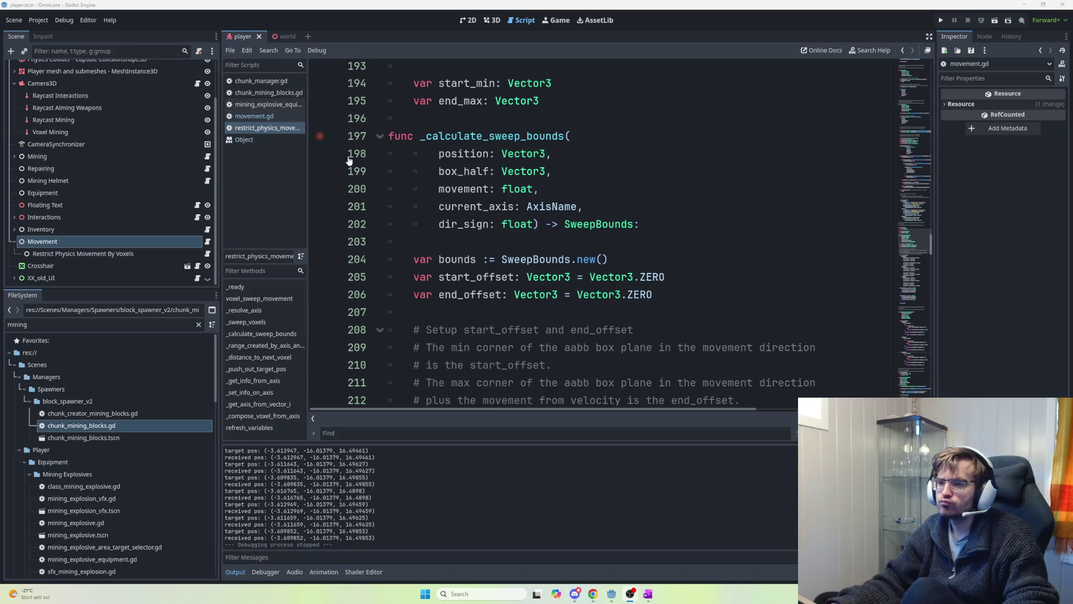
left_click_drag(930, 242, 928, 219)
- On line 175, replace -0.2 with bounce_modifier and negate velocity.x
left_click(653, 186)
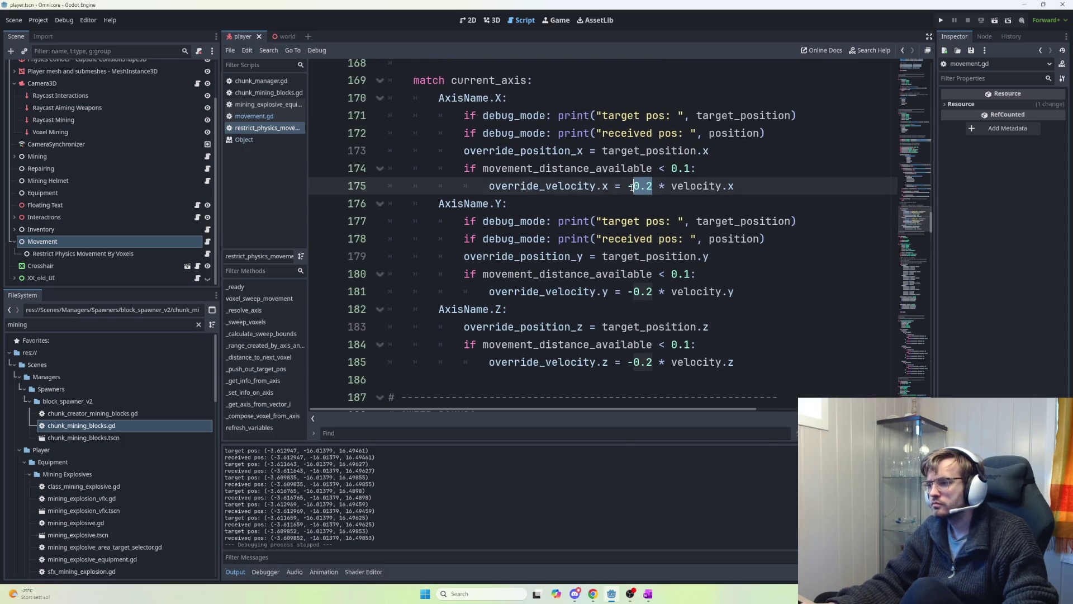
type("bounce_modifier")
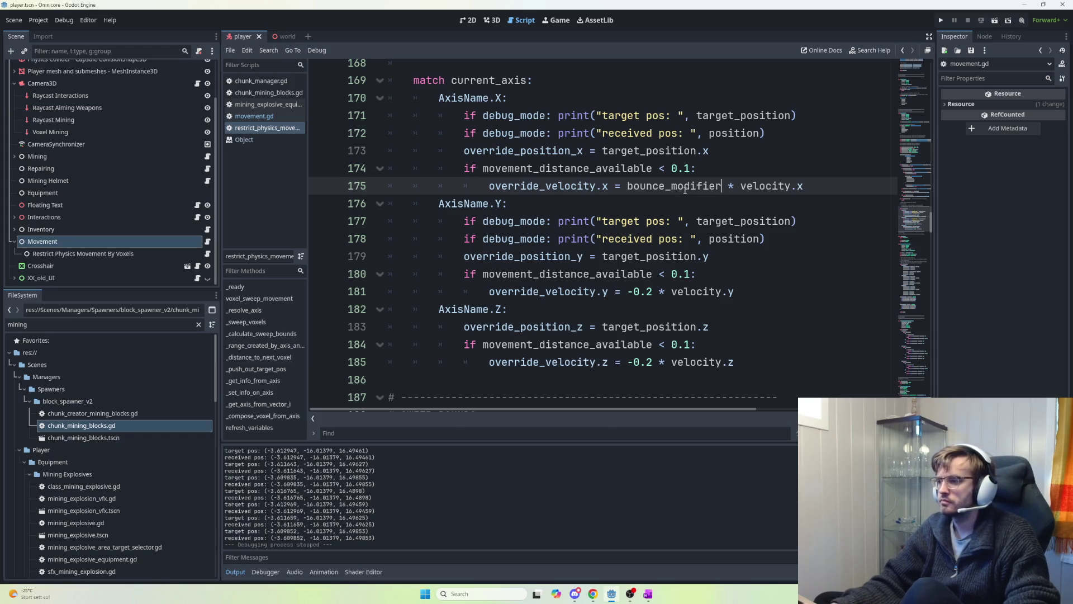
double_click(684, 192)
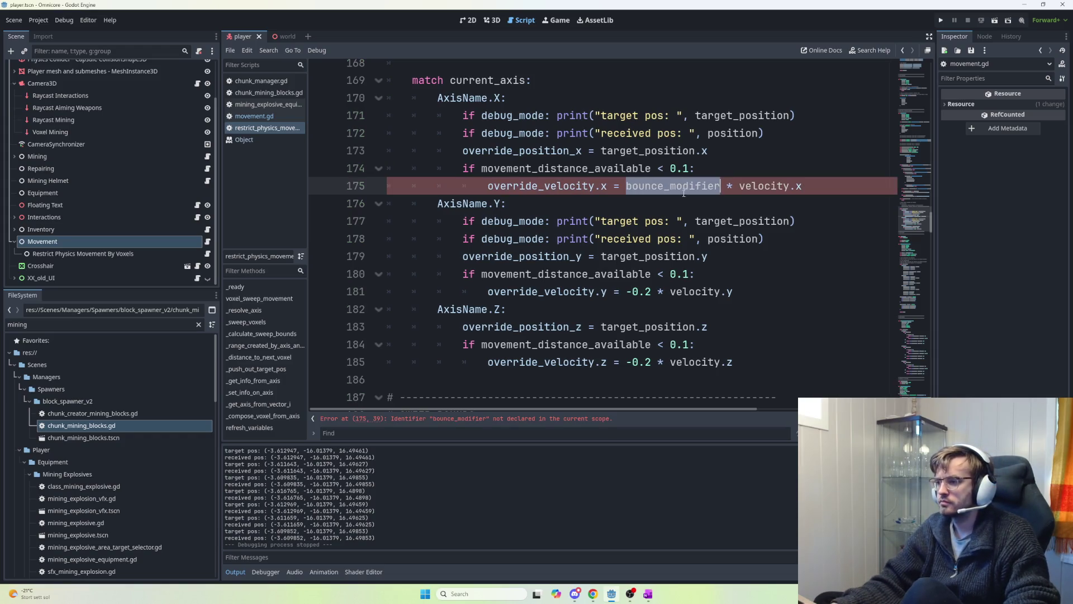
left_click(627, 185)
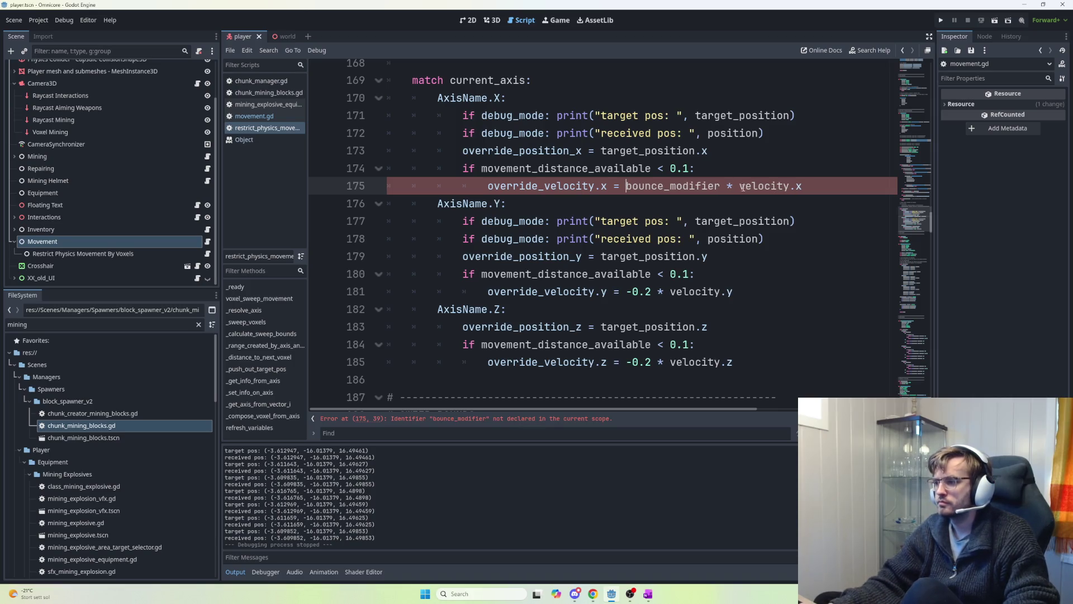
type("-")
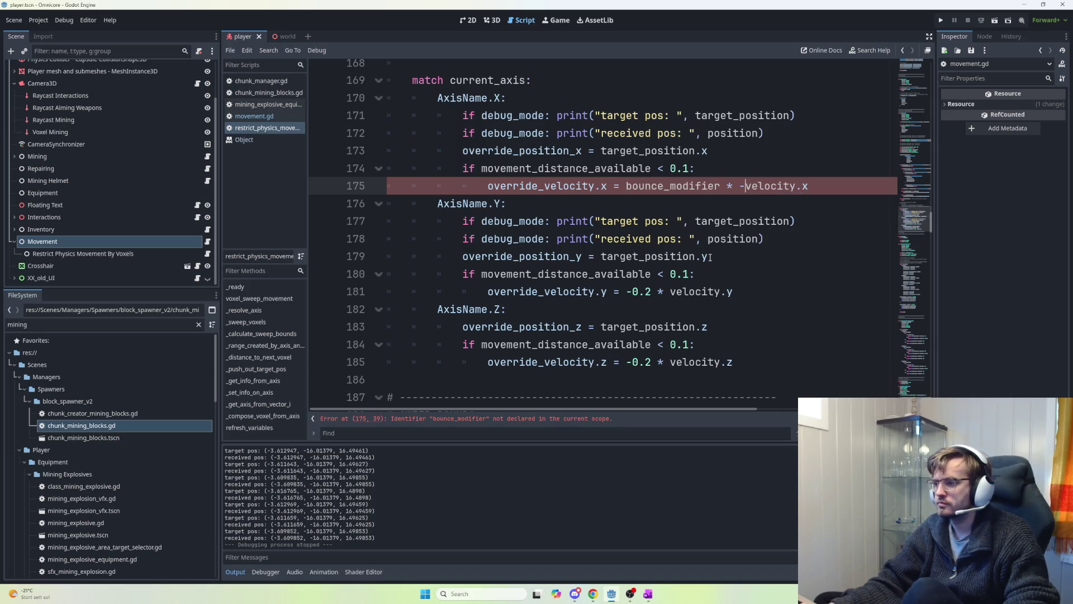
double_click(665, 194)
key("ctrl+c")
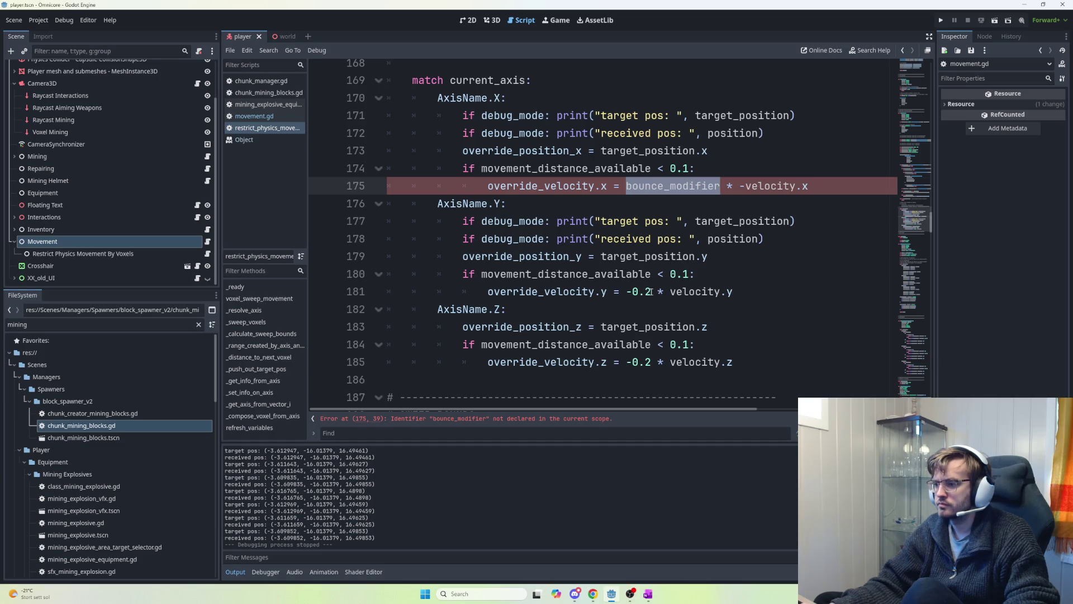
- Replace -0.2 with bounce_modifier and negate velocity on lines 181 and 185
left_click_drag(651, 291, 625, 291)
key("ctrl+v")
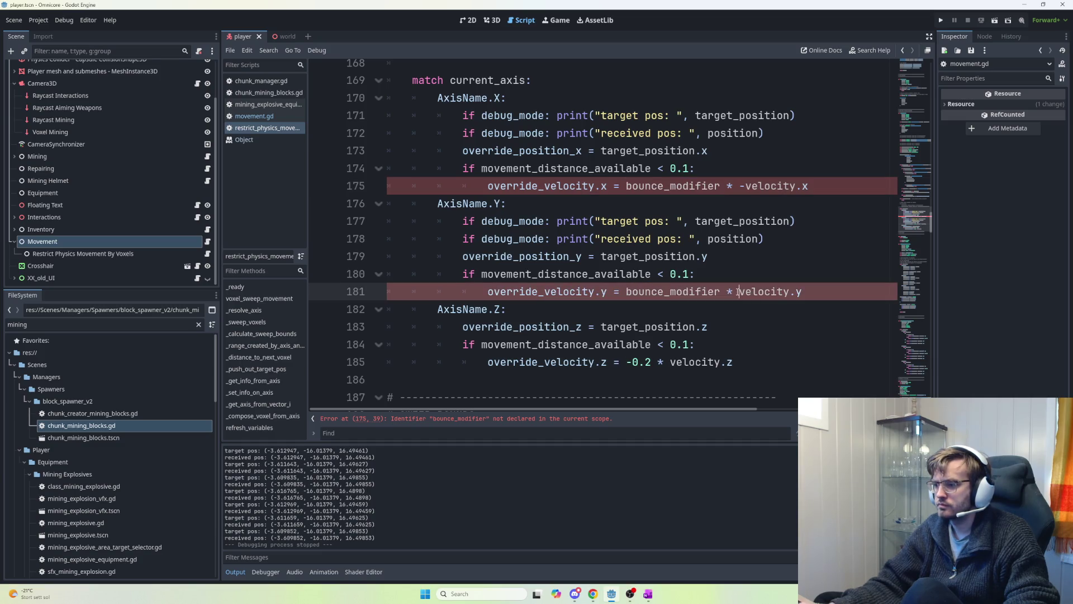
left_click(738, 291)
type("-")
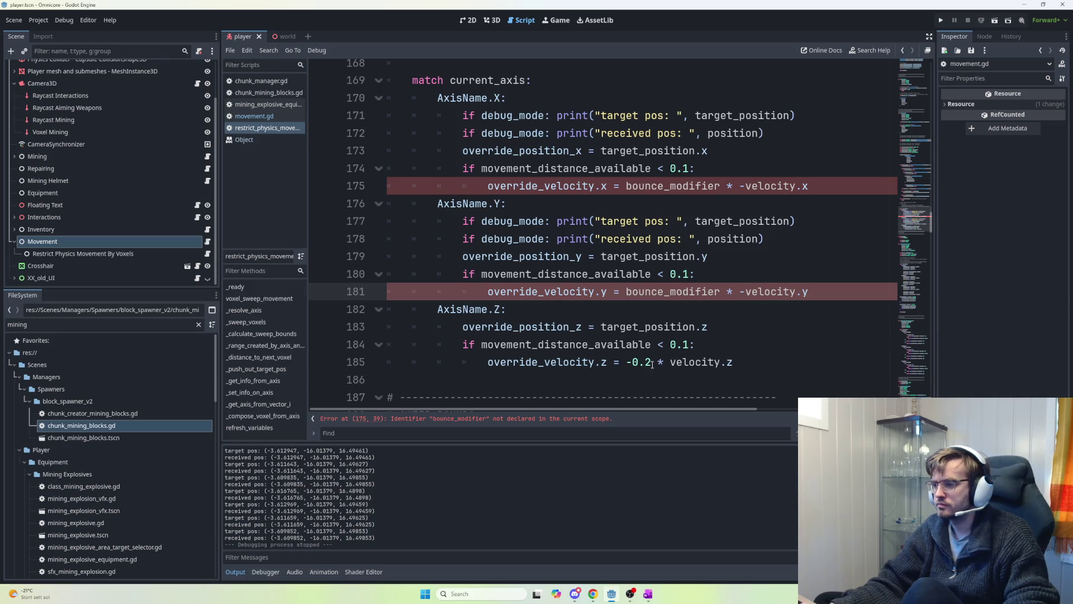
left_click_drag(651, 362, 630, 362)
type("bounce_modifier")
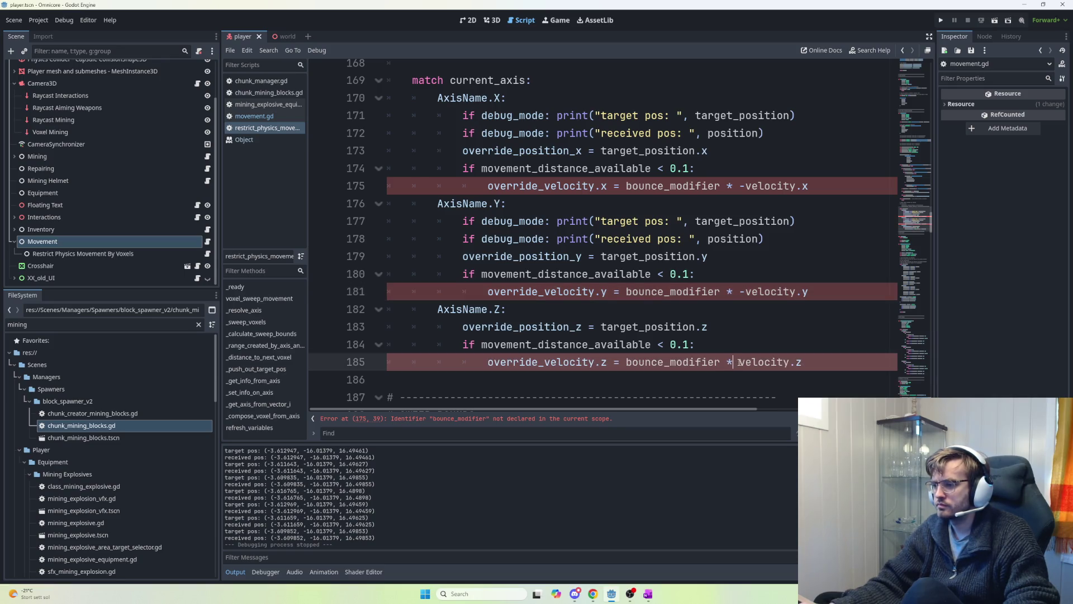
type("-")
left_click(821, 354)
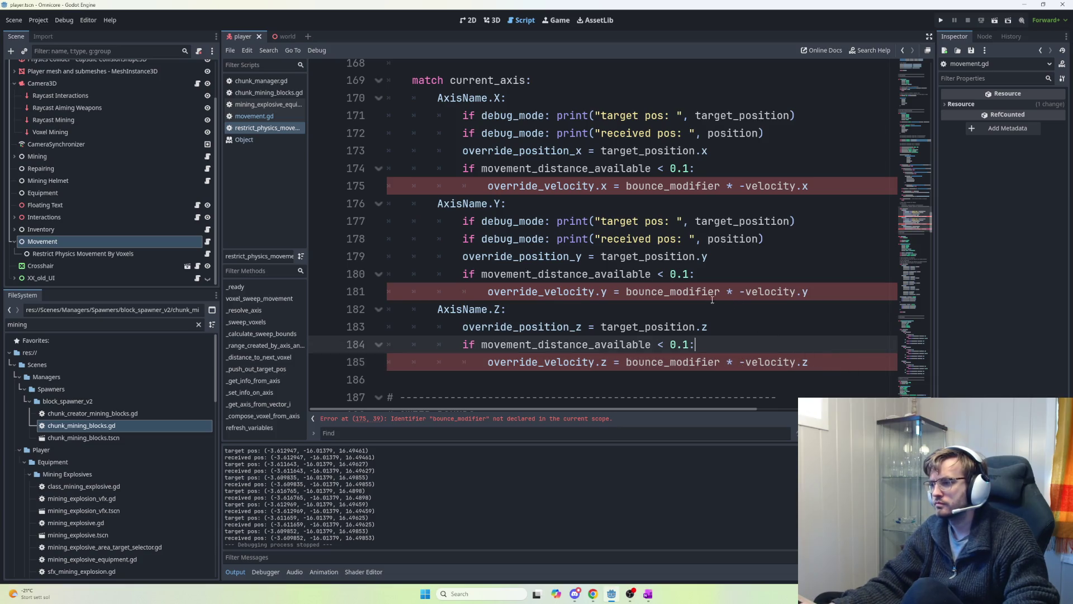
left_click(680, 187)
key("ctrl+Home")
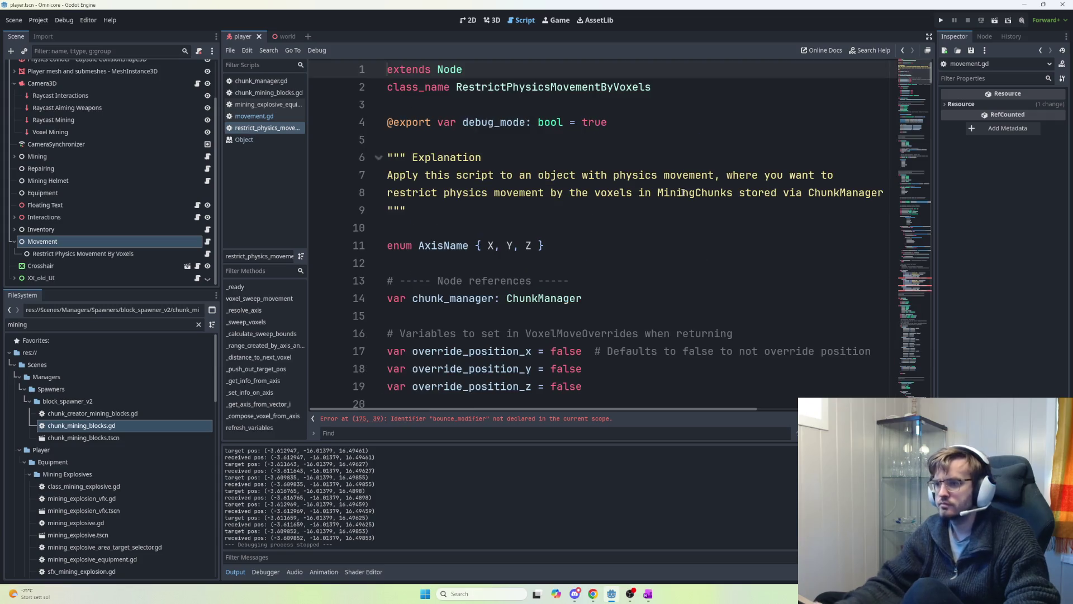
- Insert blank lines near the top of the script above the override variables
scroll(560, 229, "down", 1)
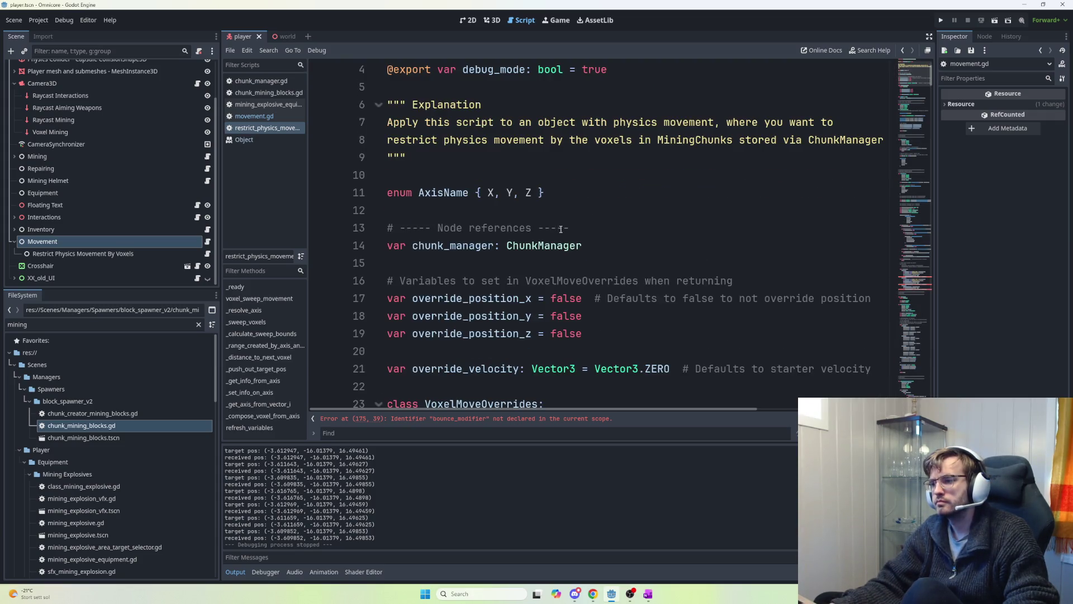
scroll(588, 241, "down", 1)
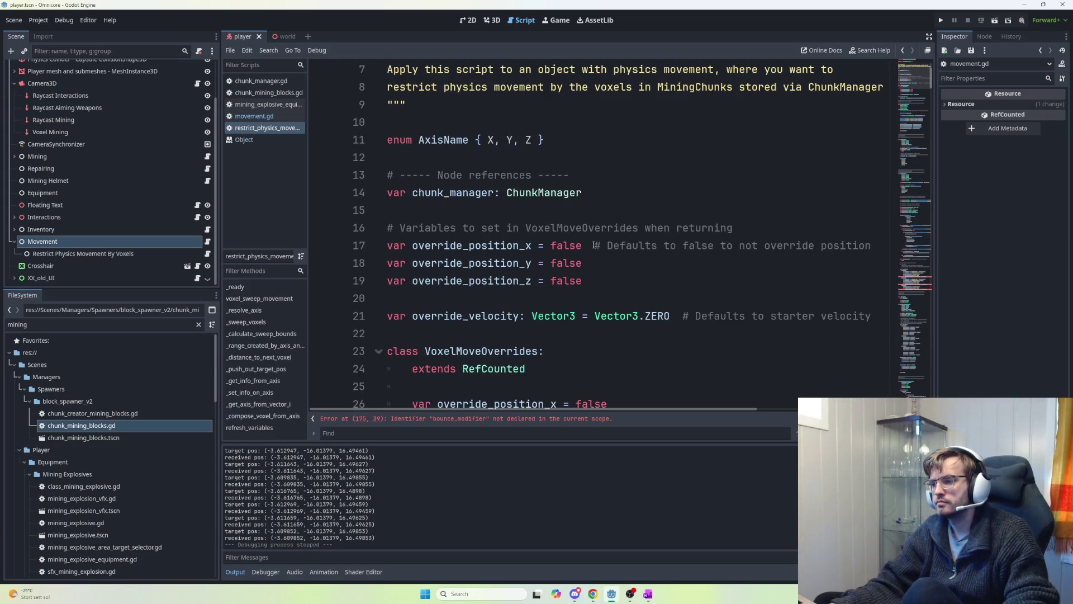
scroll(559, 256, "down", 1)
left_click(623, 277)
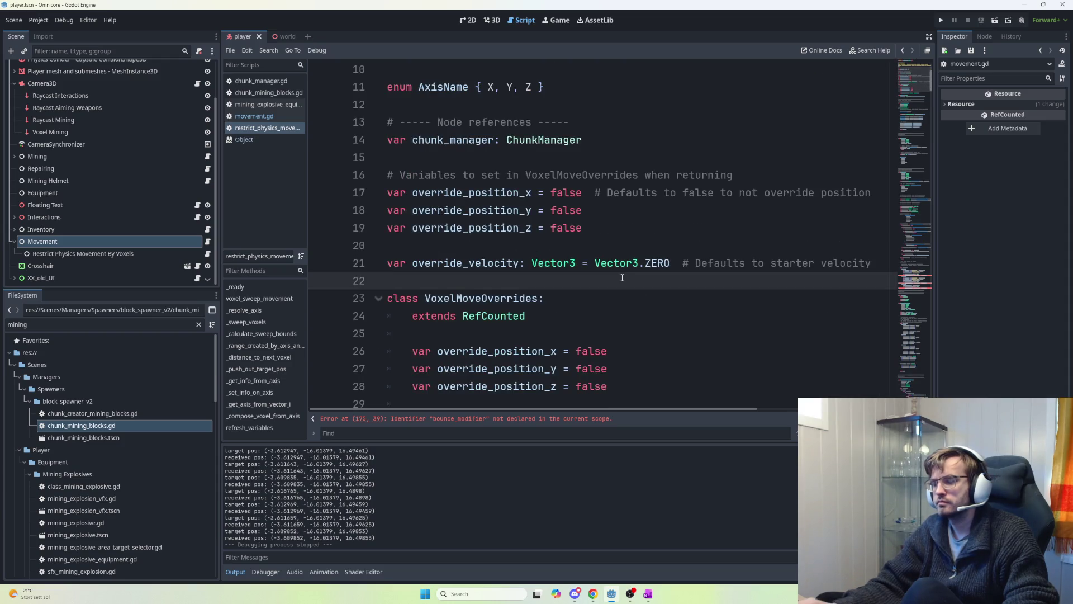
key("Return")
key("Up")
key("alt+Up")
key("alt+Up")
key("alt+Up")
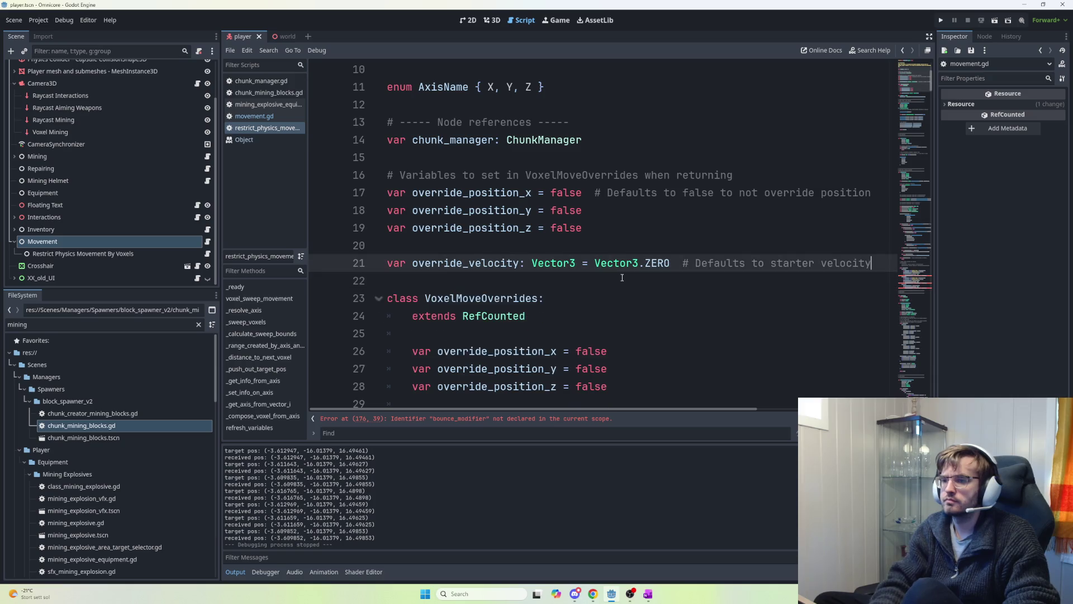
key("Return")
key("Up")
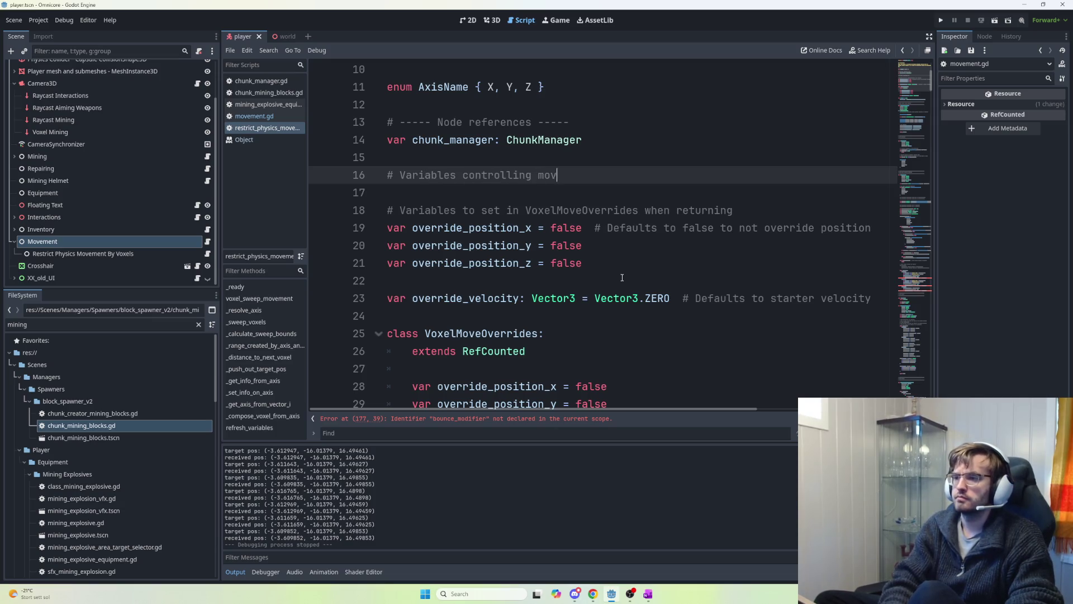
- Declare var bounce_modifier = 100 on line 17 and run the game to test it
key("Return")
key("ctrl+v")
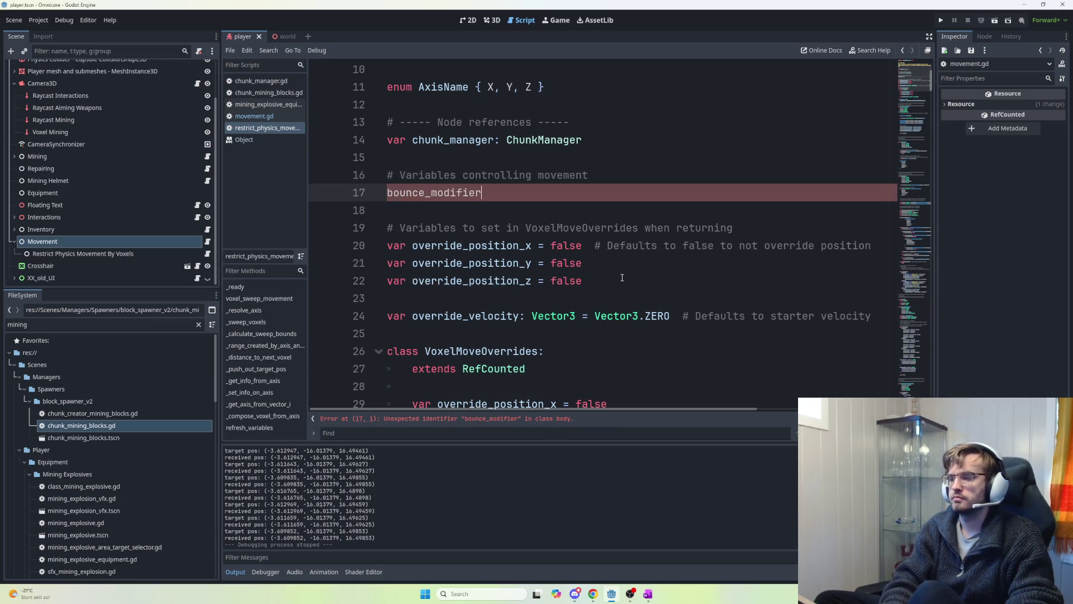
key("shift+Home")
type("var ")
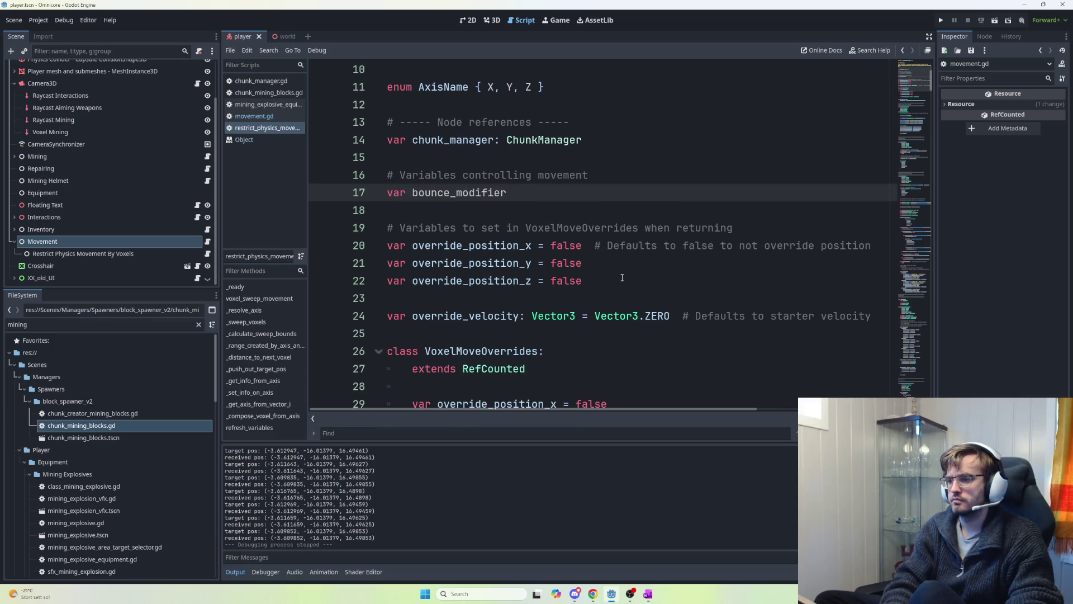
type("= ")
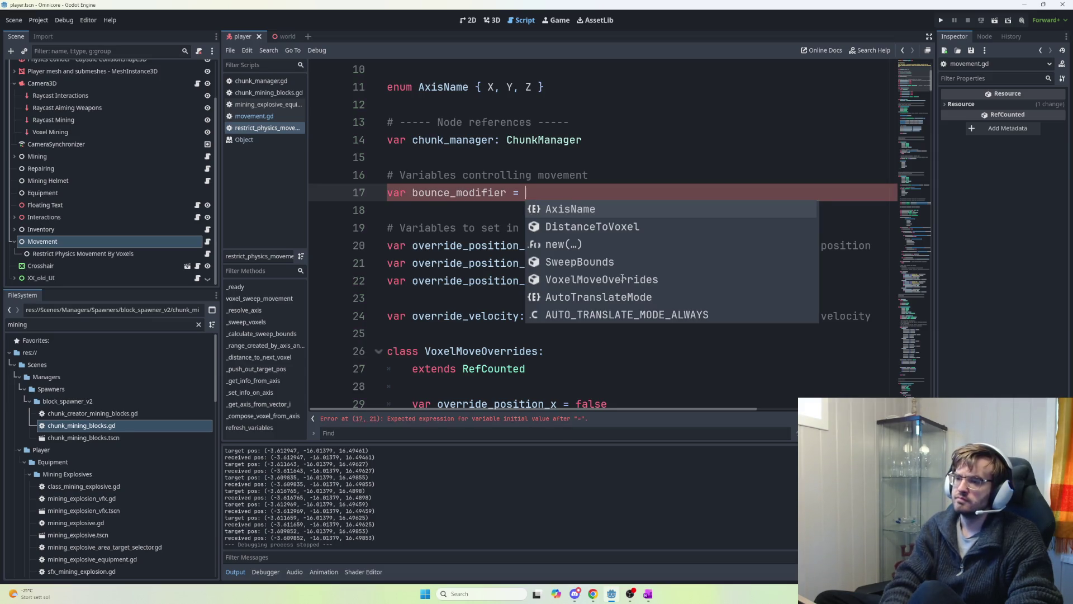
type("0.2")
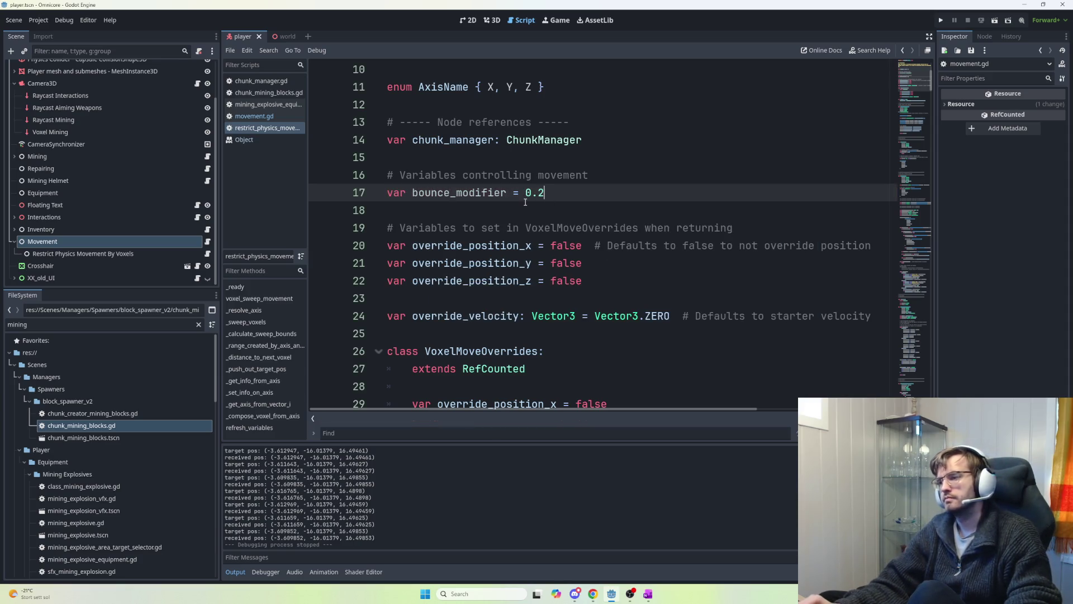
key("BackSpace")
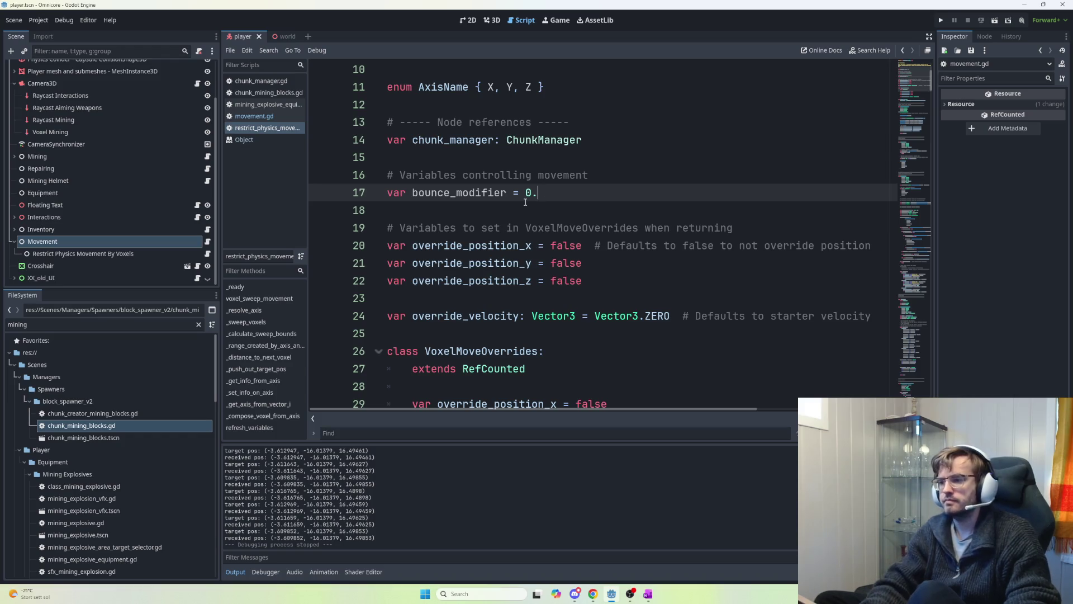
key("BackSpace")
type("100")
key("F5")
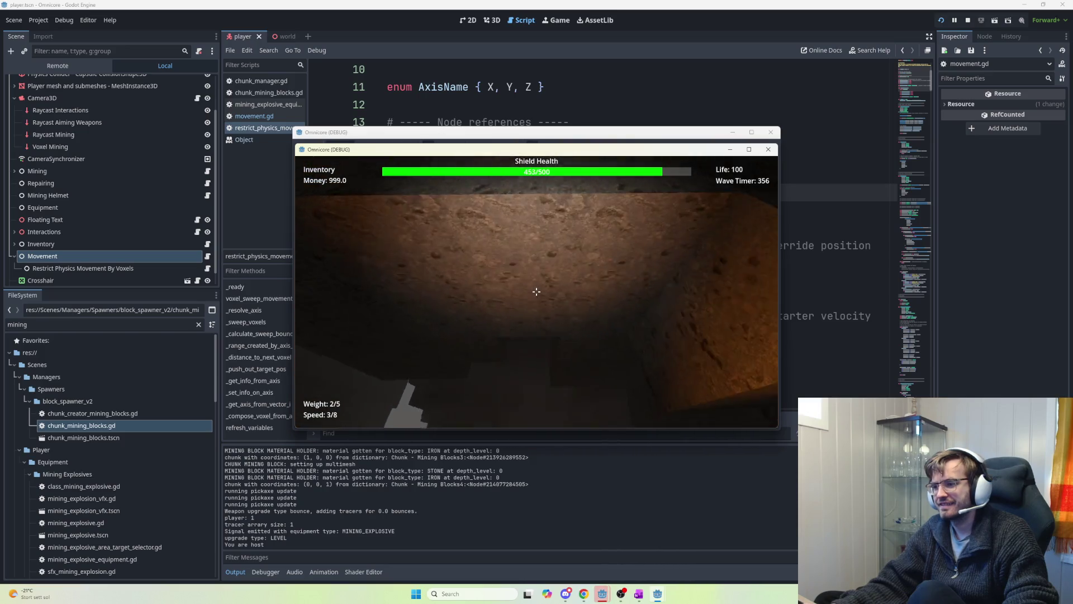
- Playtest the wall bounce with bounce_modifier at 100, then stop the game
key("w")
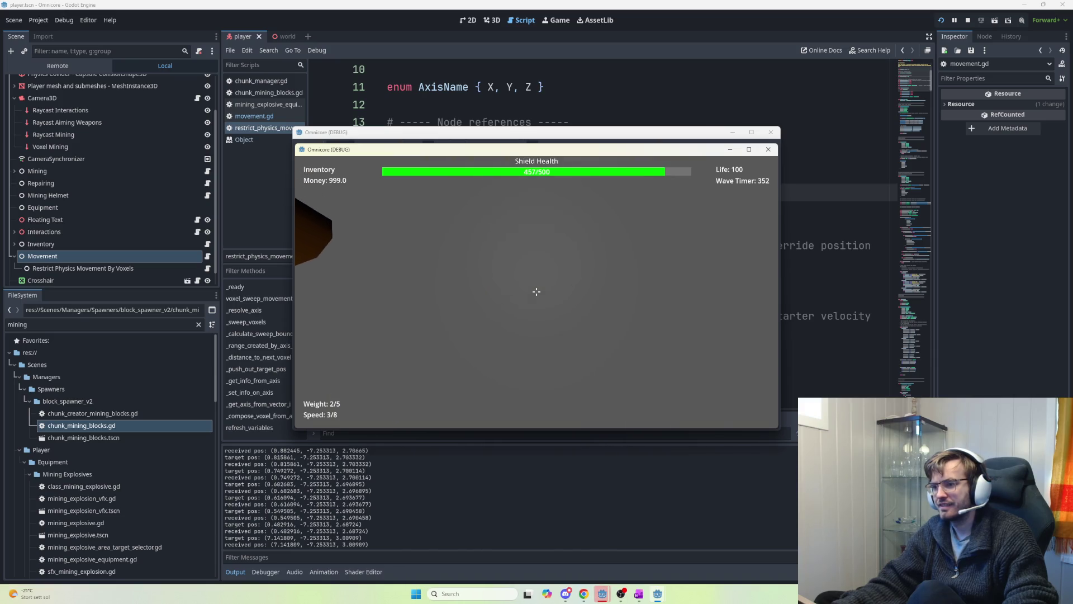
key("Escape")
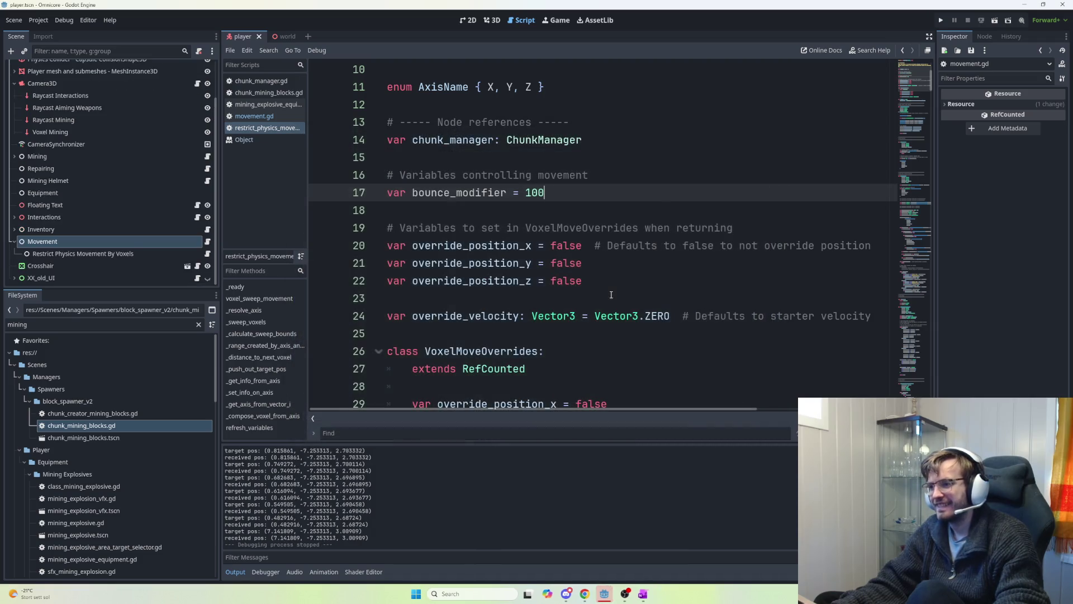
key("ctrl+shift+Left")
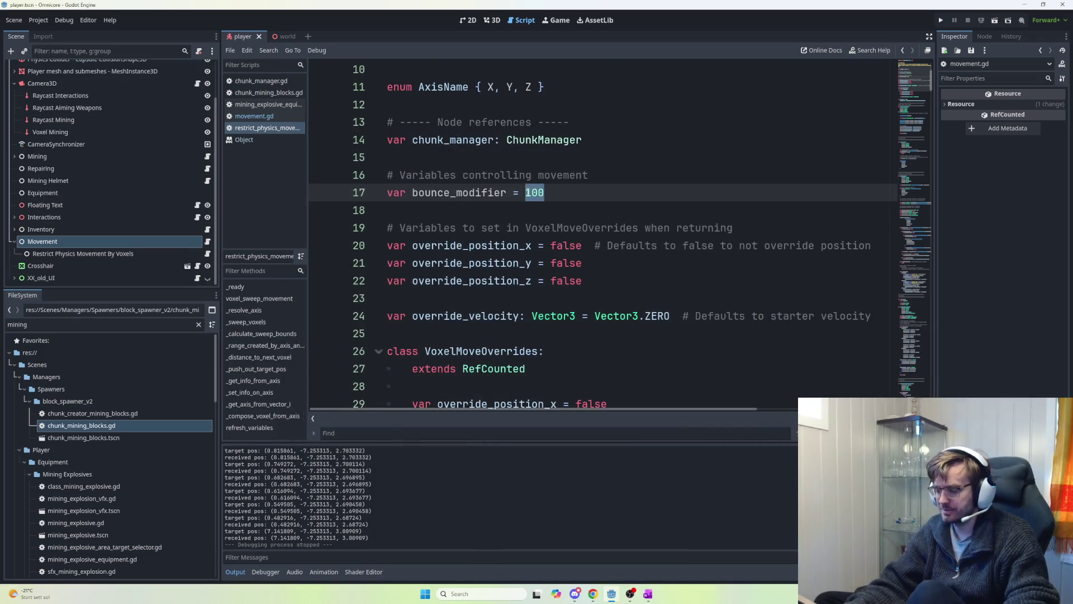
key("F5")
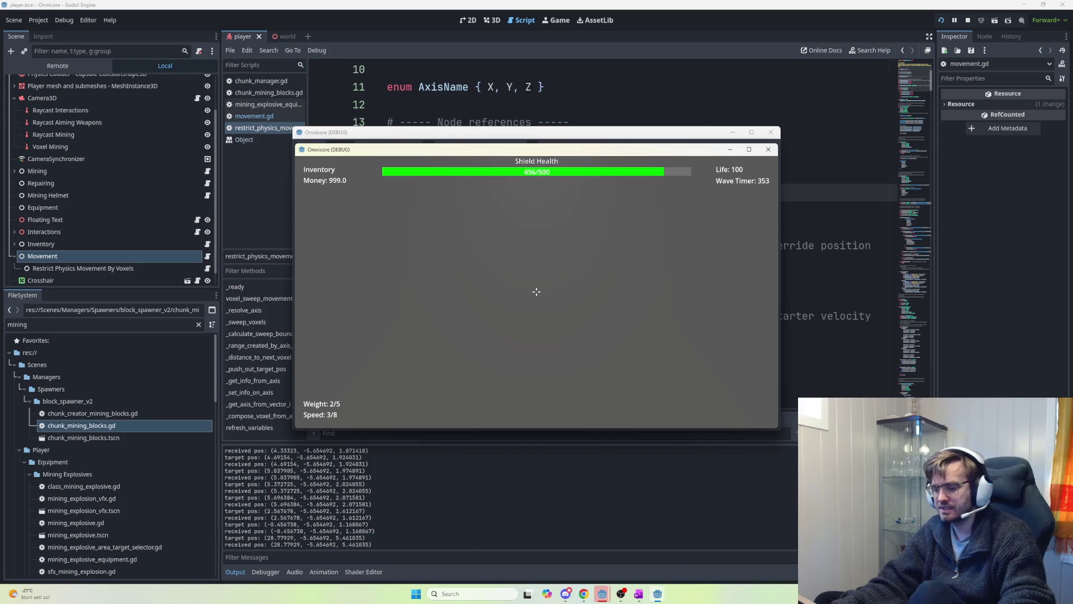
key("Escape")
- Lower bounce_modifier to 1 and playtest by walking into the cave walls and jetpacking
key("BackSpace")
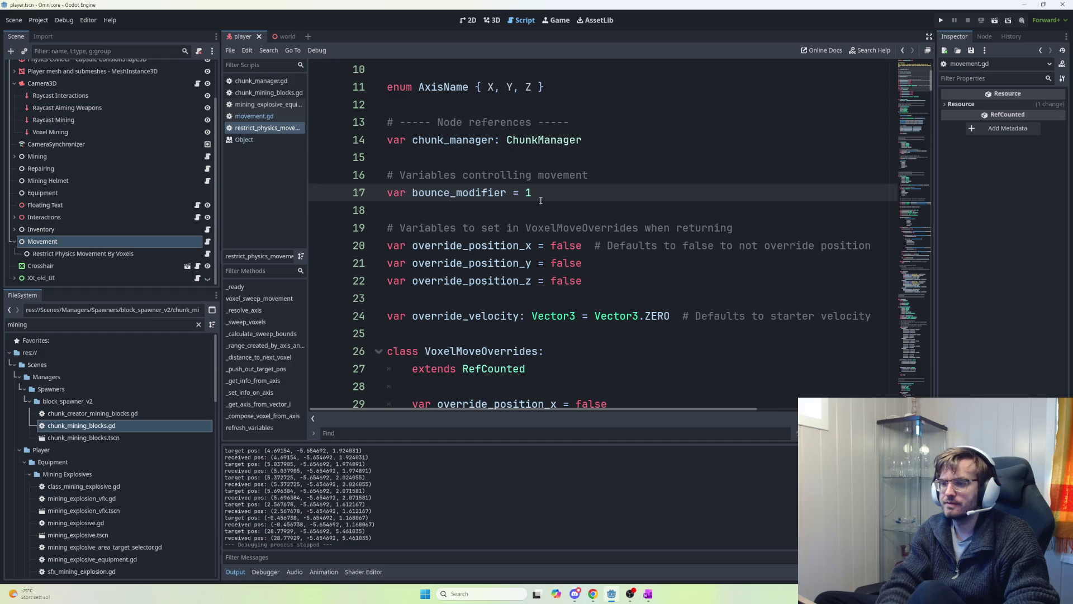
key("F5")
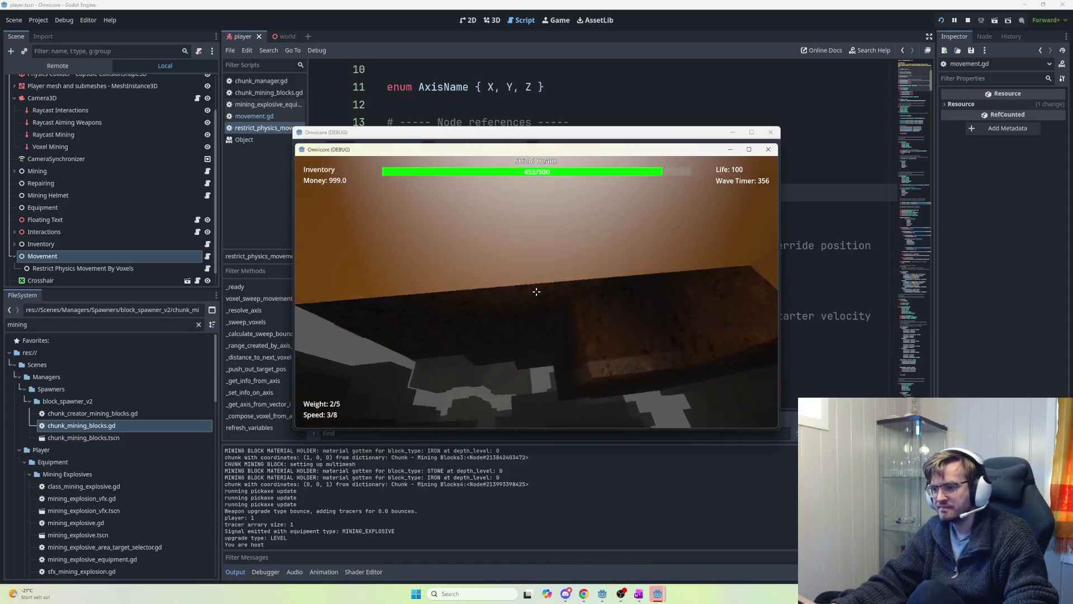
key("w")
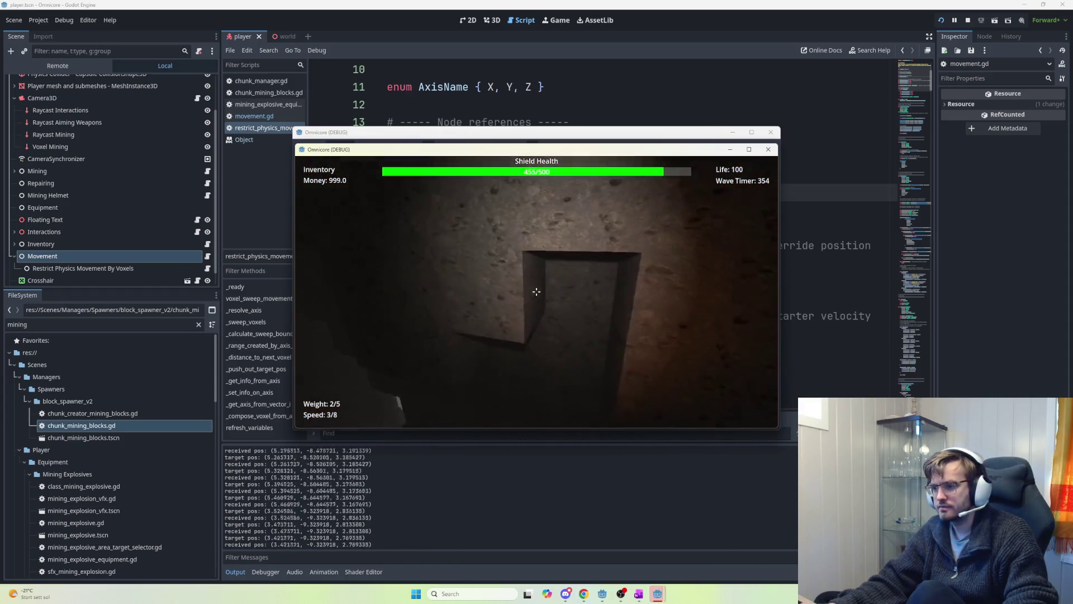
key("w")
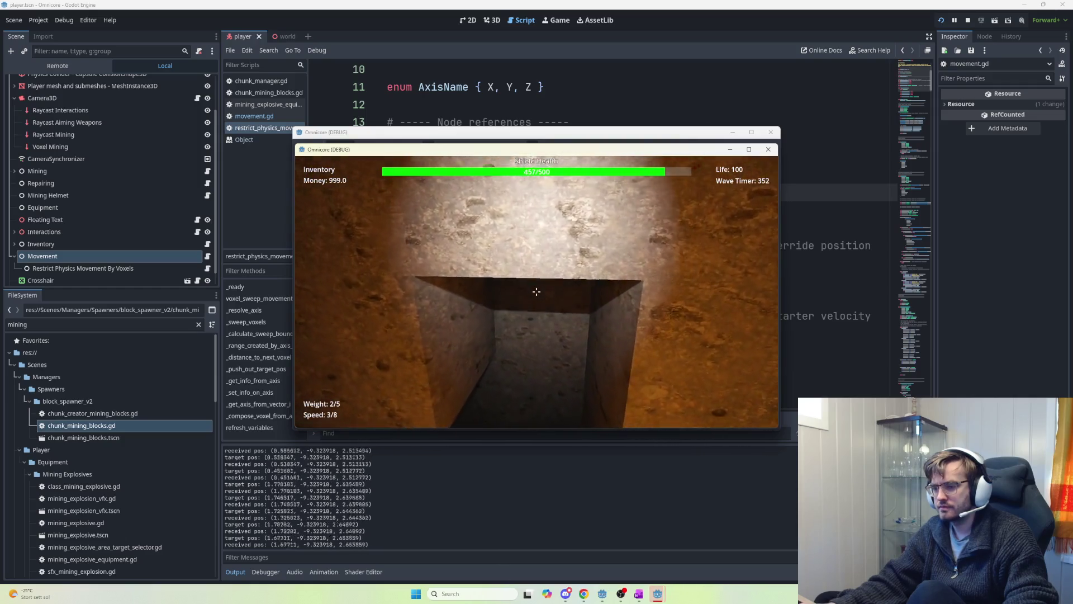
key("w")
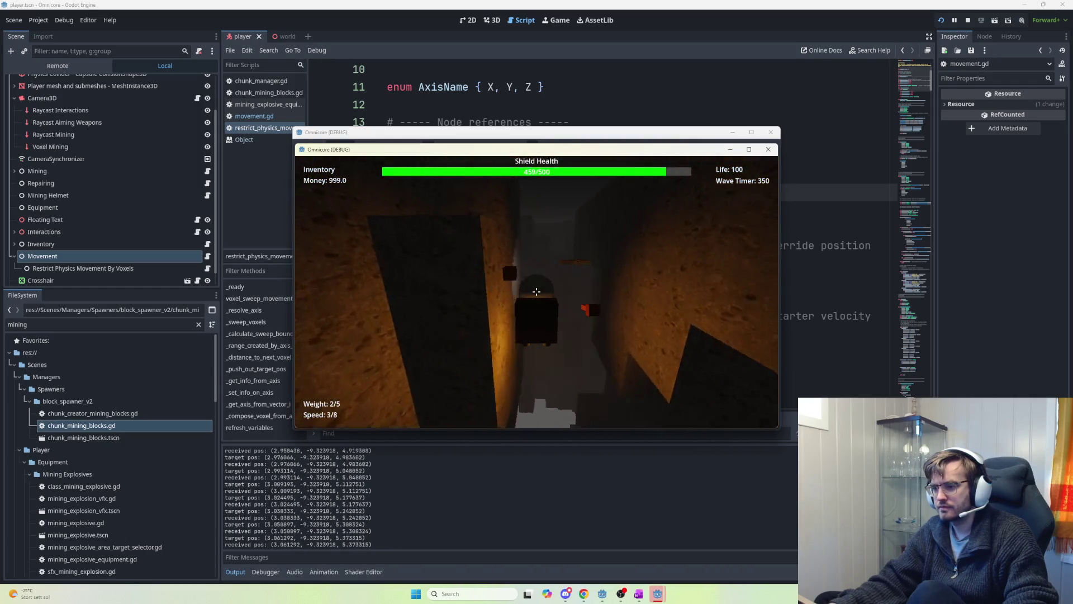
key("w")
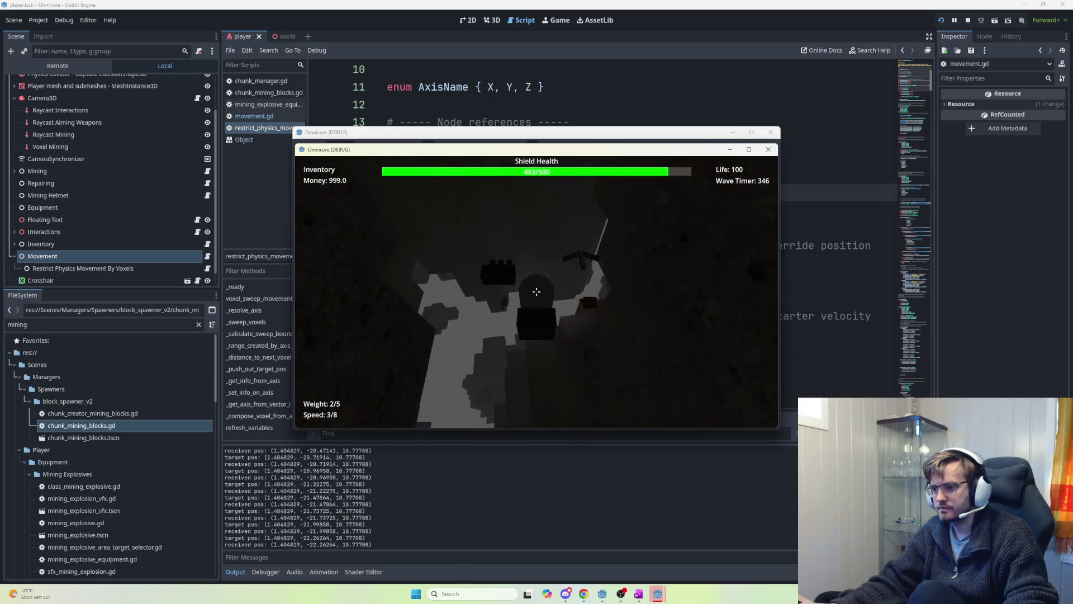
key("w")
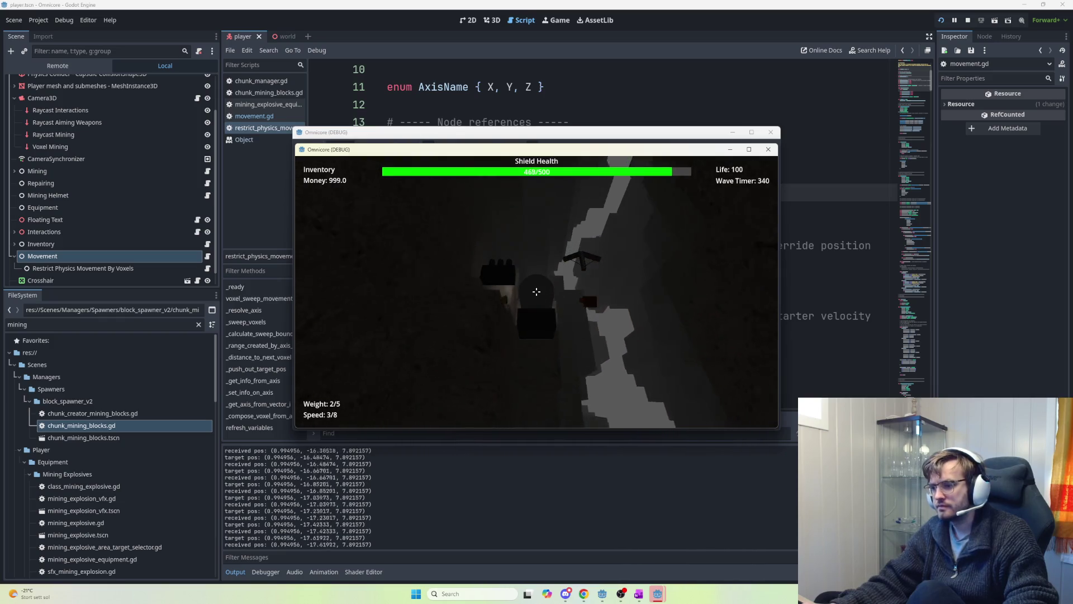
key("space")
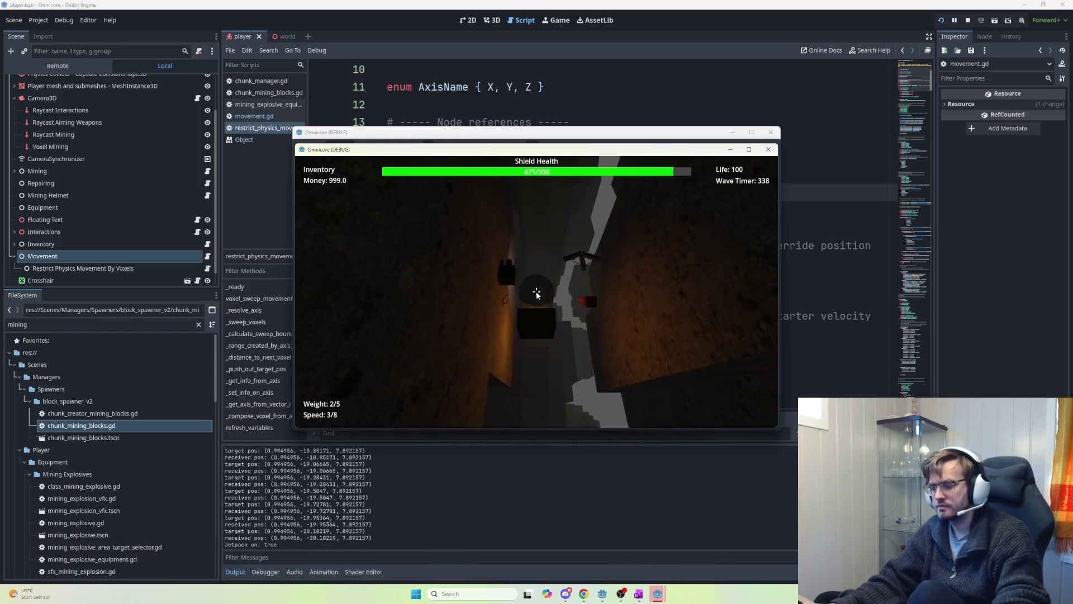
key("F8")
- Set bounce_modifier to 0.2 and select the Restrict Physics Movement By Voxels node
key("BackSpace")
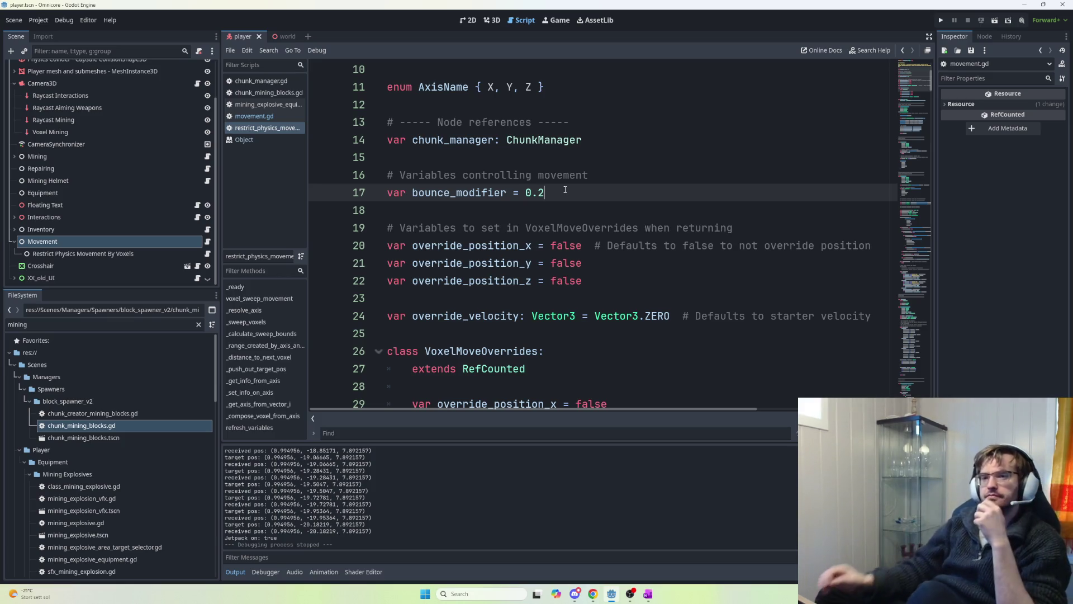
left_click(144, 252)
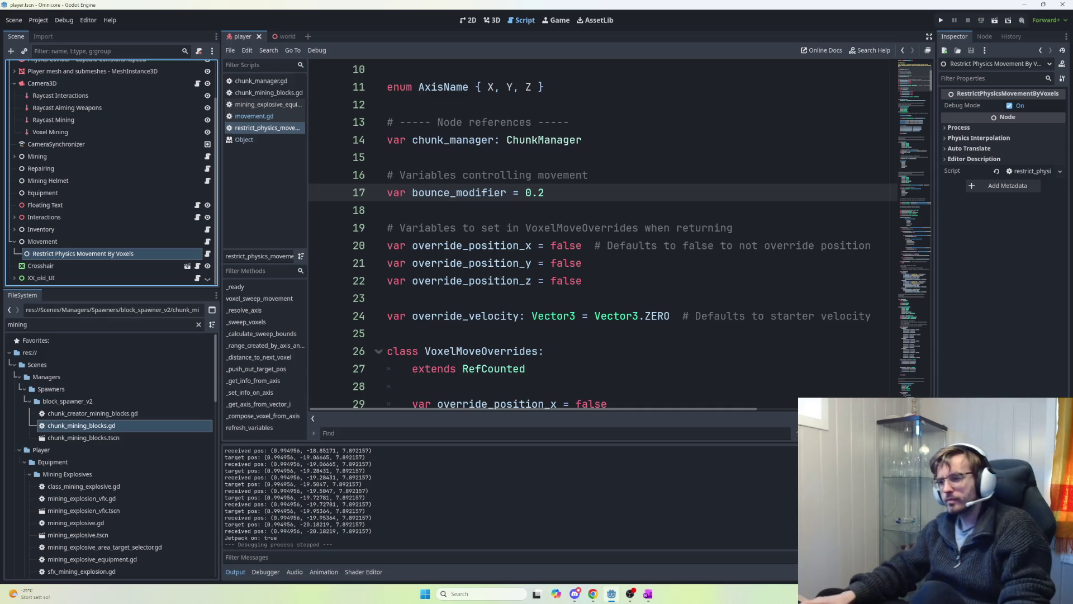
key("alt+Tab")
- Delete the two '# Colliding' notes from the current task in OneNote
key("Tab")
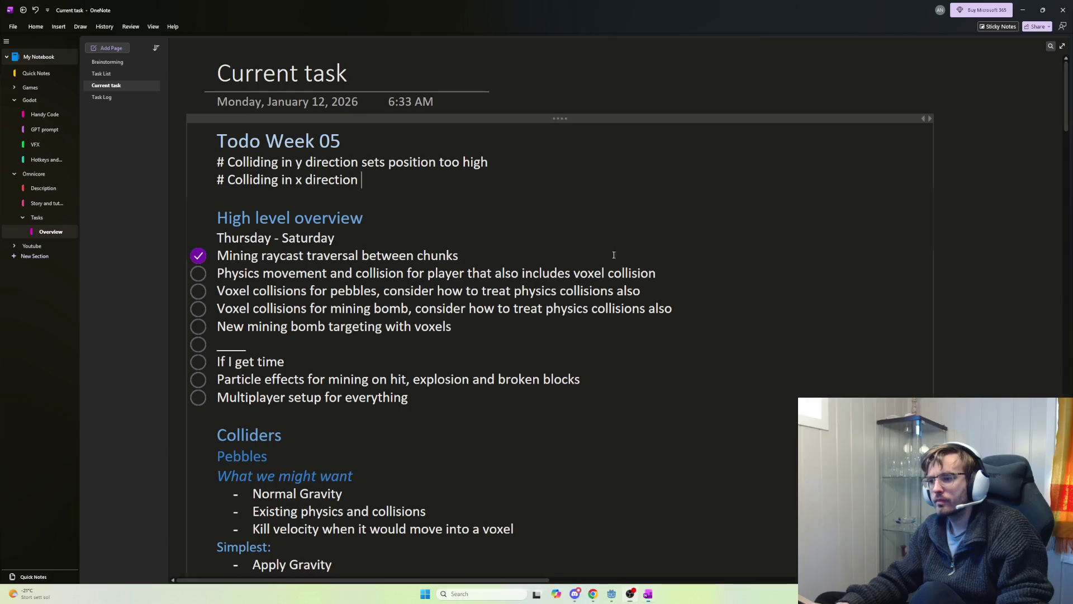
key("shift+Up")
key("shift+Home")
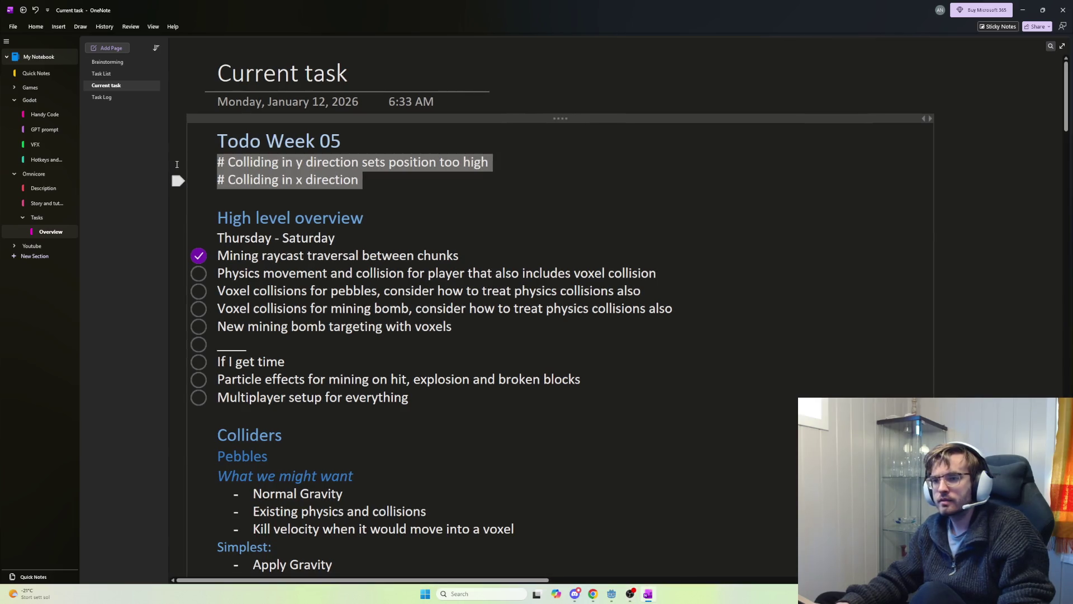
key("BackSpace")
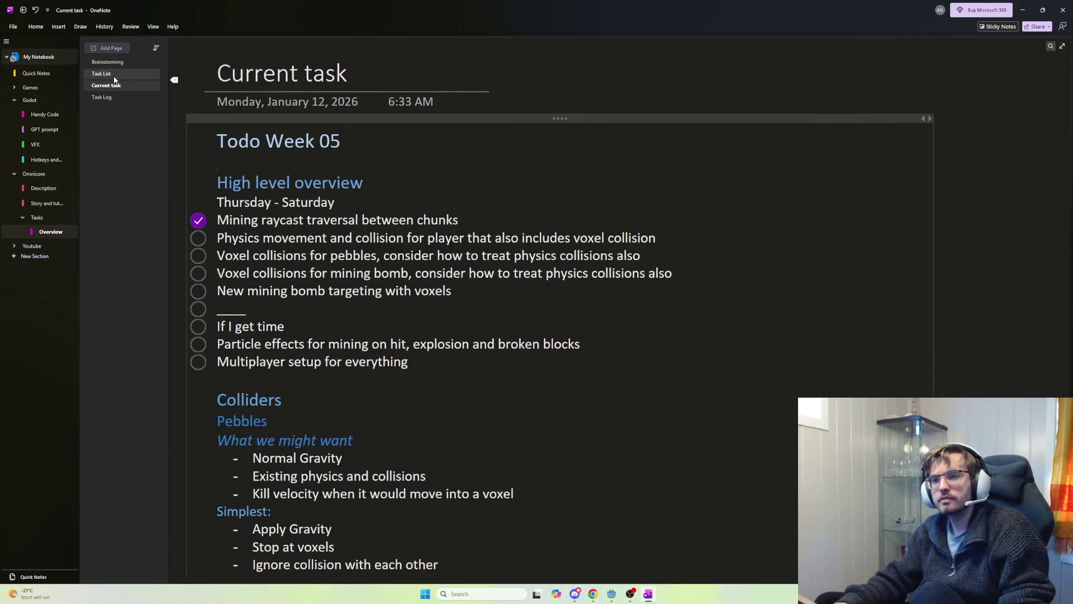
- Log 'Added bounce when hitting wall' under the 14.02.2026 Task Log entry
left_click(114, 75)
left_click(116, 64)
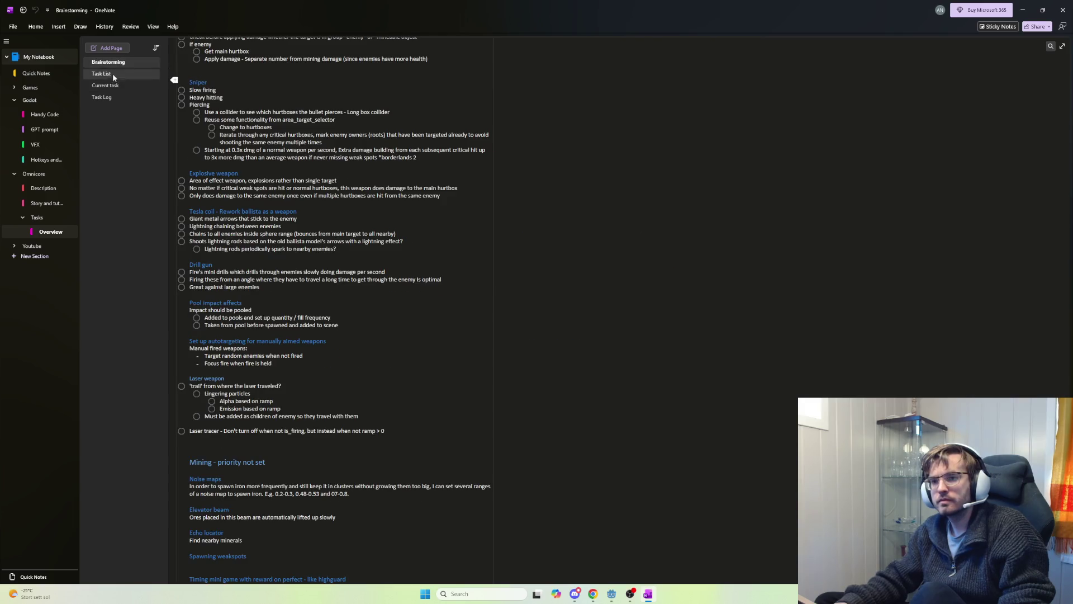
left_click(106, 97)
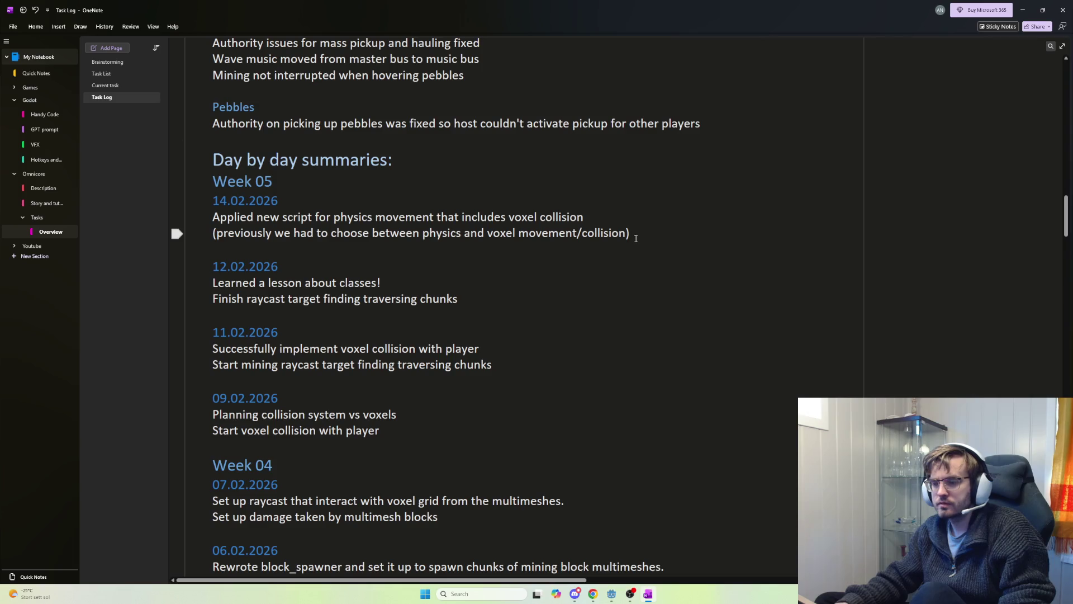
key("Return")
type("Added bounce when hitting wall")
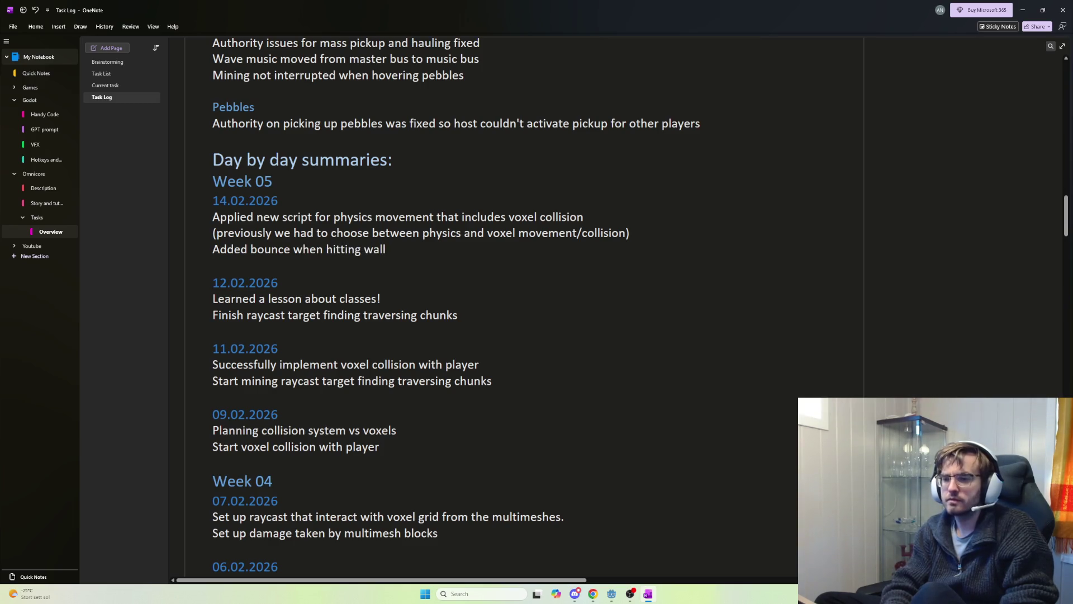
left_click_drag(581, 249, 212, 218)
left_click(364, 218)
scroll(503, 215, "up", 5)
scroll(441, 216, "up", 6)
scroll(561, 208, "up", 10)
scroll(746, 221, "up", 10)
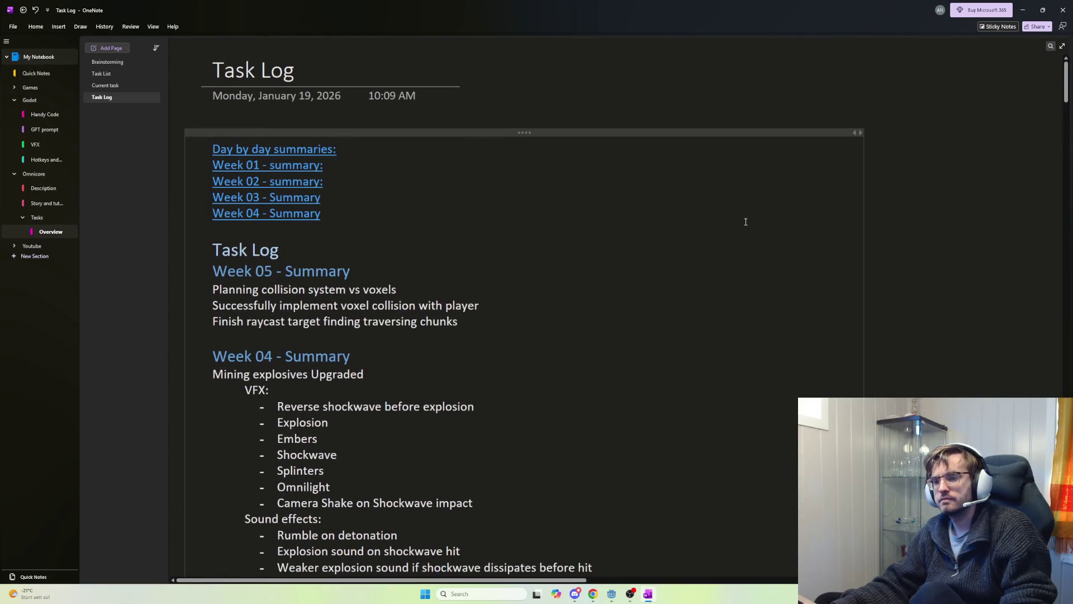
key("alt+Tab")
key("alt+Tab")
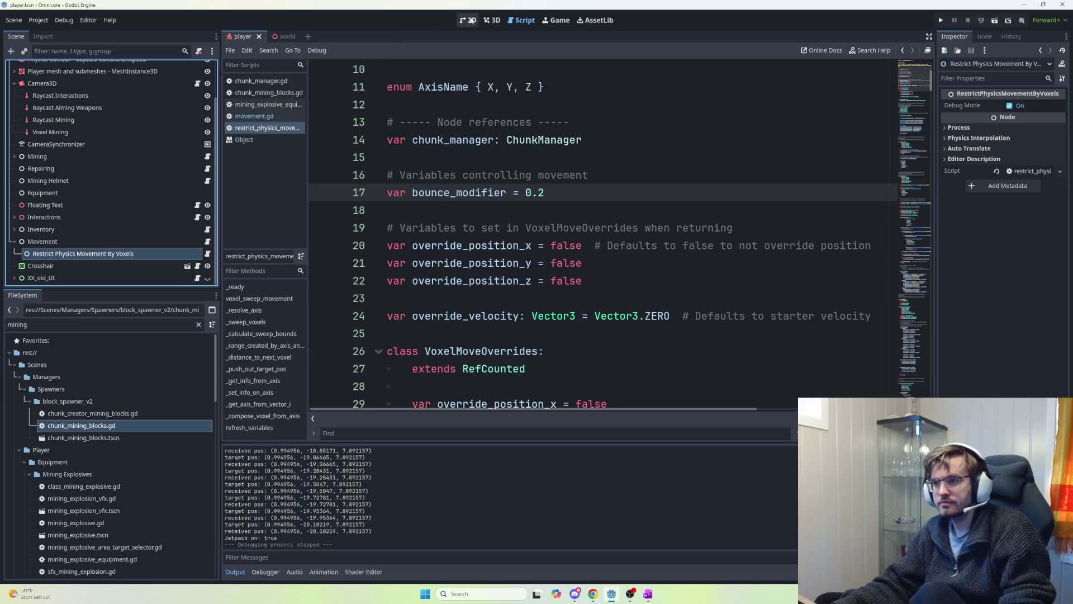
- Run and host the game from the 3D view, test the jetpack bounce, then stop it
left_click(493, 22)
key("F5")
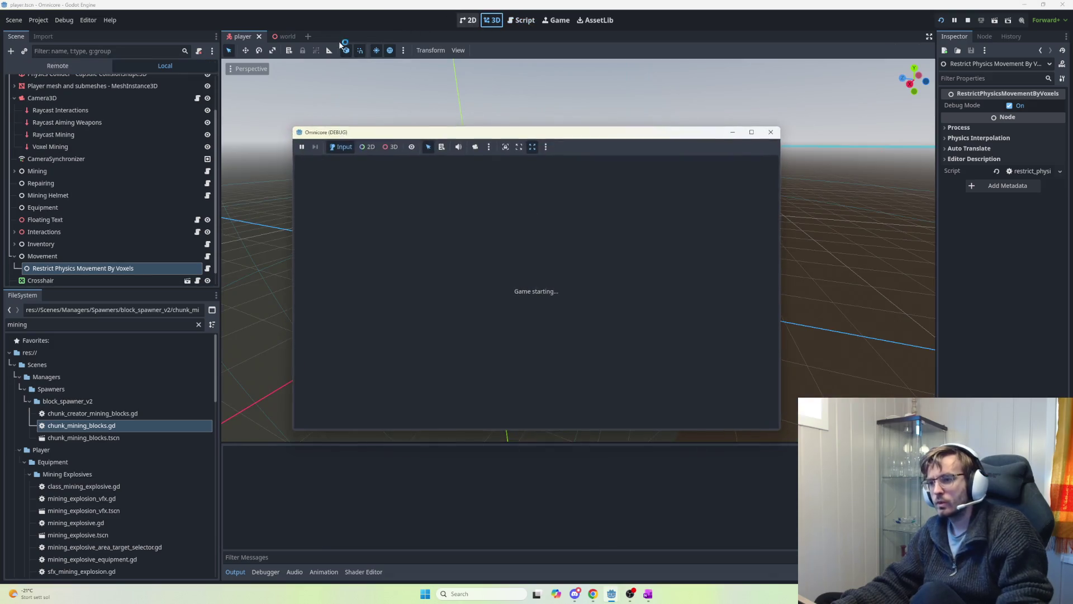
left_click(327, 163)
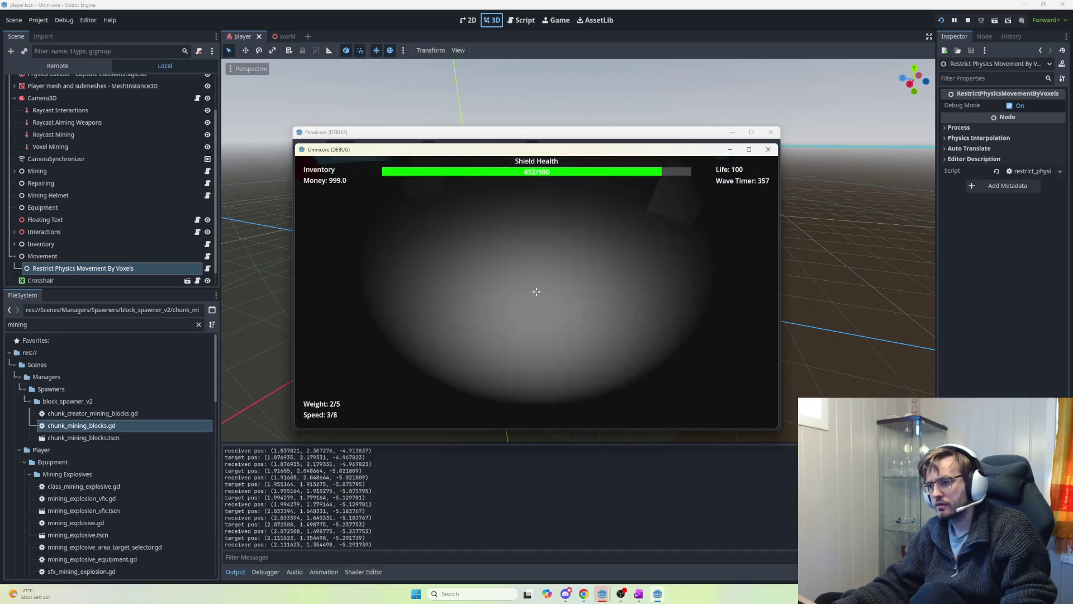
key("space")
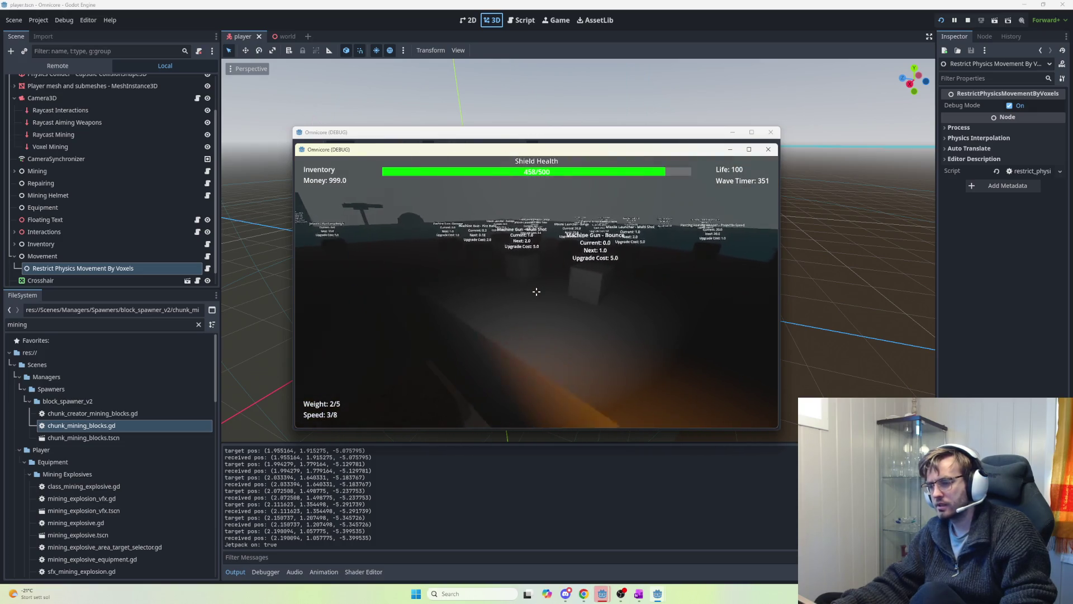
key("F8")
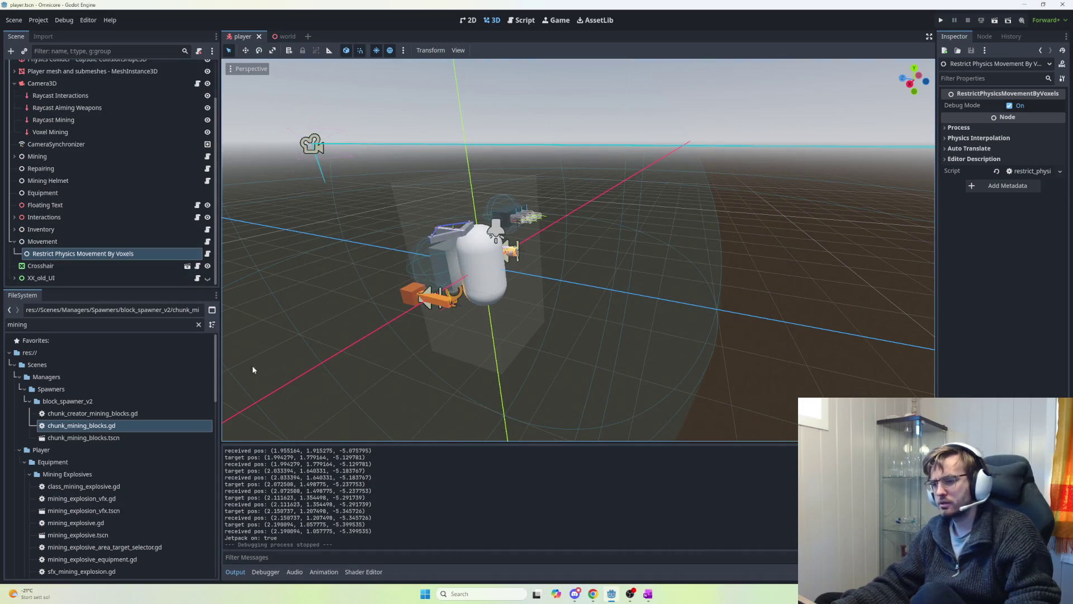
- Select the root Player node and filter its Inspector properties for 'bounce'
left_click(500, 264)
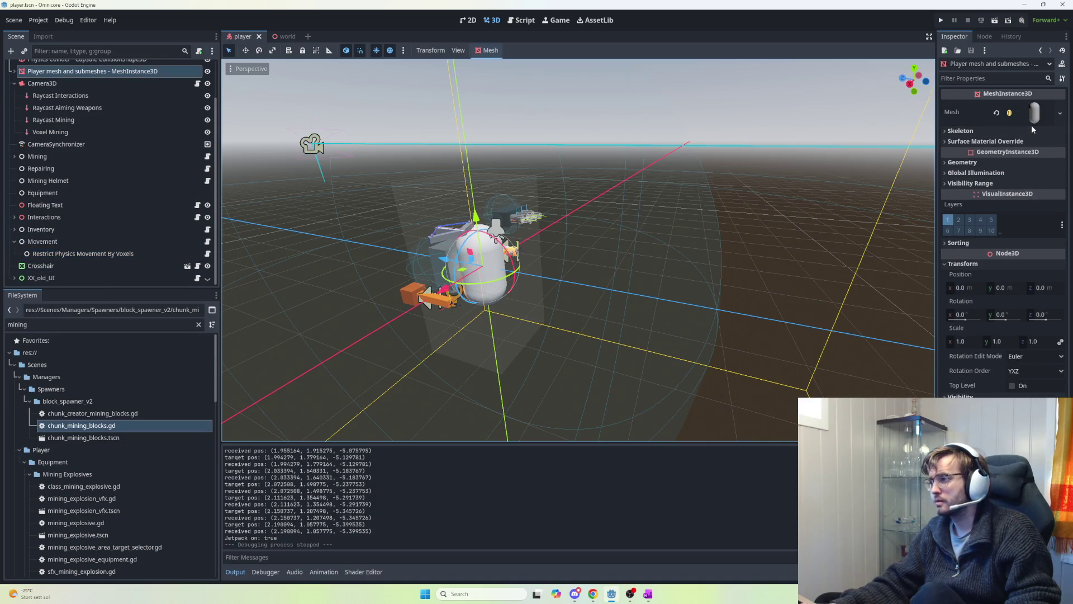
scroll(84, 142, "up", 3)
left_click(72, 66)
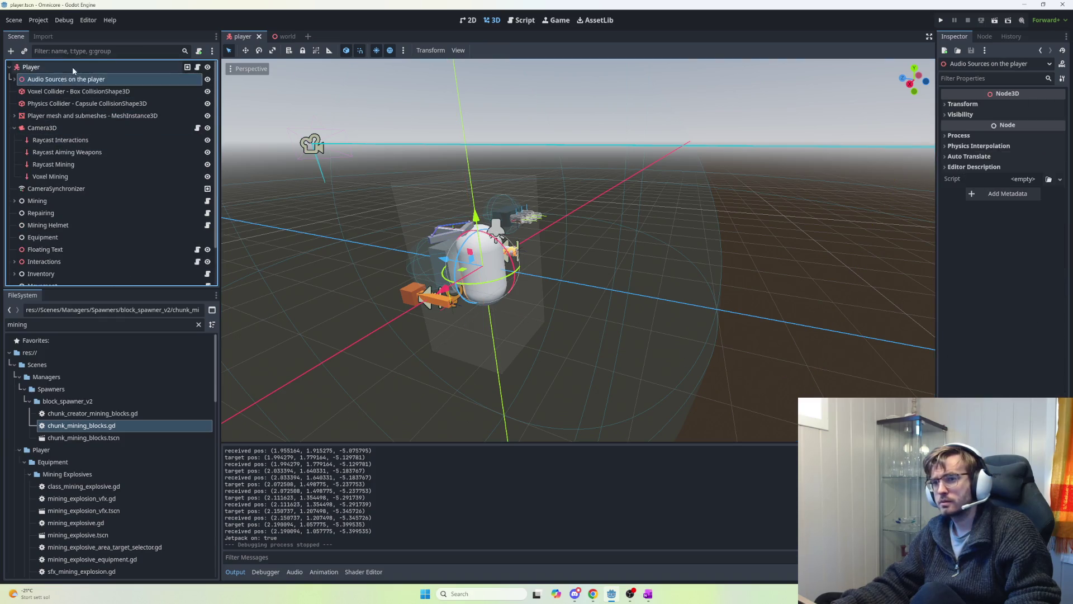
left_click(984, 79)
type("bounce")
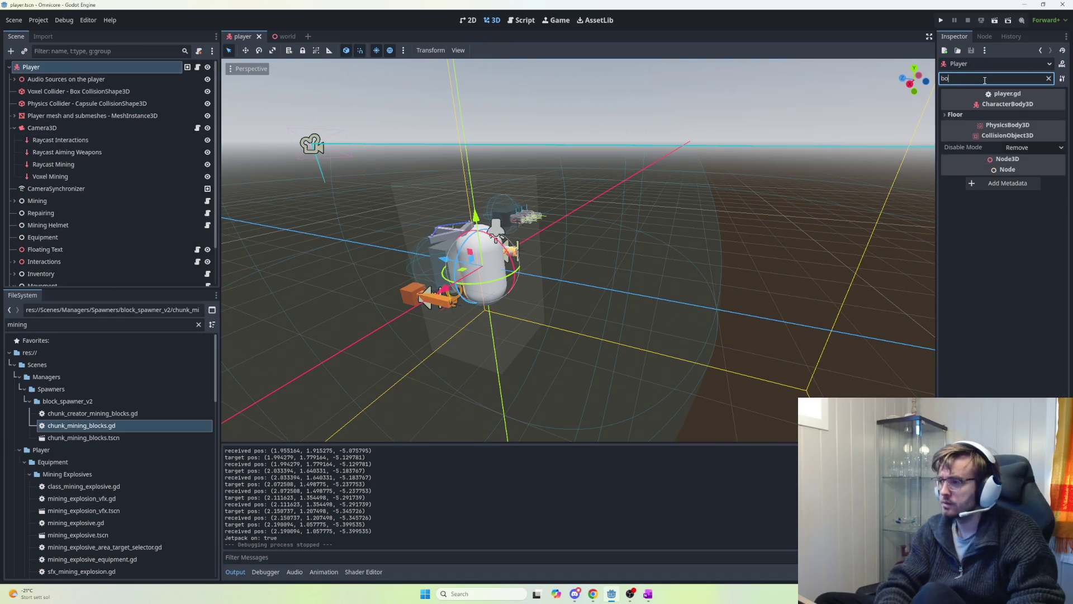
key("BackSpace")
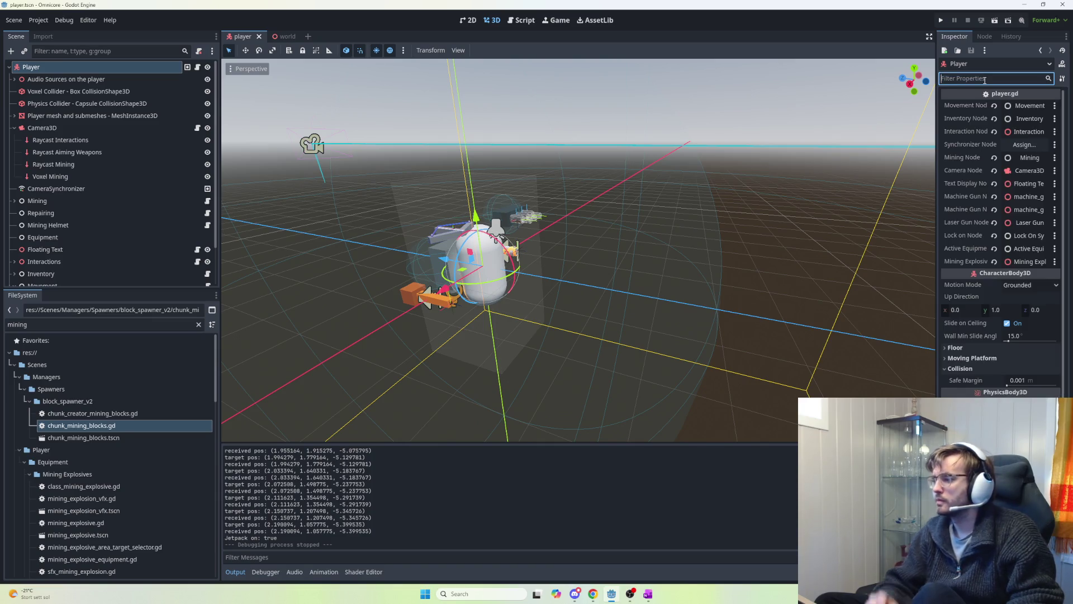
key("alt+Tab")
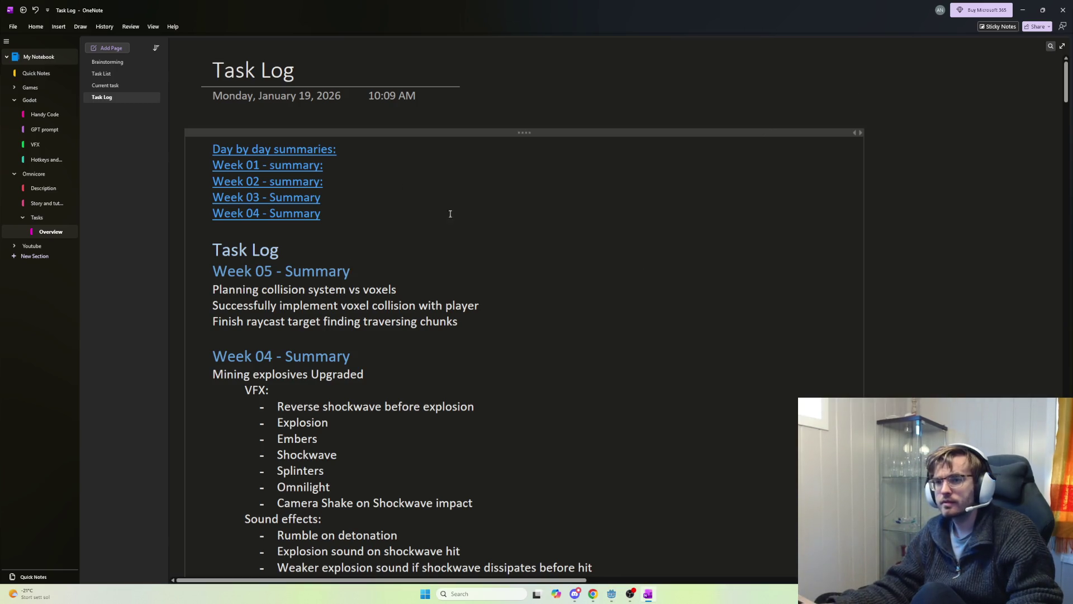
scroll(559, 344, "down", 15)
scroll(558, 350, "down", 7)
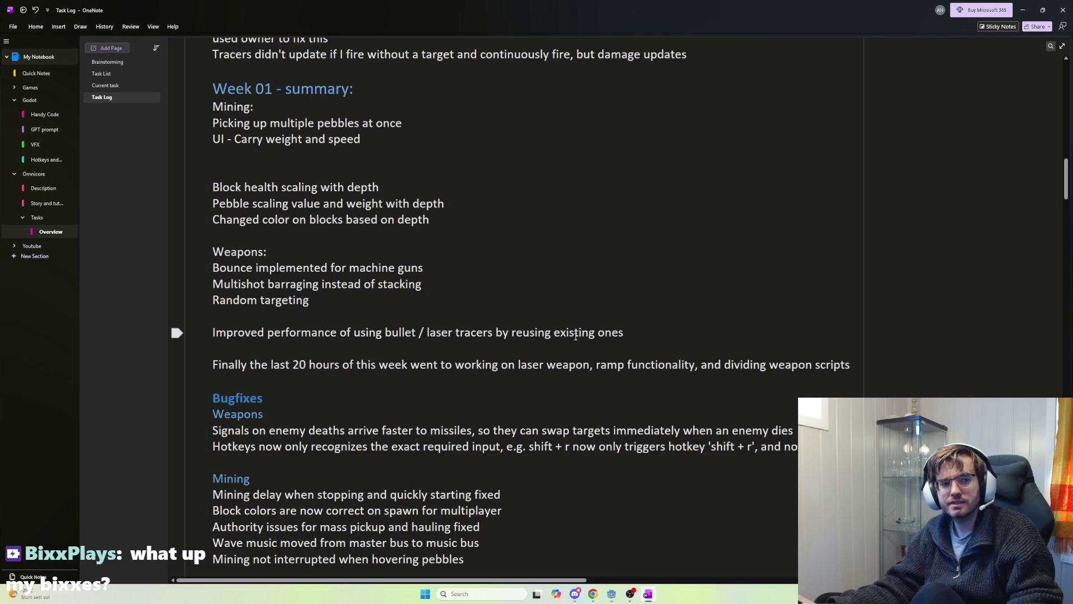
scroll(575, 335, "up", 8)
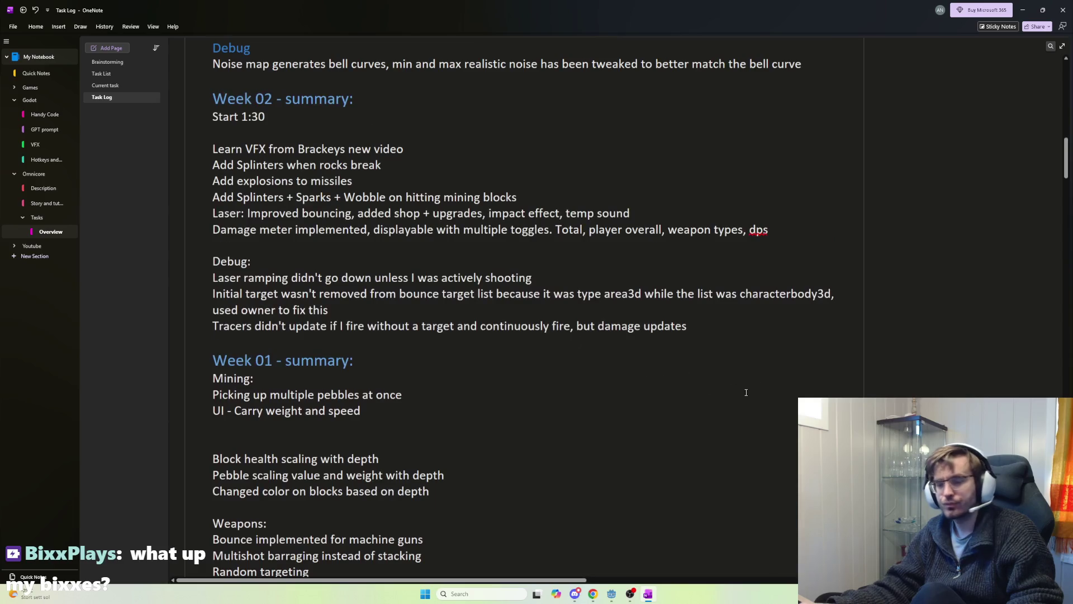
left_click_drag(1064, 150, 1064, 86)
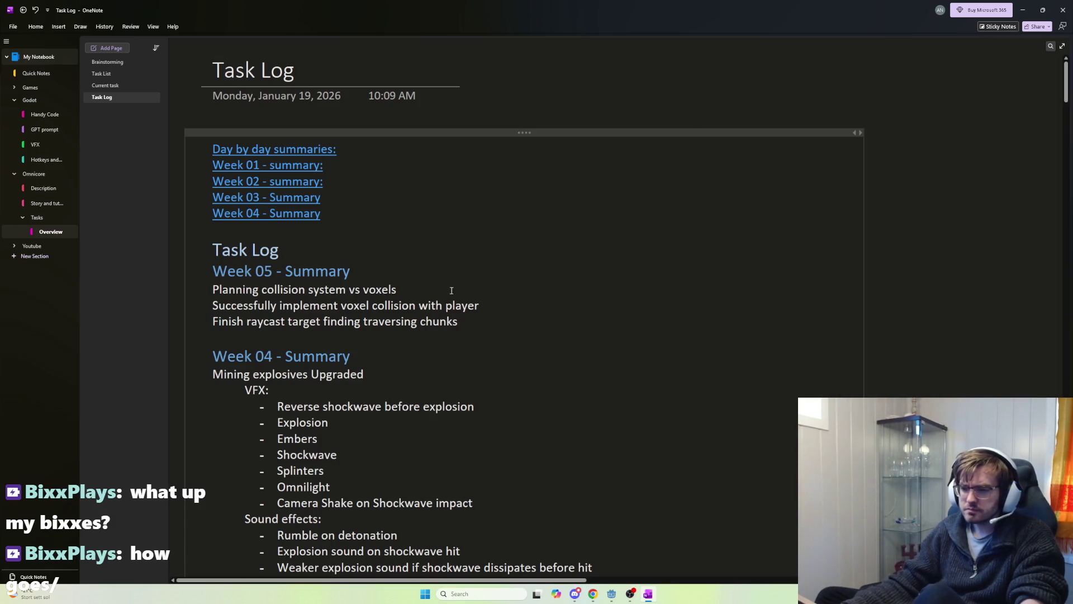
left_click(492, 327)
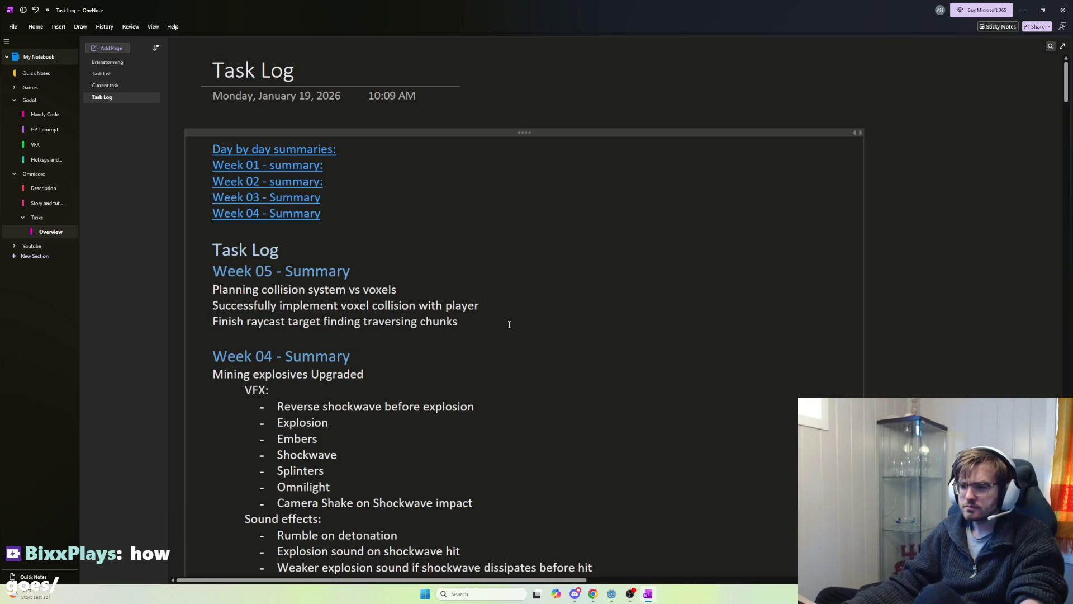
- Add 'Finish collision system for both voxel and physics' as a new line below the chunks entry
left_click(460, 290)
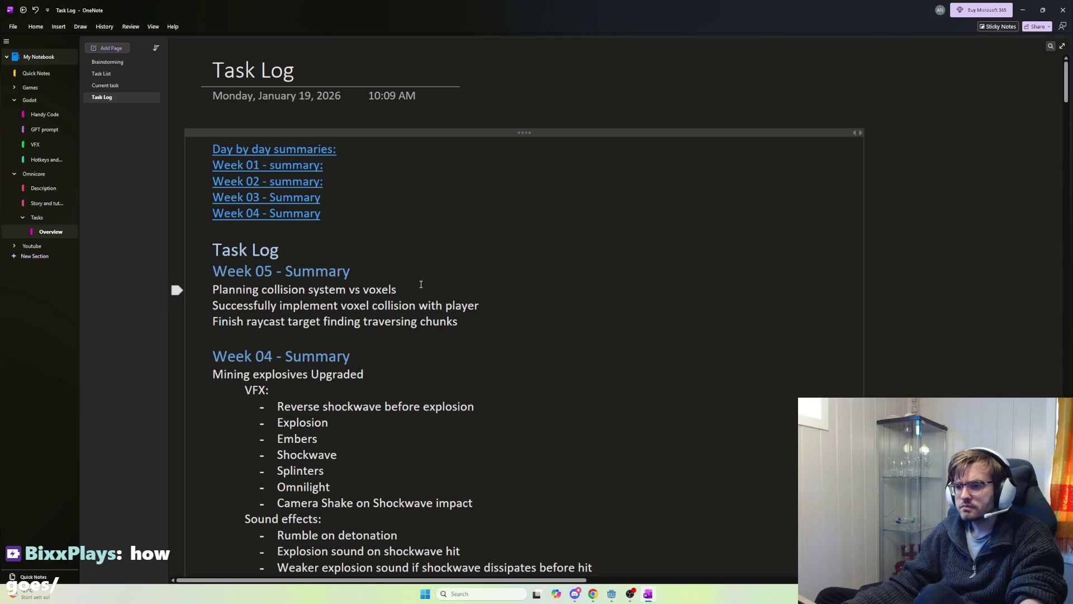
left_click_drag(420, 284, 266, 289)
left_click(511, 321)
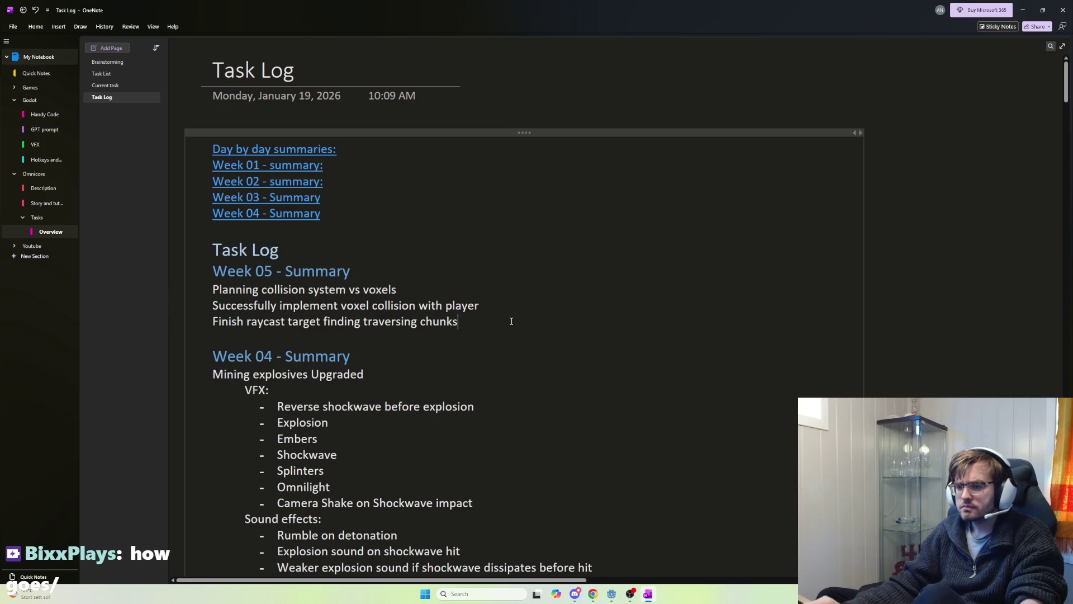
key("Return")
type("Finish")
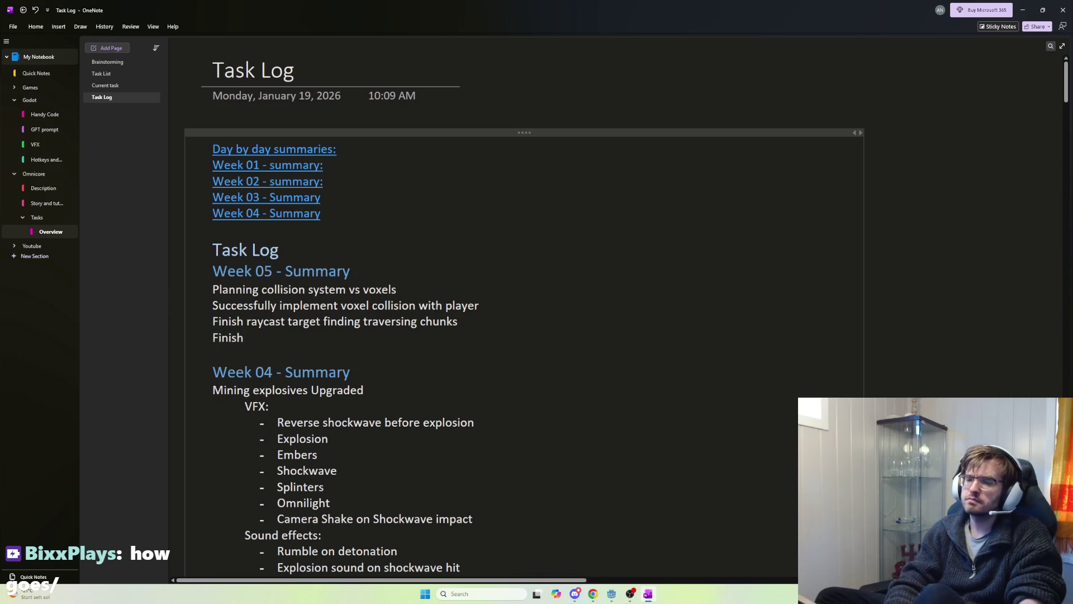
type(" collision ss")
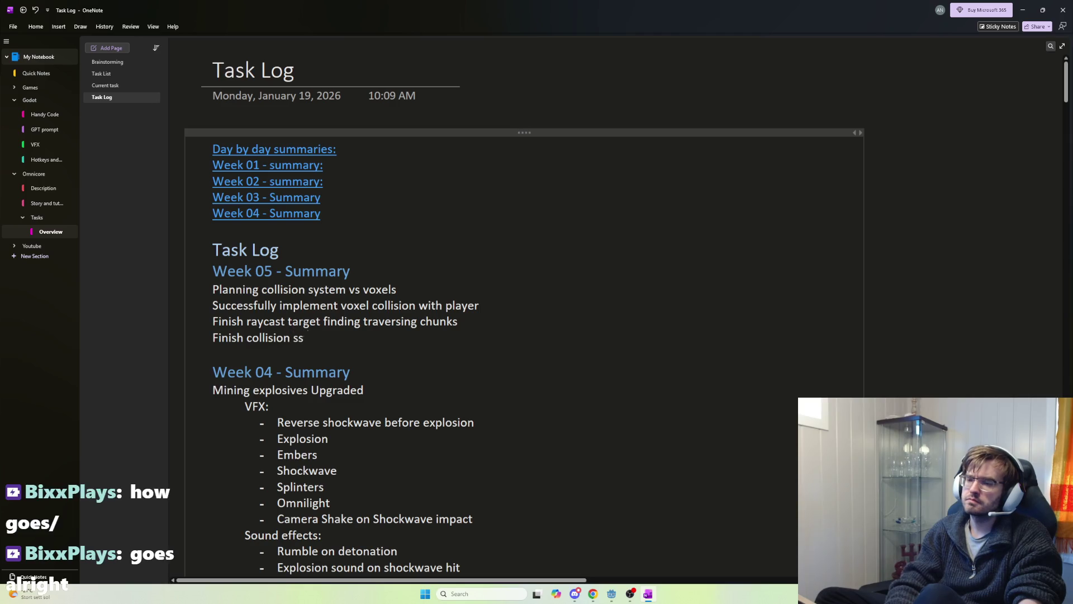
key("BackSpace")
type("ystem for both")
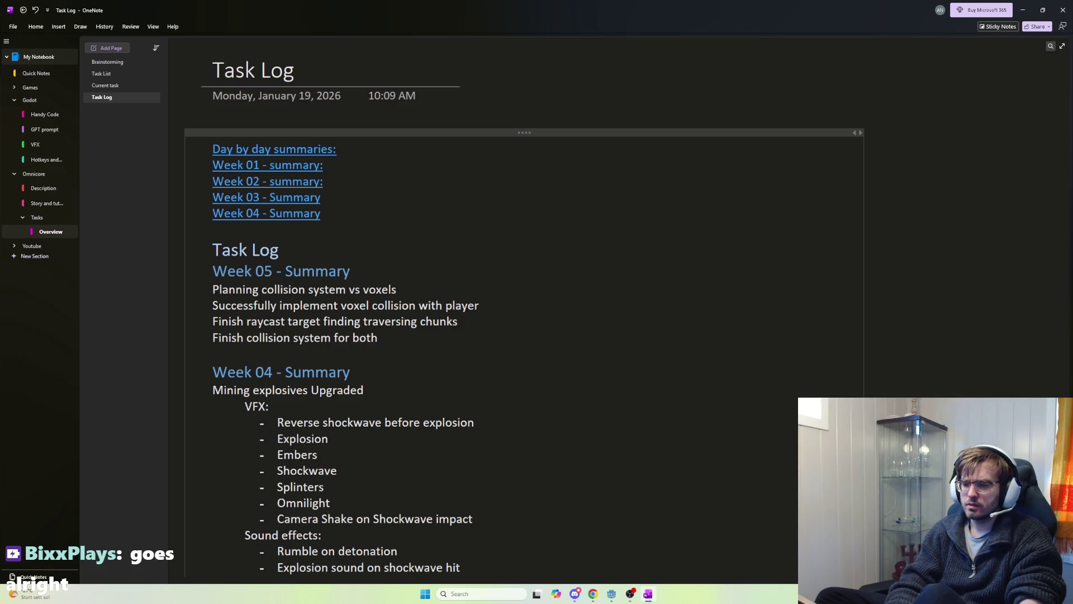
type("c")
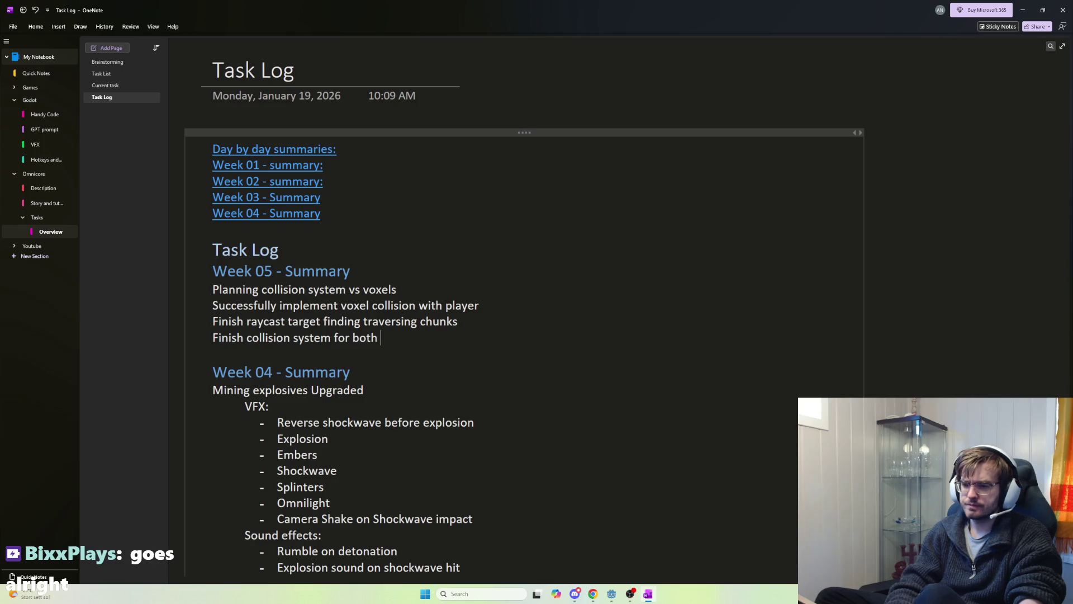
type("voxel and")
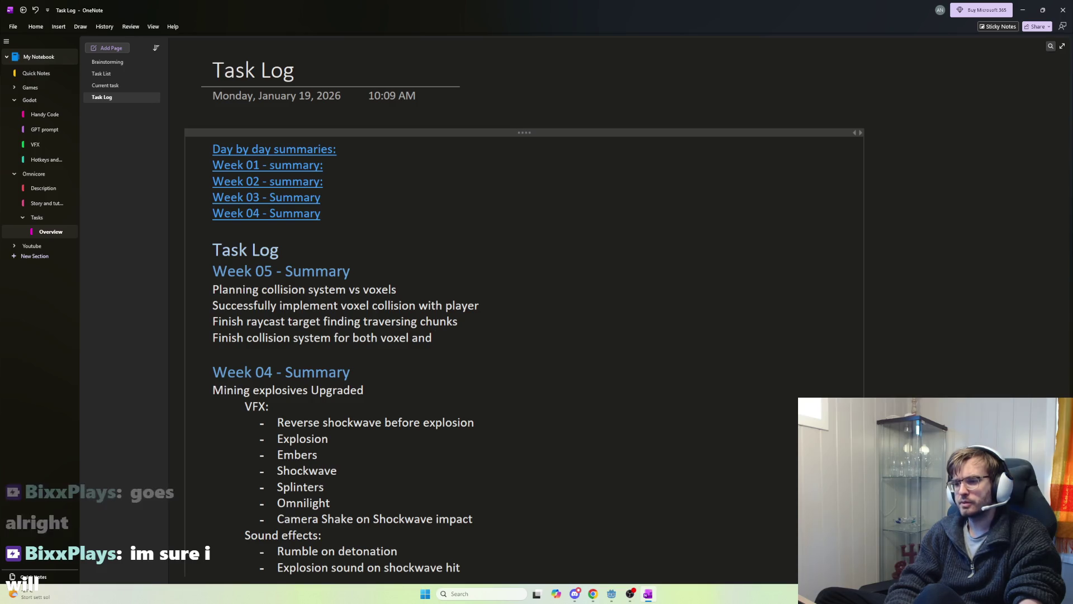
type("physics")
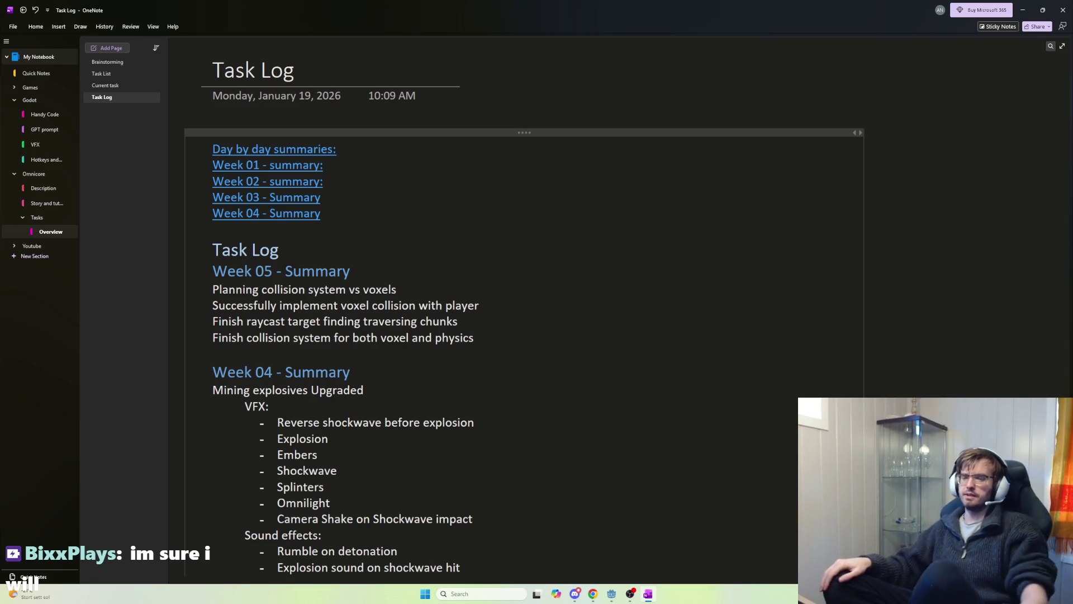
key("alt+Tab")
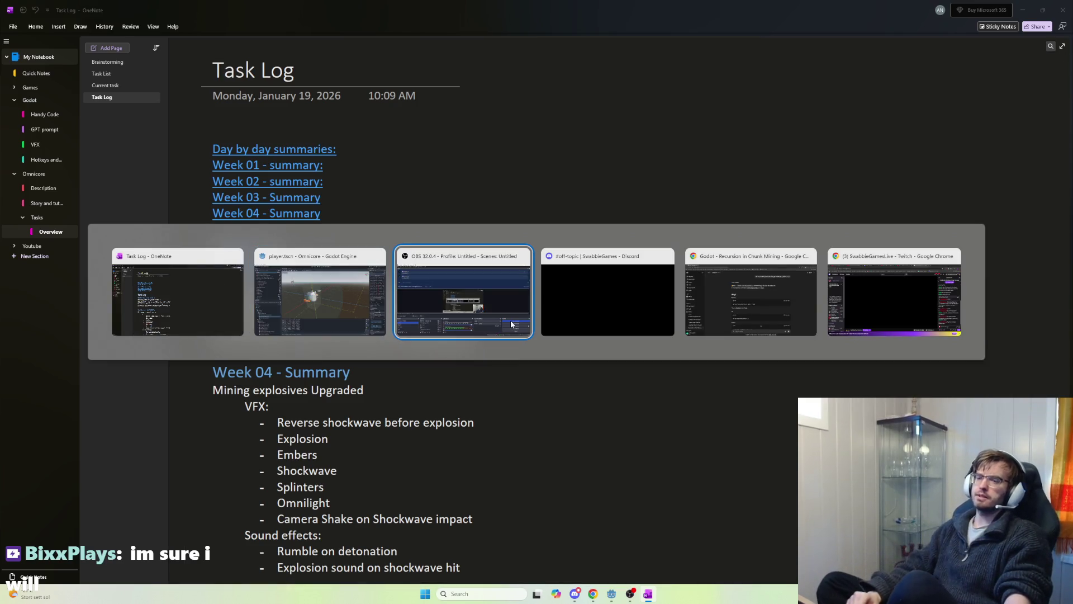
- Back in Godot, inspect the player's Voxel Collider box from a level front view
key("alt+shift+Tab")
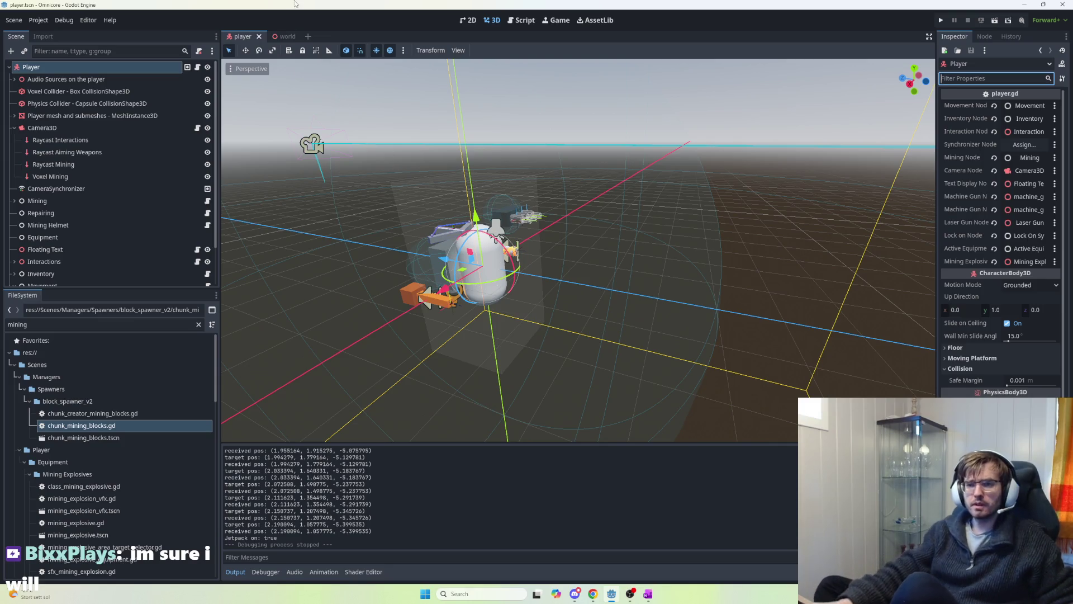
left_click(112, 91)
scroll(491, 198, "up", 3)
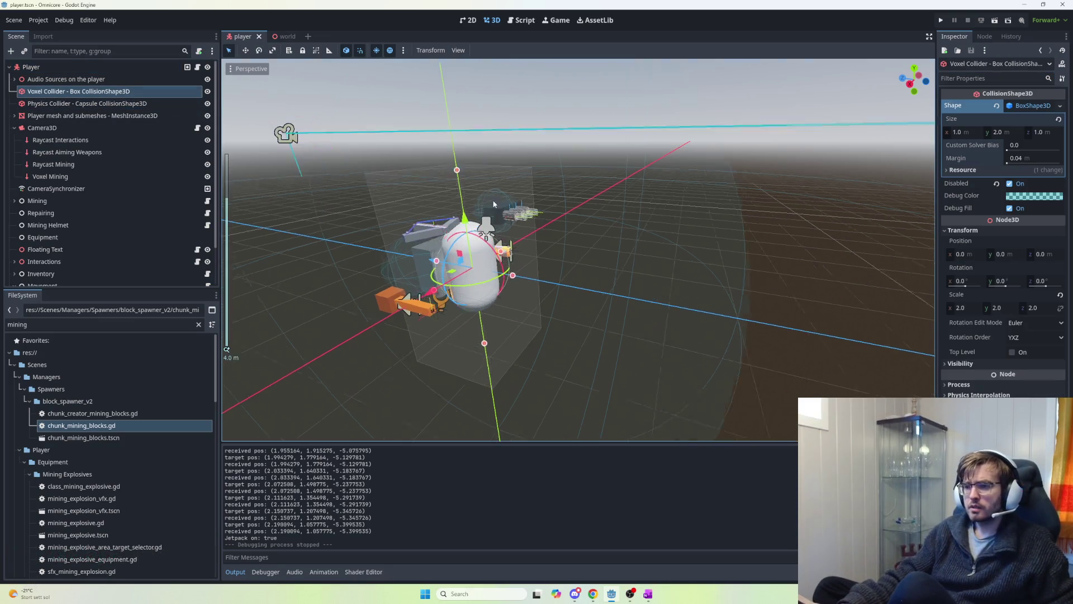
scroll(545, 283, "up", 3)
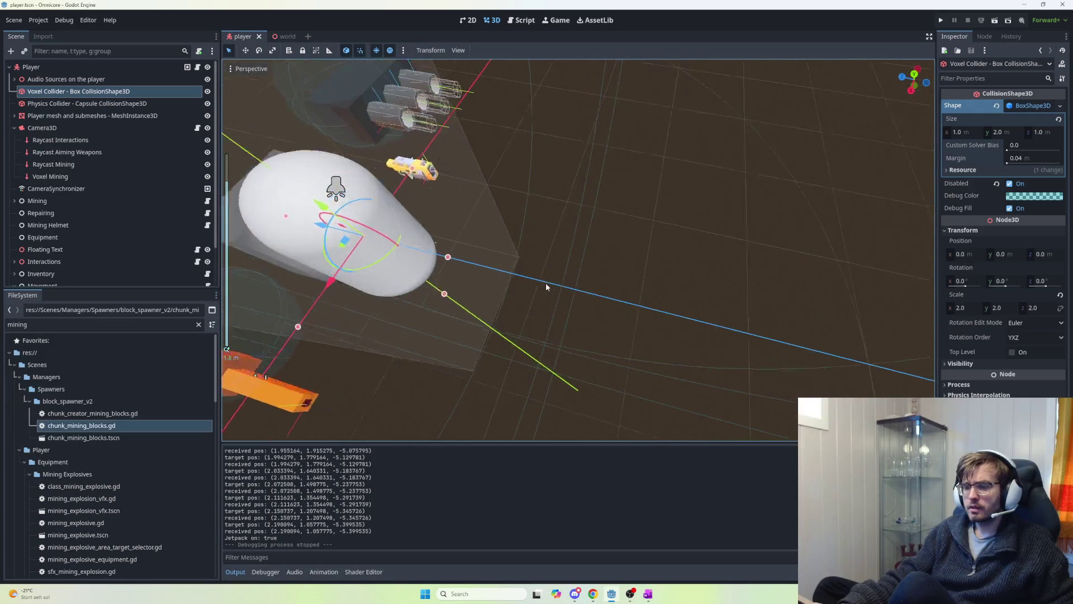
scroll(638, 266, "down", 10)
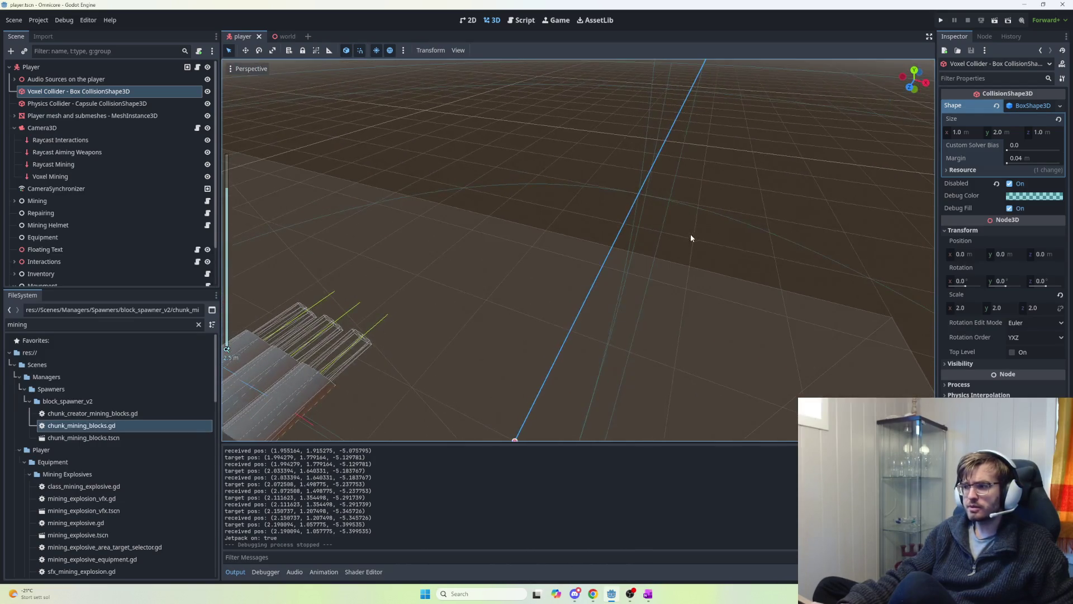
mouse_move(658, 244)
left_mouse_down()
mouse_move(679, 210)
mouse_move(577, 293)
mouse_move(595, 252)
mouse_move(571, 273)
mouse_move(602, 290)
left_mouse_up()
scroll(592, 270, "down", 5)
scroll(602, 290, "up", 3)
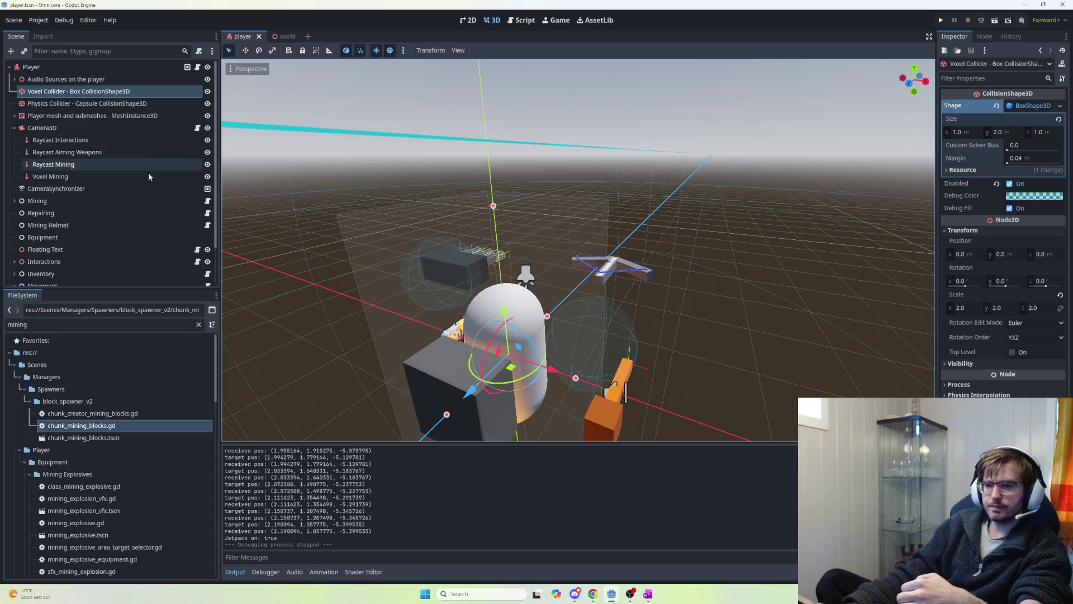
- Open the Movement node's movement.gd script
scroll(152, 190, "down", 2)
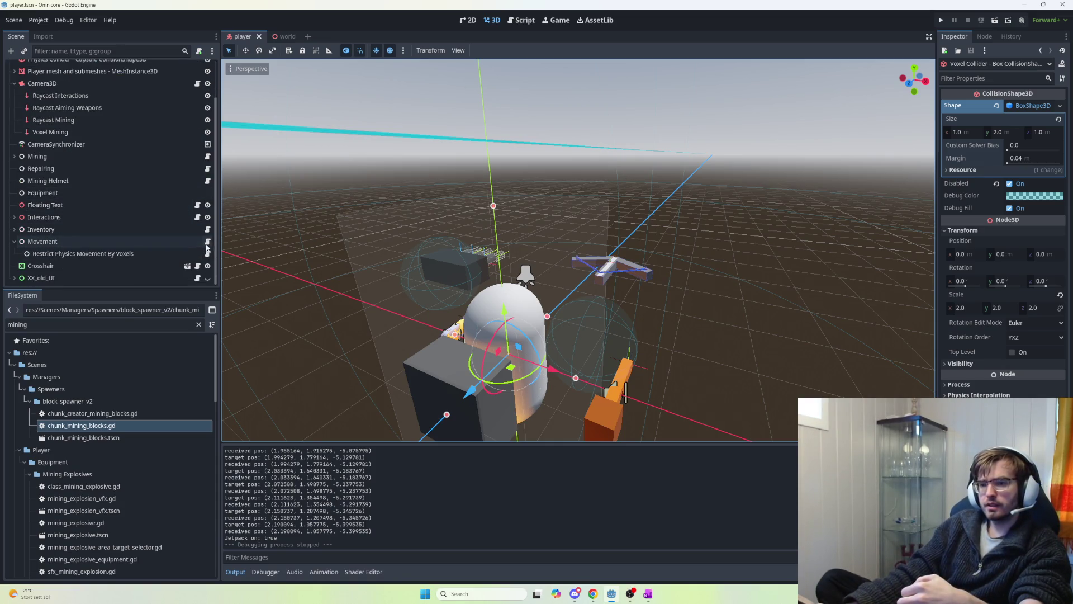
left_click(208, 244)
left_click(548, 273)
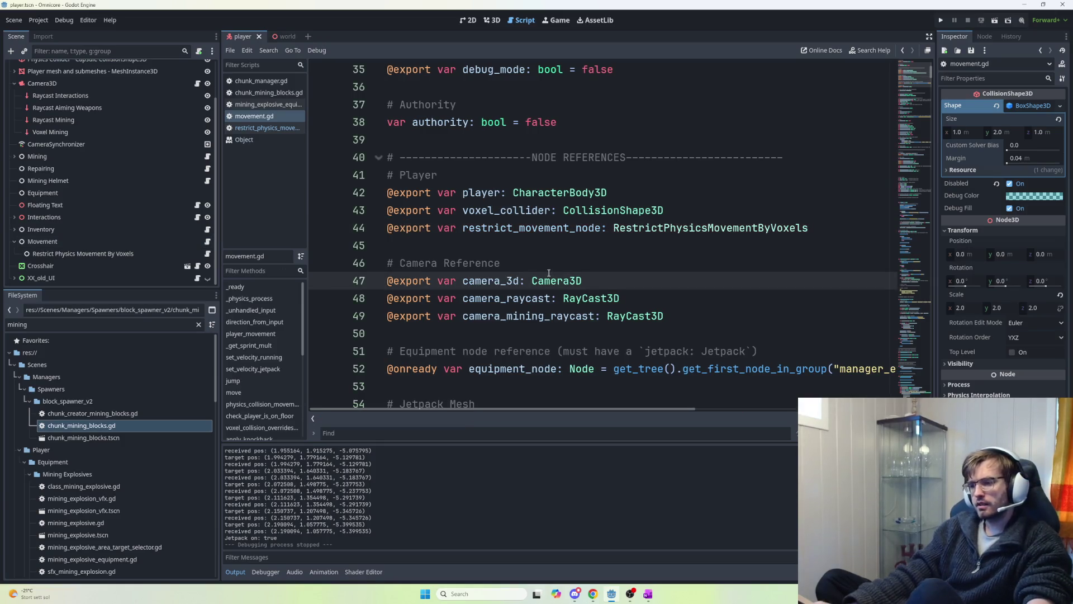
- Search movement.gd for 'move()' to reach the func move() definition
key("ctrl+f")
type("move")
key("Return")
key("Return")
key("Return")
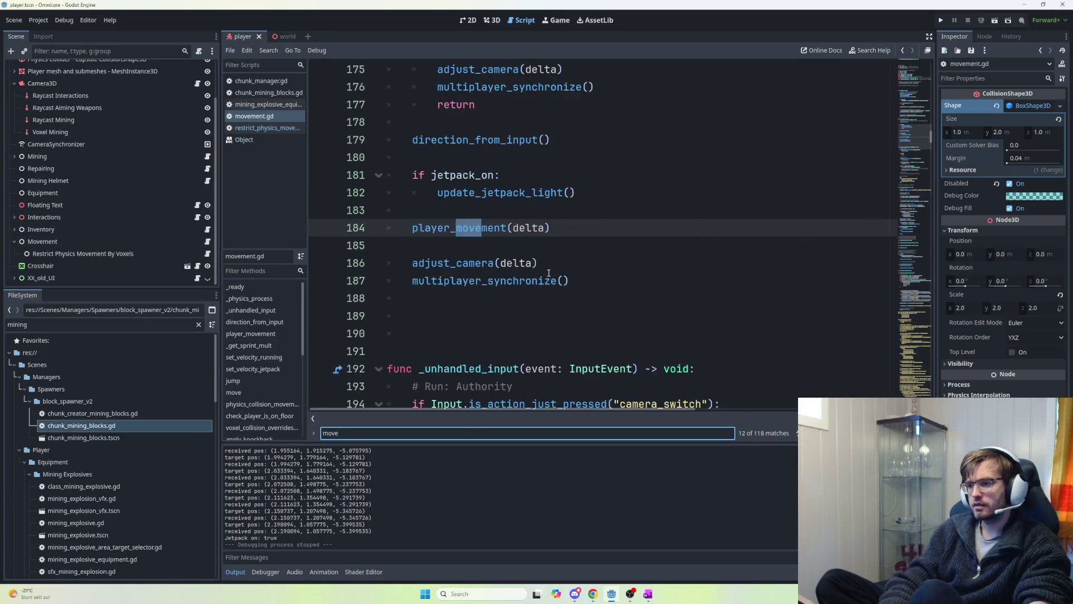
key("Return")
key("Return")
key("Return")
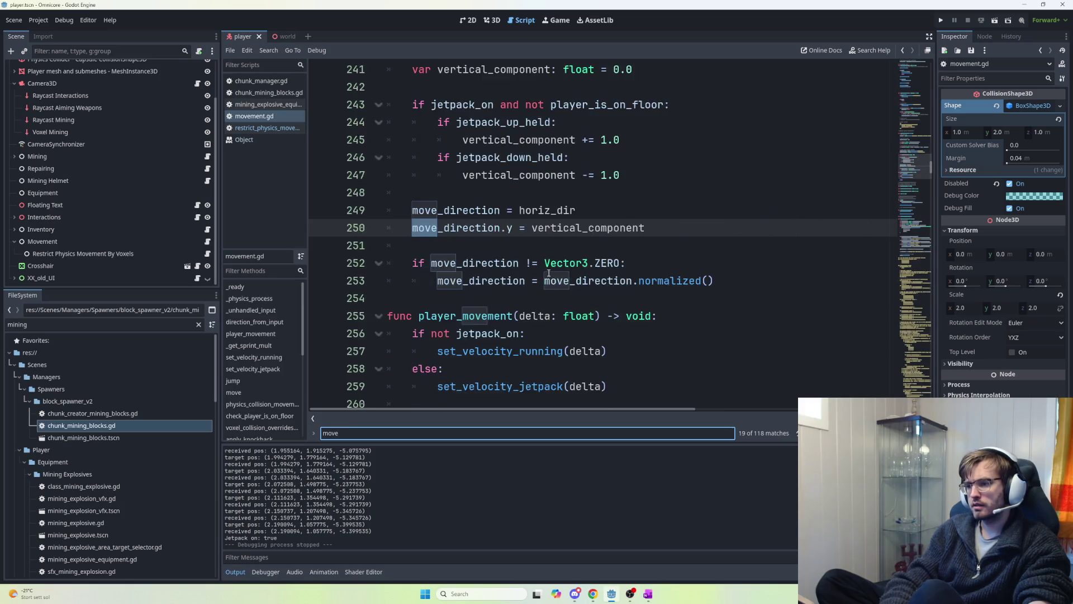
key("Return")
key("Return")
key("Return")
key("Return")
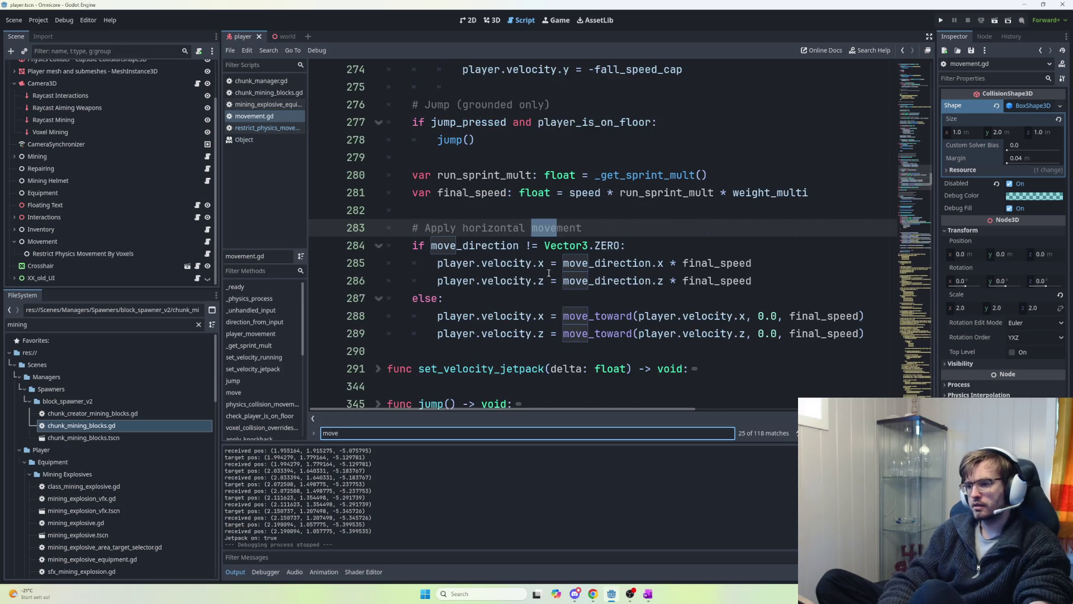
key("Return")
key("Return")
key("Return")
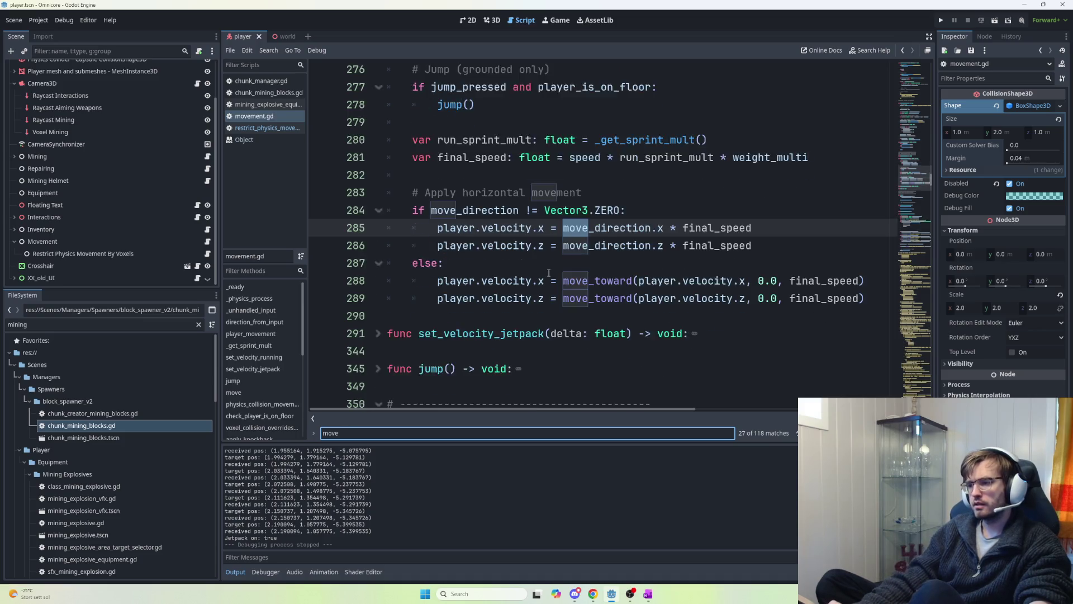
key("Return")
key("Return")
key("Return")
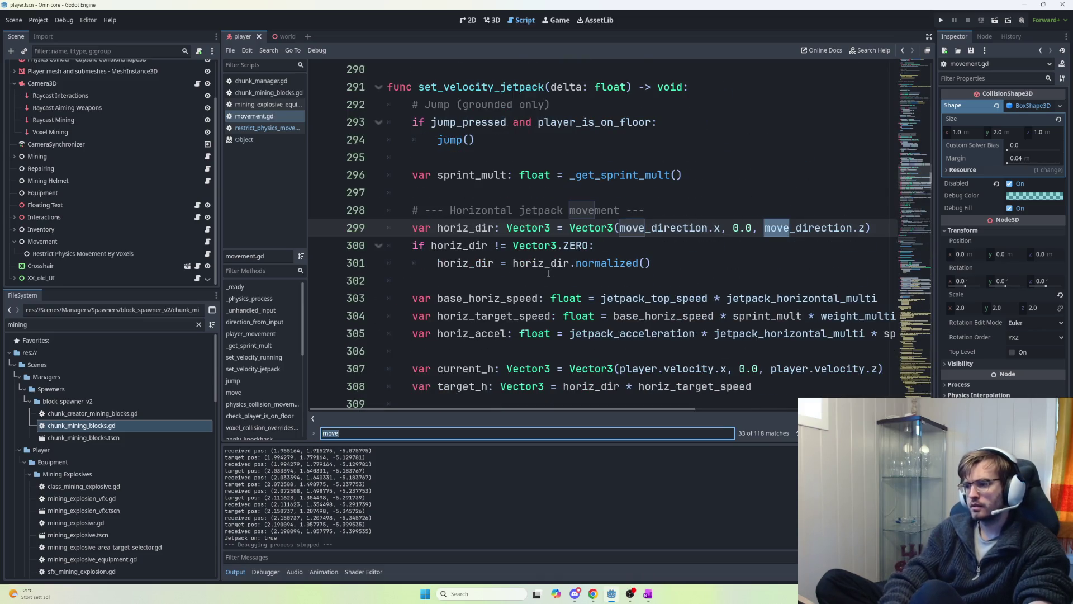
type("()")
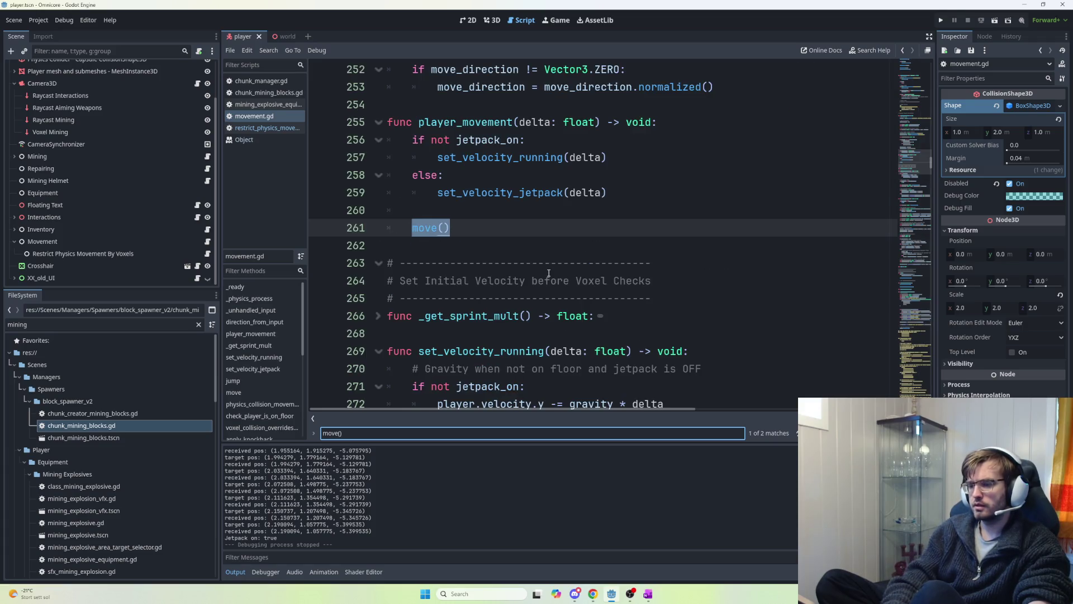
key("Return")
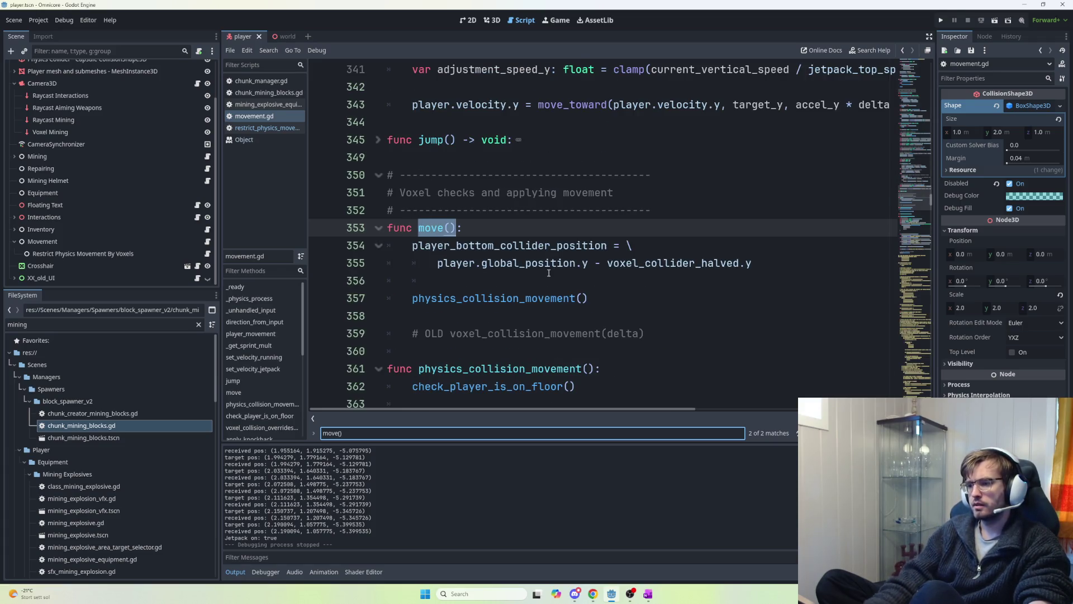
- Read through move() and select the physics_collision_movement() call on line 357
scroll(522, 279, "down", 3)
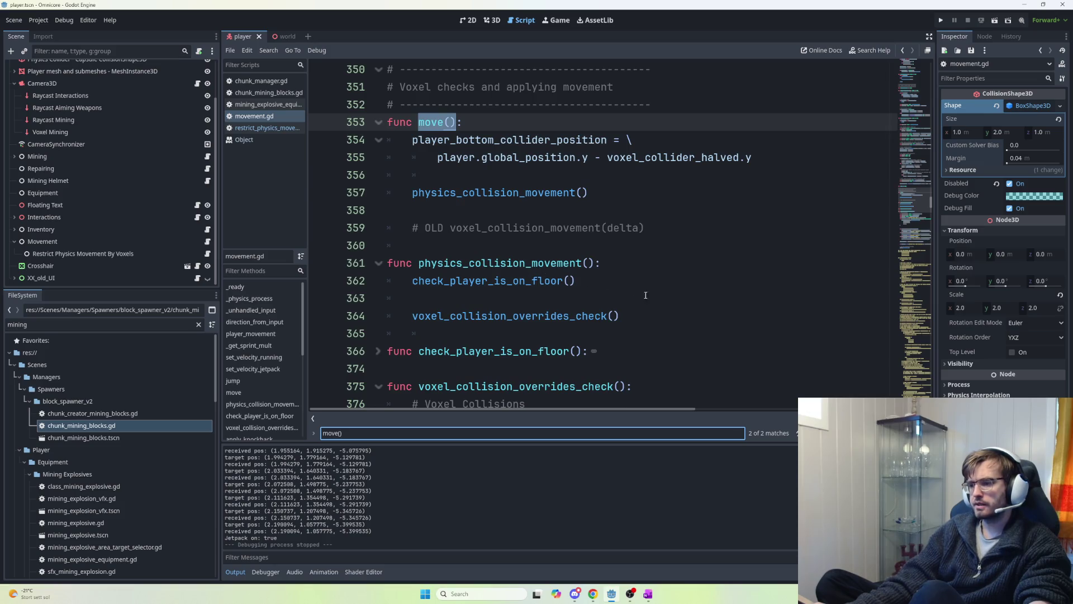
scroll(657, 331, "down", 4)
scroll(586, 286, "up", 4)
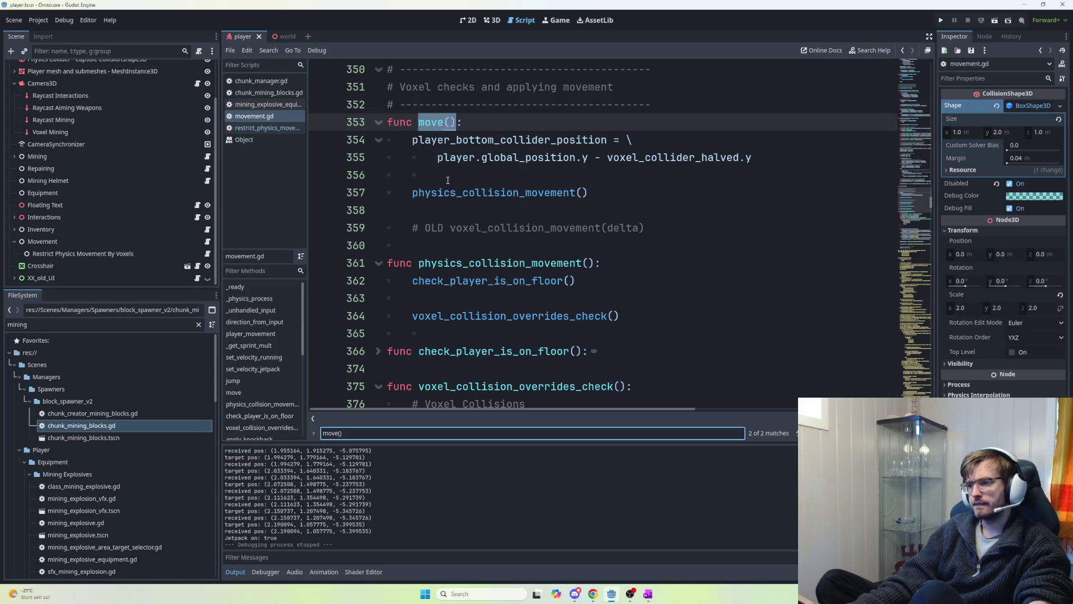
scroll(446, 178, "up", 9)
scroll(508, 253, "down", 5)
scroll(508, 253, "down", 5)
scroll(502, 236, "up", 3)
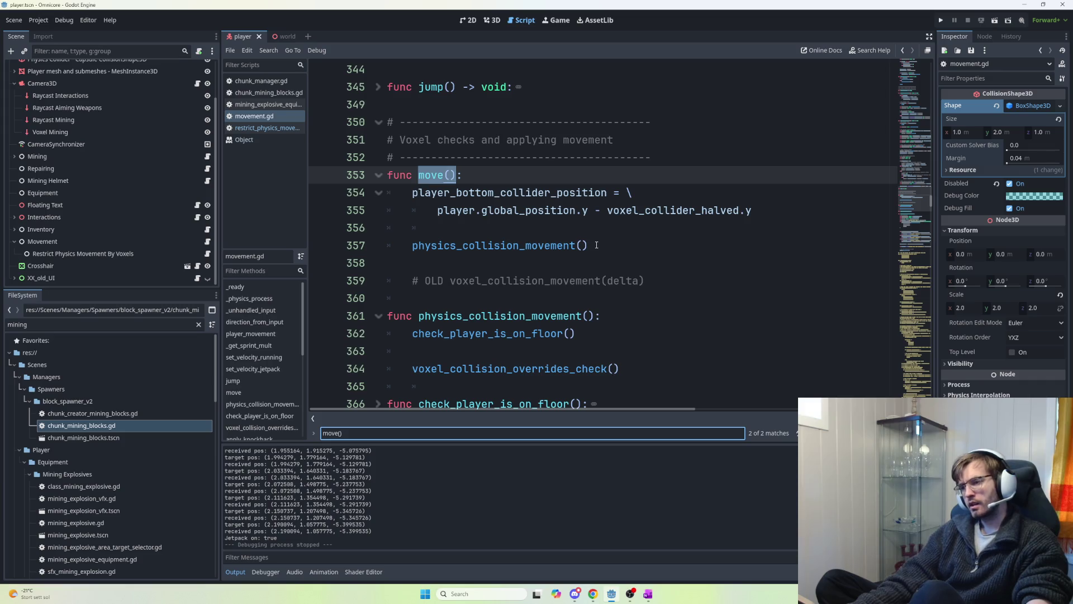
scroll(592, 246, "down", 2)
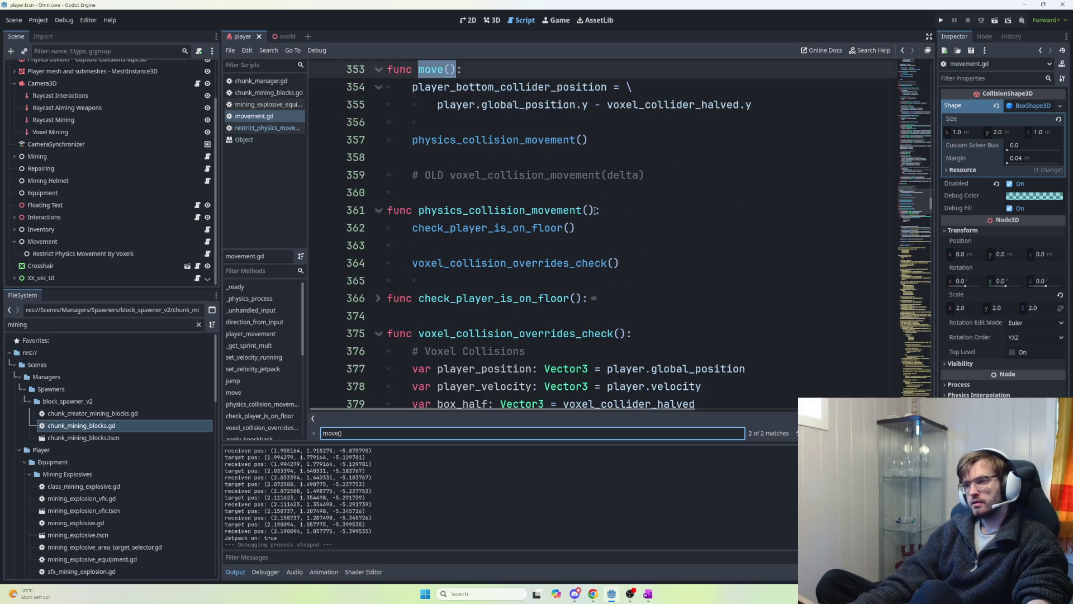
left_click_drag(612, 141, 406, 142)
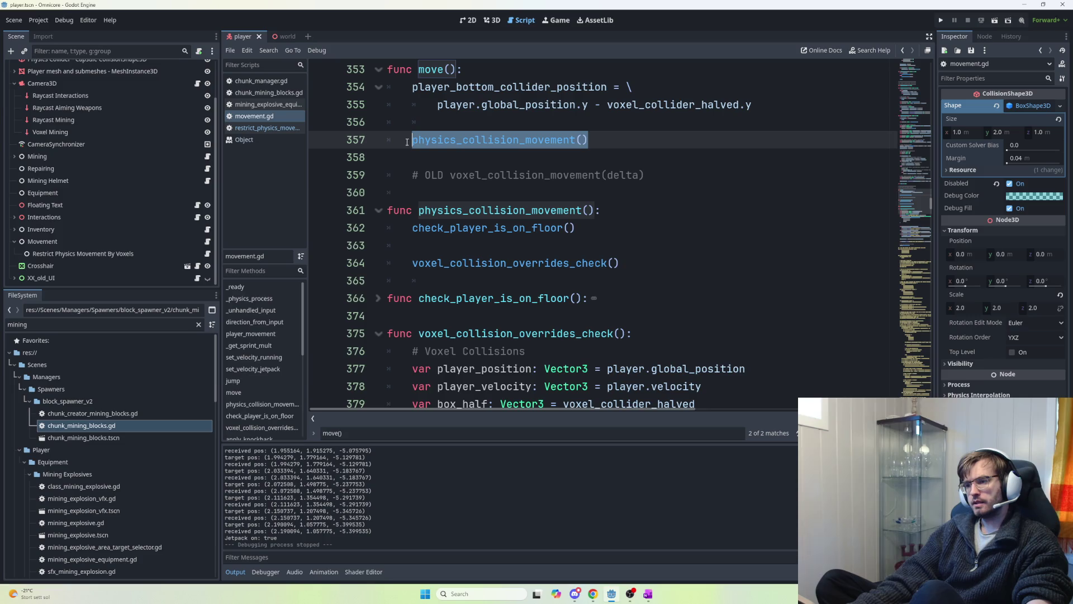
- Trace the check_player_is_on_floor() and voxel_collision_overrides_check() calls around lines 362–364
left_click_drag(578, 227, 389, 228)
left_click(420, 245)
left_click_drag(414, 262, 644, 262)
left_click(647, 264)
scroll(456, 205, "down", 1)
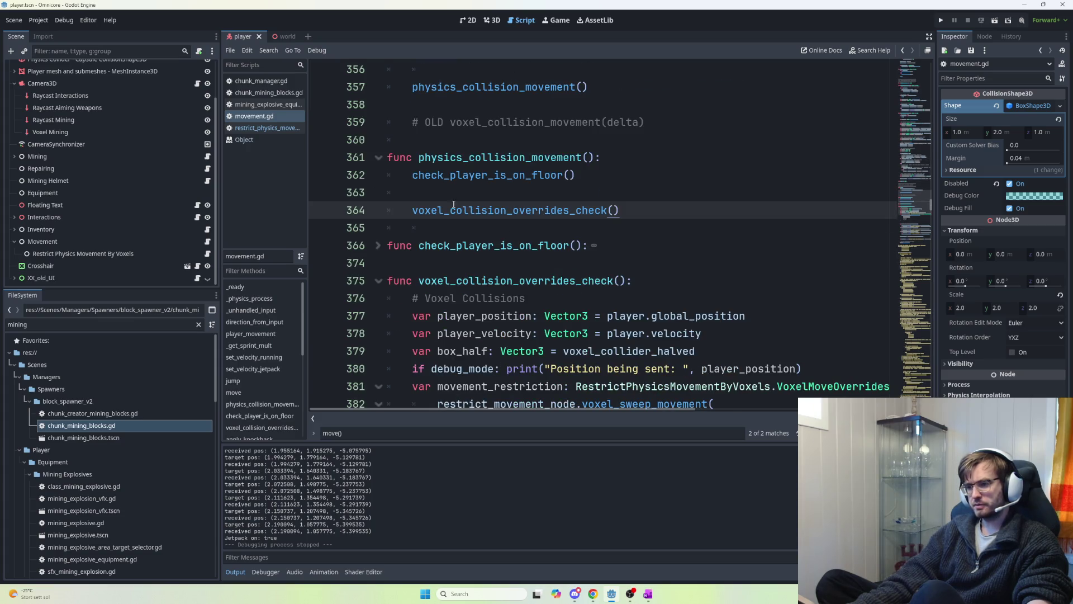
left_click_drag(422, 212, 654, 215)
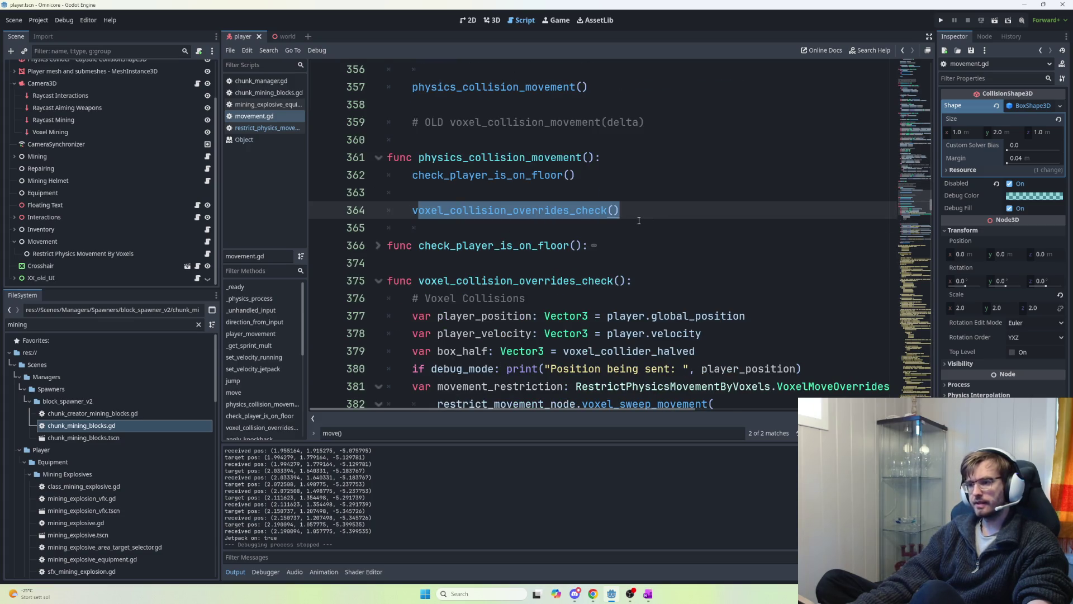
scroll(639, 220, "down", 3)
scroll(639, 220, "up", 2)
left_click_drag(620, 157, 412, 159)
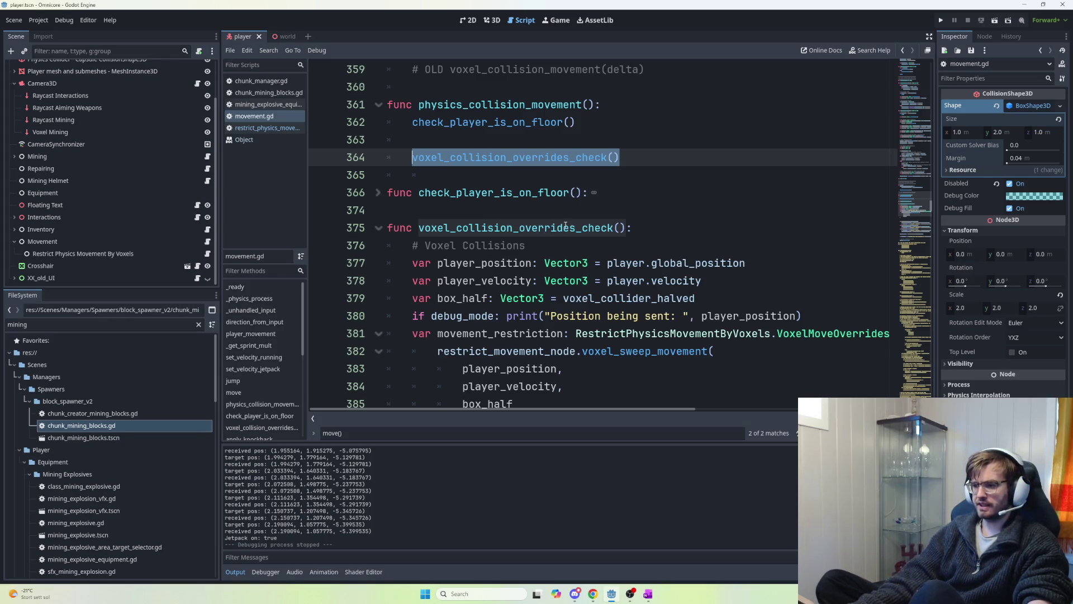
left_click(630, 159)
left_click_drag(631, 159, 412, 158)
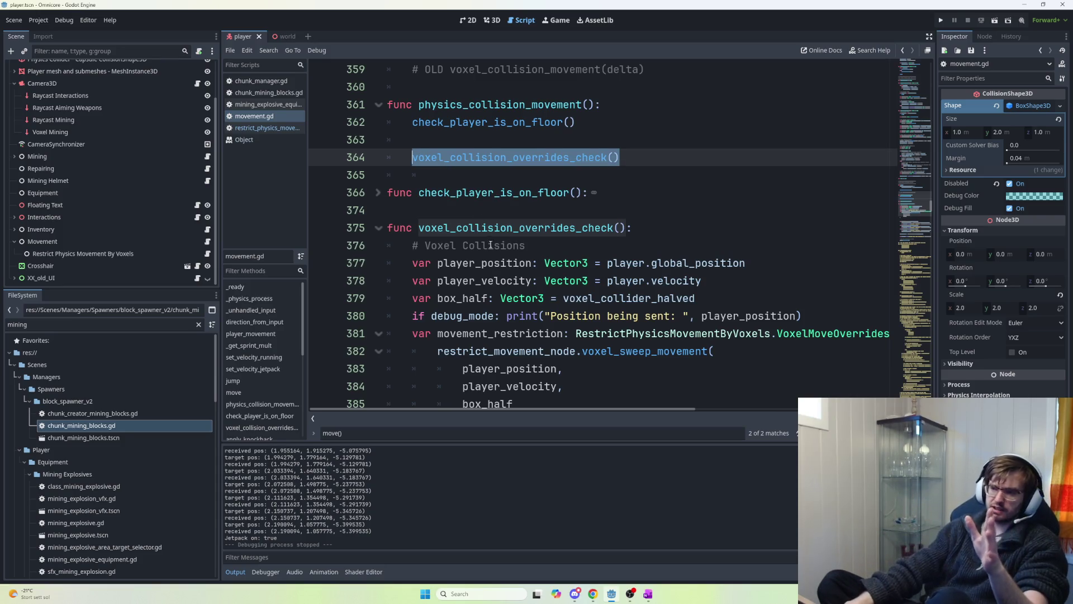
- Inspect the move_and_slide lines 403–404, then return to player_movement near line 183
scroll(489, 242, "down", 1)
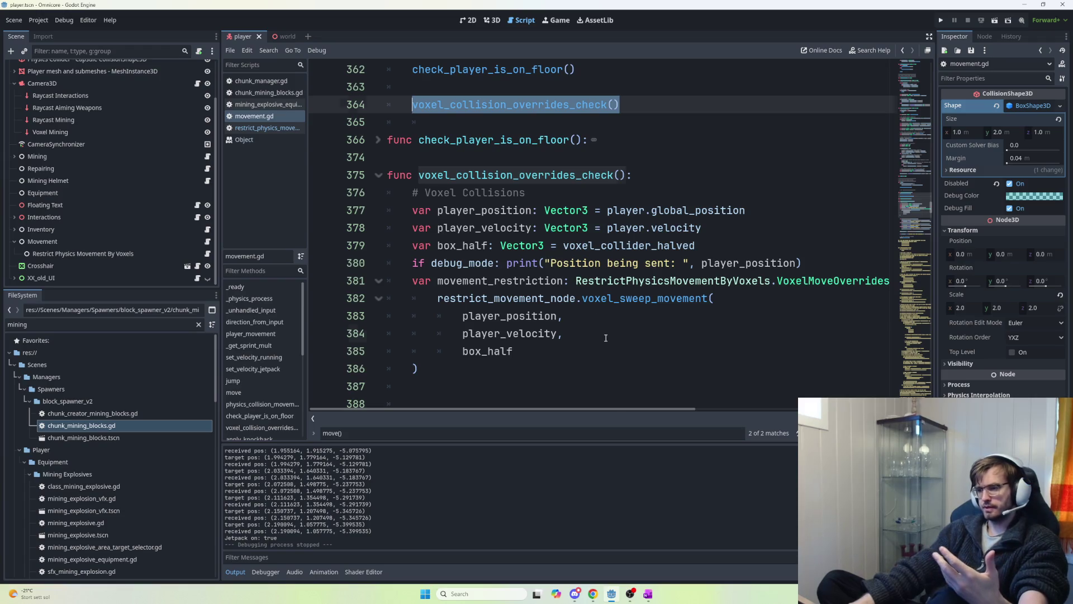
scroll(615, 333, "down", 8)
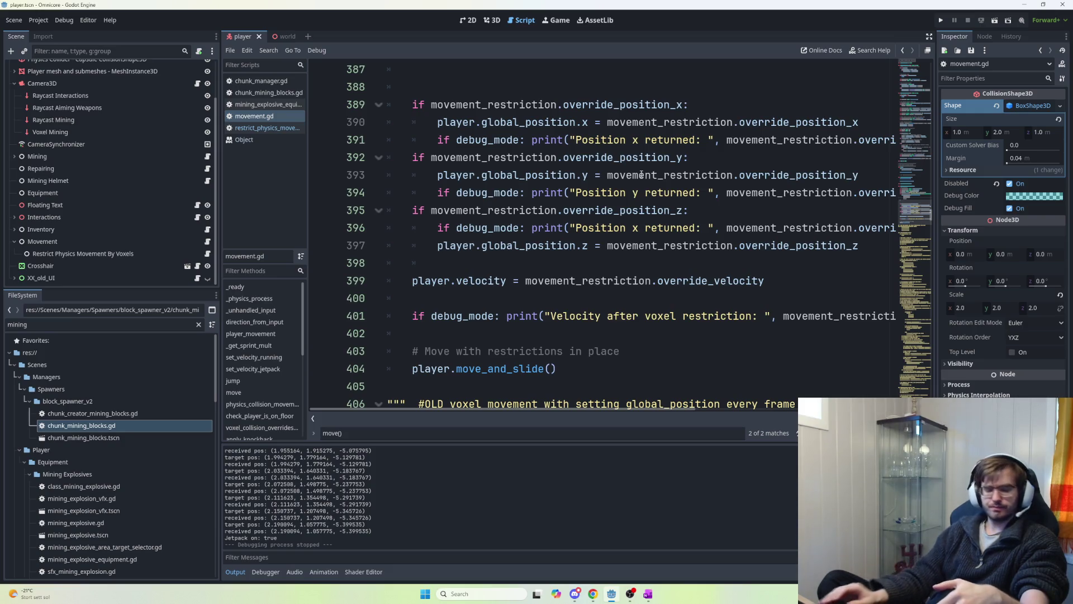
mouse_move(641, 175)
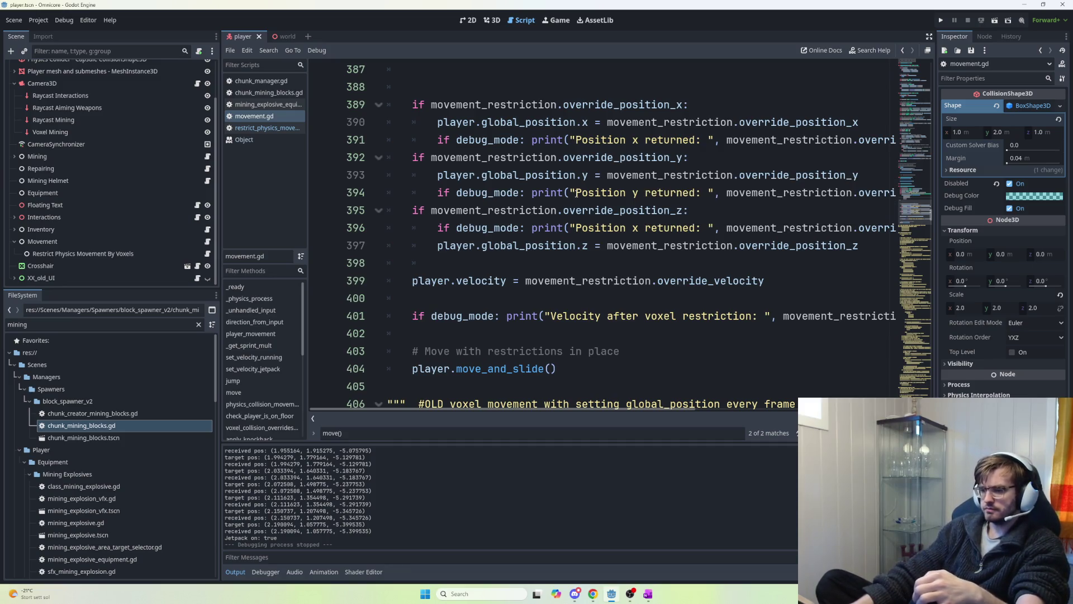
scroll(580, 212, "down", 2)
mouse_move(597, 261)
left_mouse_down()
mouse_move(503, 262)
mouse_move(405, 246)
mouse_move(596, 263)
left_mouse_up()
left_click(405, 246)
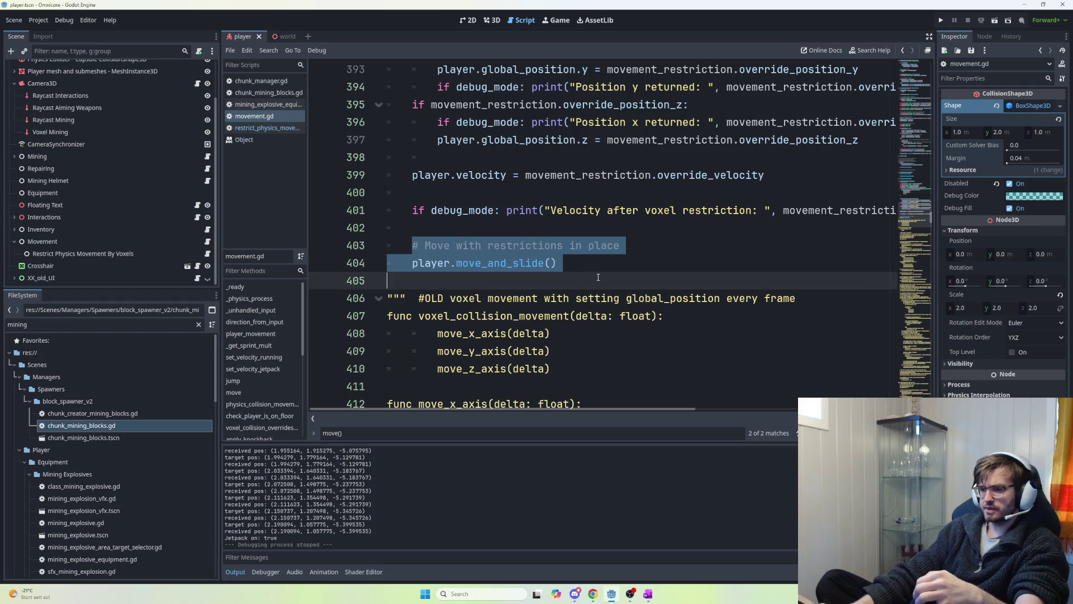
left_click(596, 266)
scroll(594, 266, "up", 12)
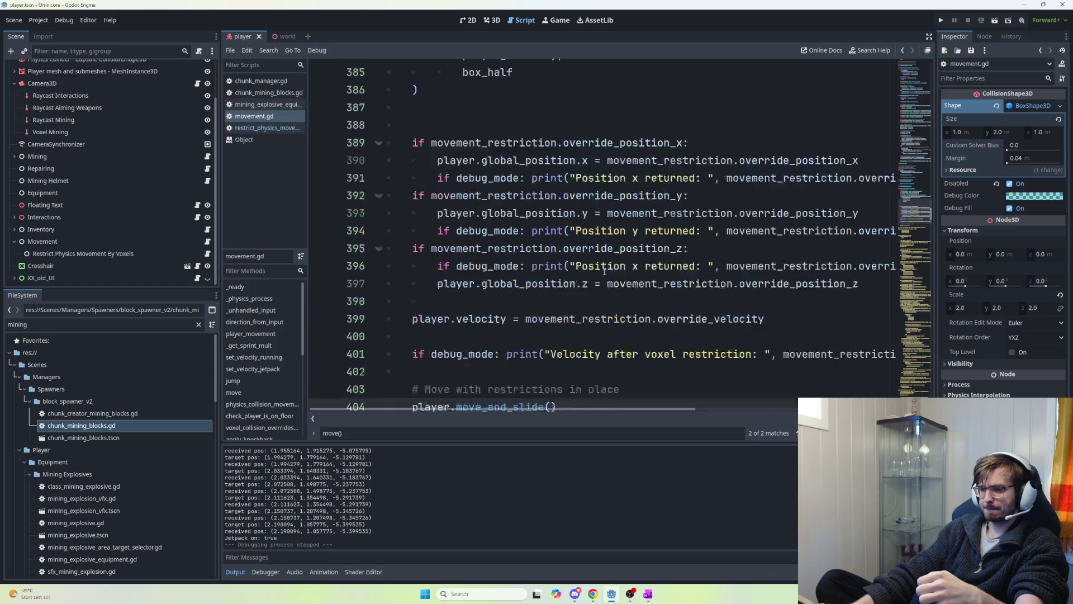
mouse_move(931, 210)
left_mouse_down()
mouse_move(926, 127)
mouse_move(926, 136)
left_mouse_up()
- Delete the blank lines after multiplayer_synchronize() on line 190, then save and run the game
left_click(482, 202)
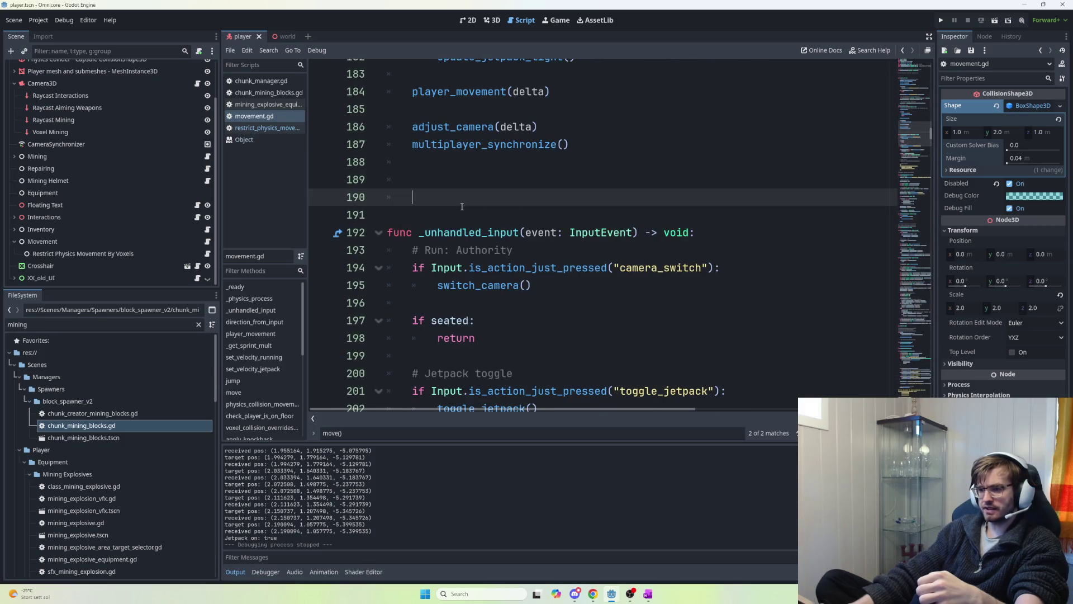
key("BackSpace")
key("BackSpace")
key("BackSpace")
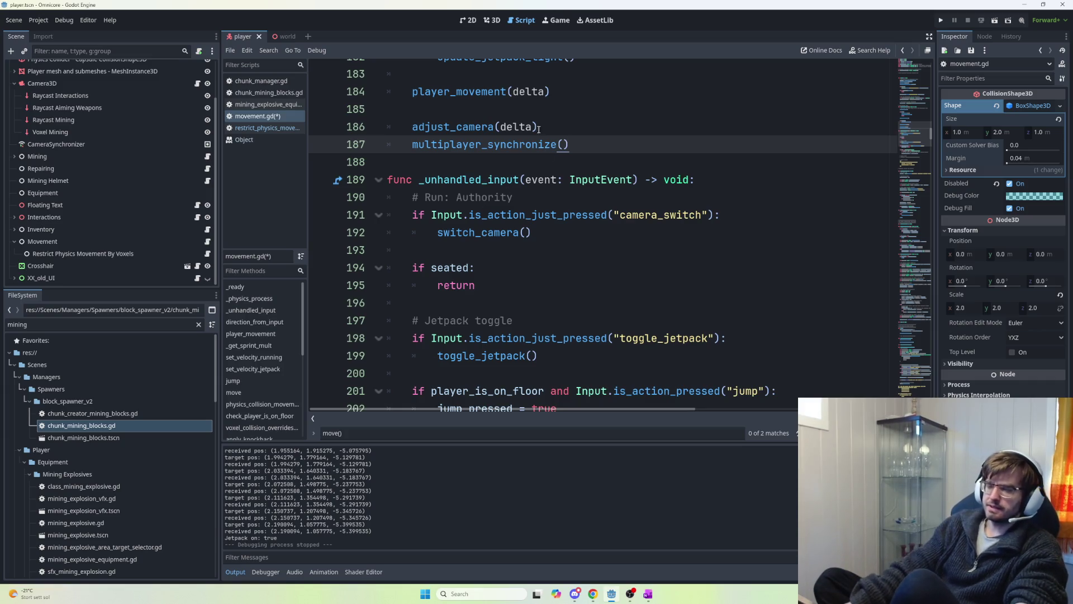
key("F5")
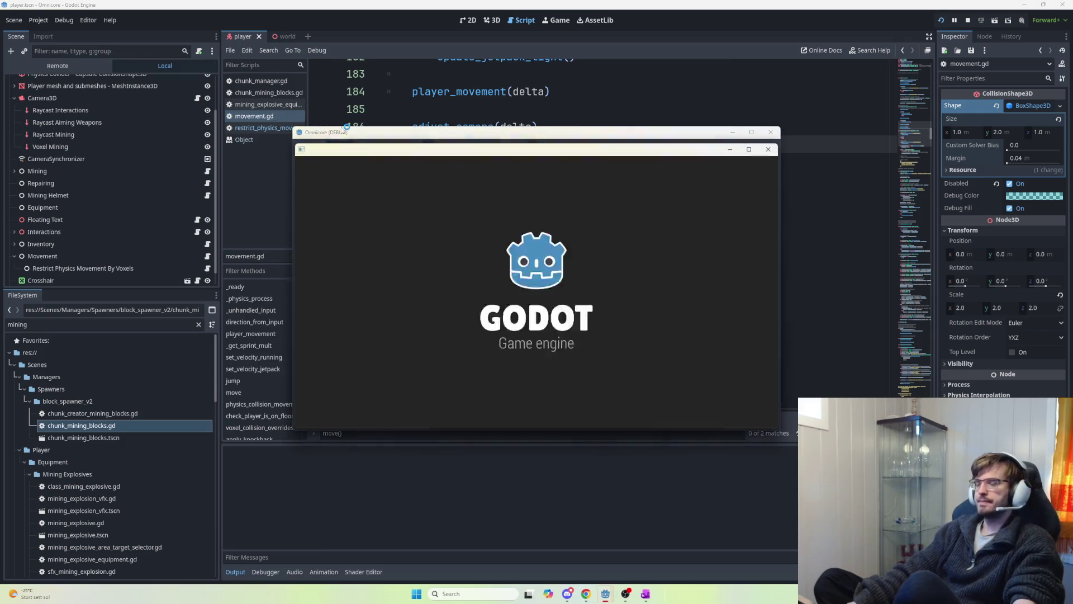
- Host the debug game and walk the player toward the bowl-shaped voxel pit
left_click(329, 163)
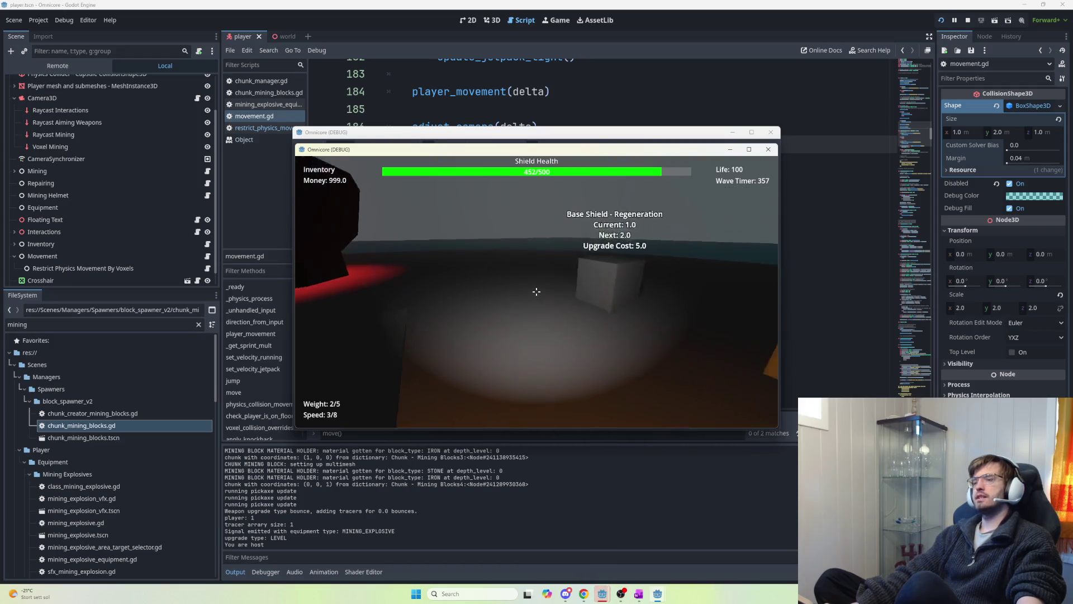
key("w")
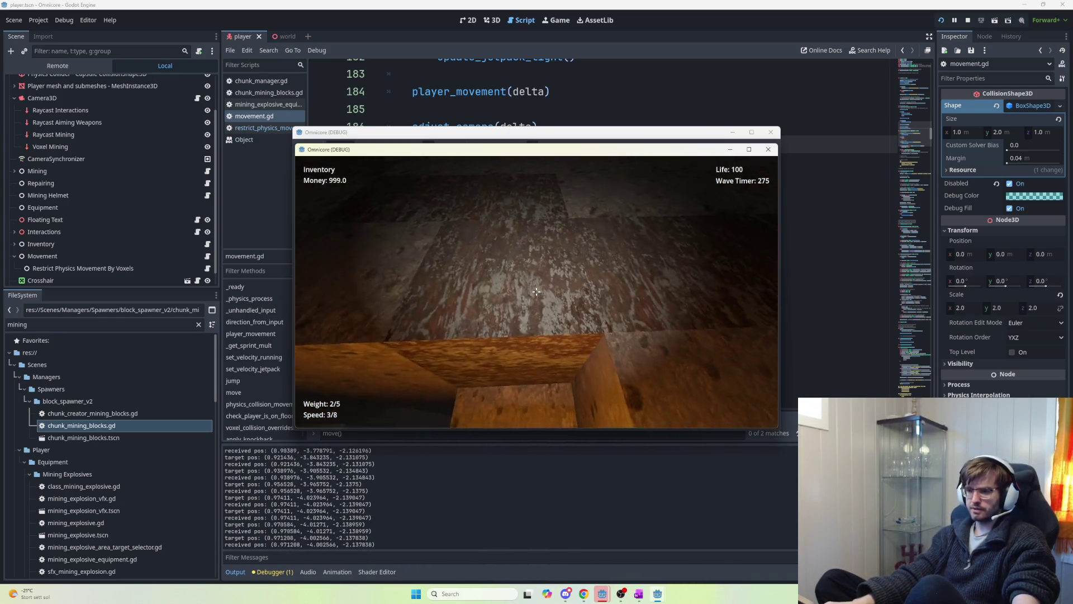
- Swing the pickaxe repeatedly at the orange iron block and mine down into the pit
left_click(536, 292)
left_click(536, 291)
left_click(536, 292)
left_click(536, 291)
left_click(536, 292)
left_click(535, 291)
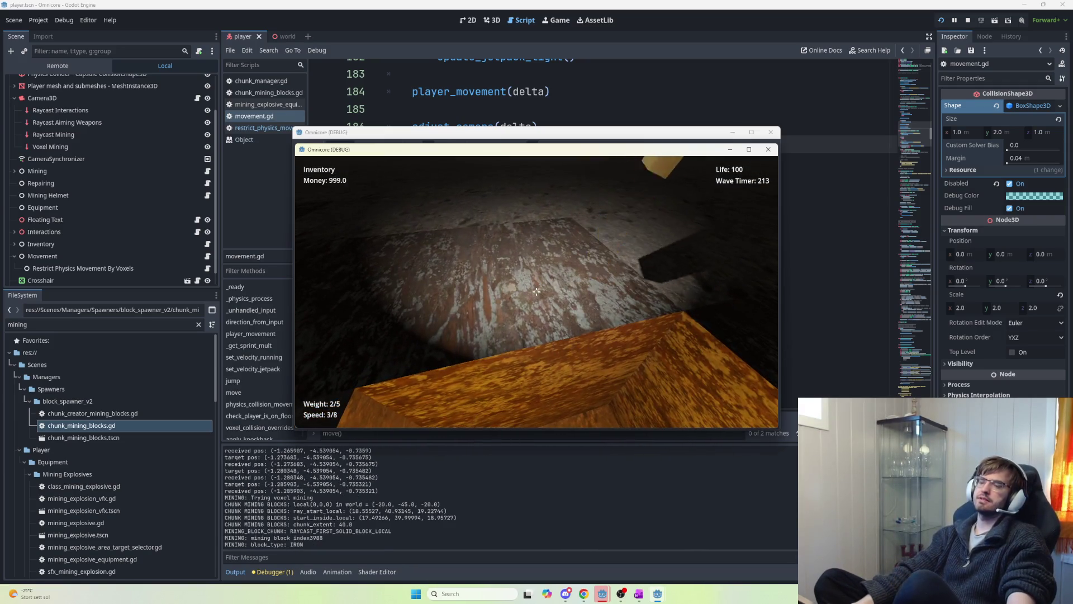
- Mine away the stone block, ledge and floor in front of the player
left_click(536, 292)
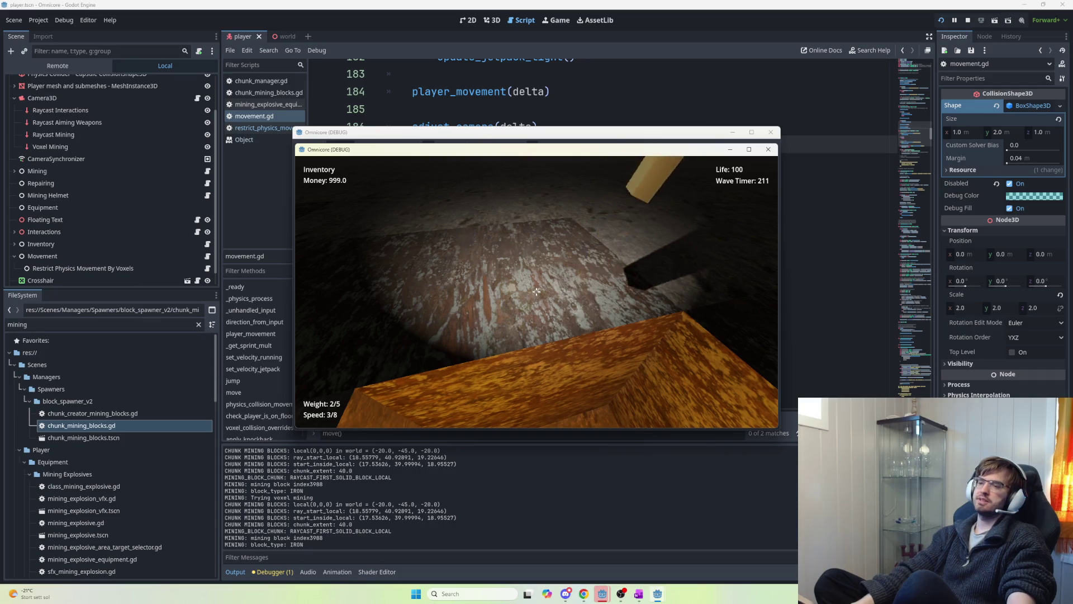
left_click(536, 291)
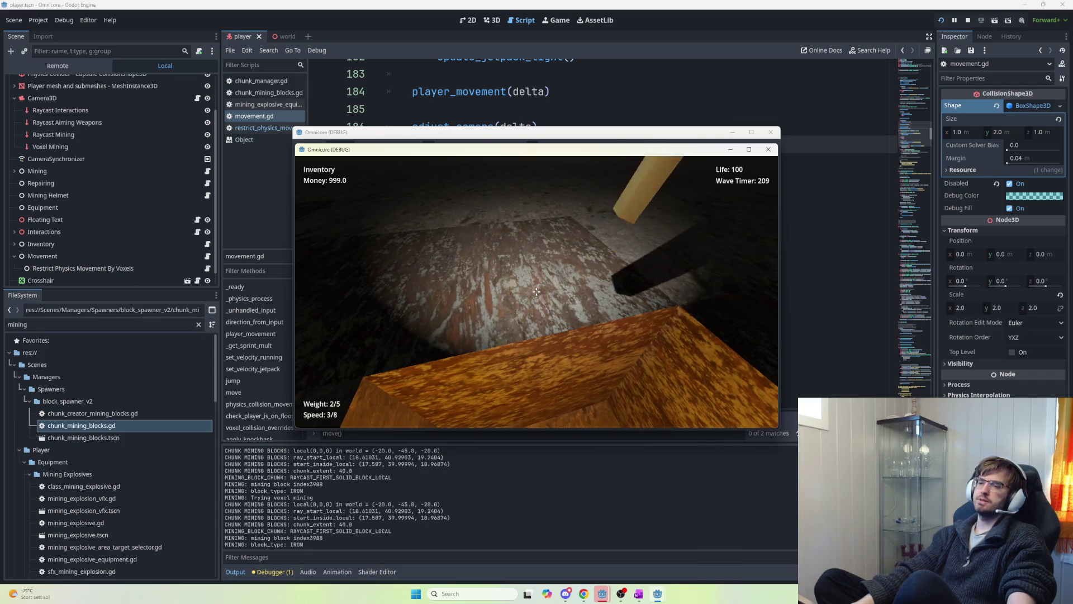
left_click(536, 292)
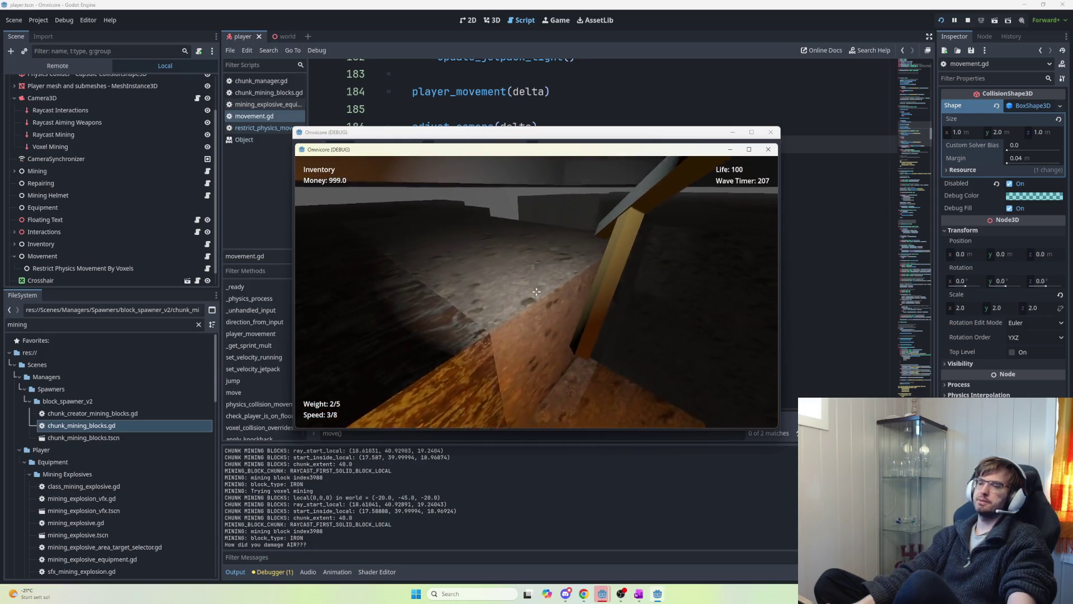
left_click(536, 291)
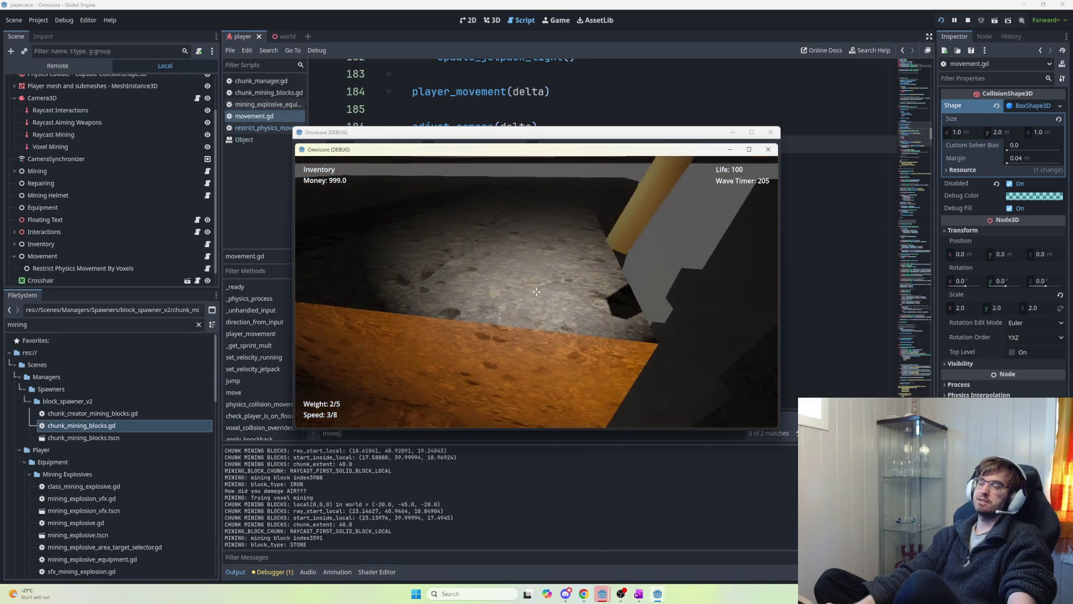
left_click(536, 291)
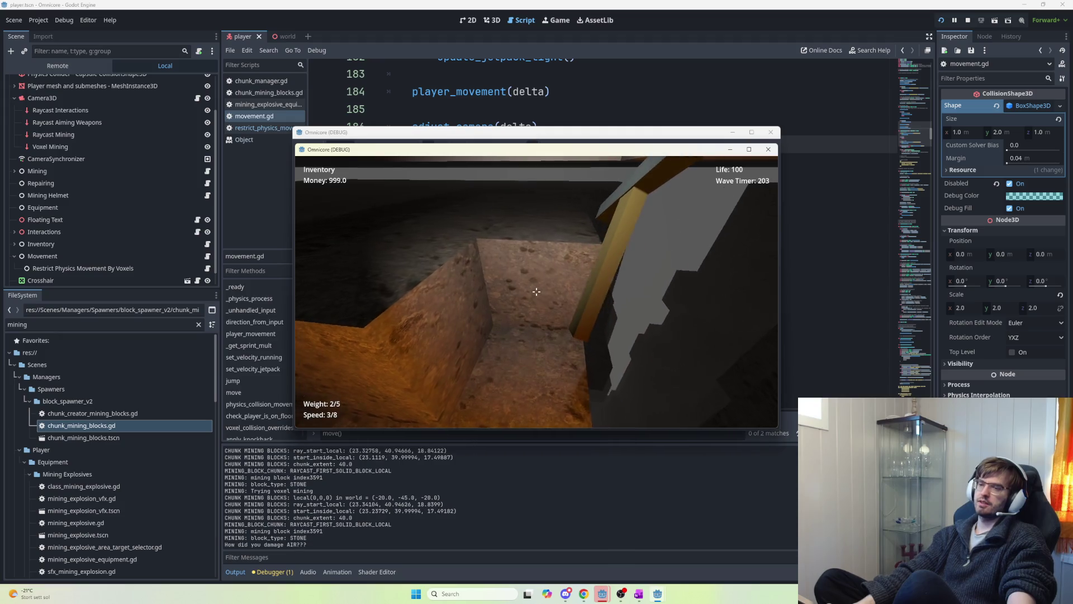
- Walk into the pit, jetpack around the voxel caves, then stop the game
key("w")
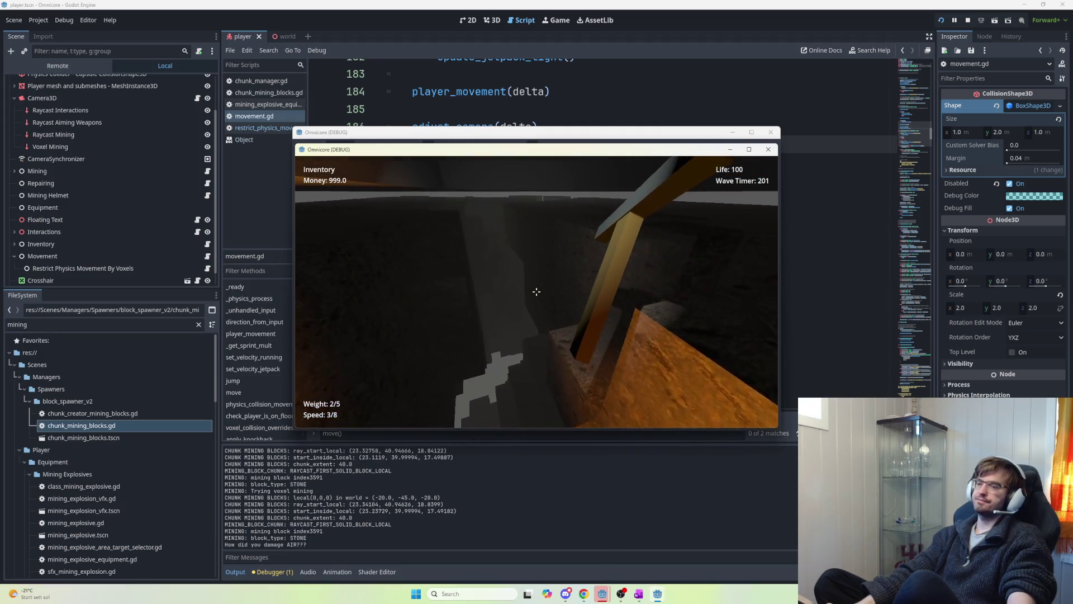
key("space")
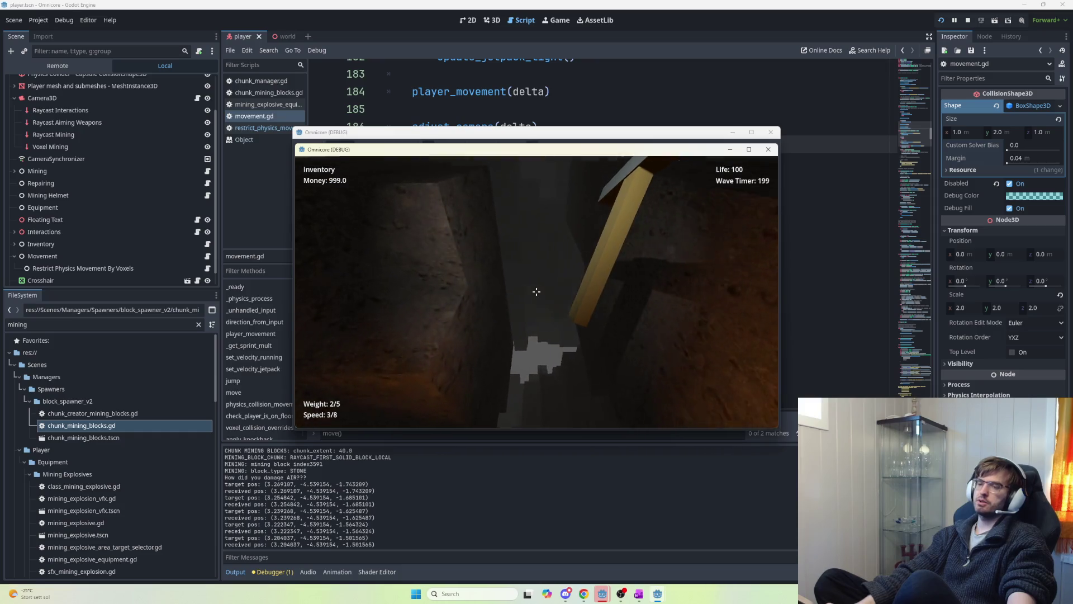
key("w")
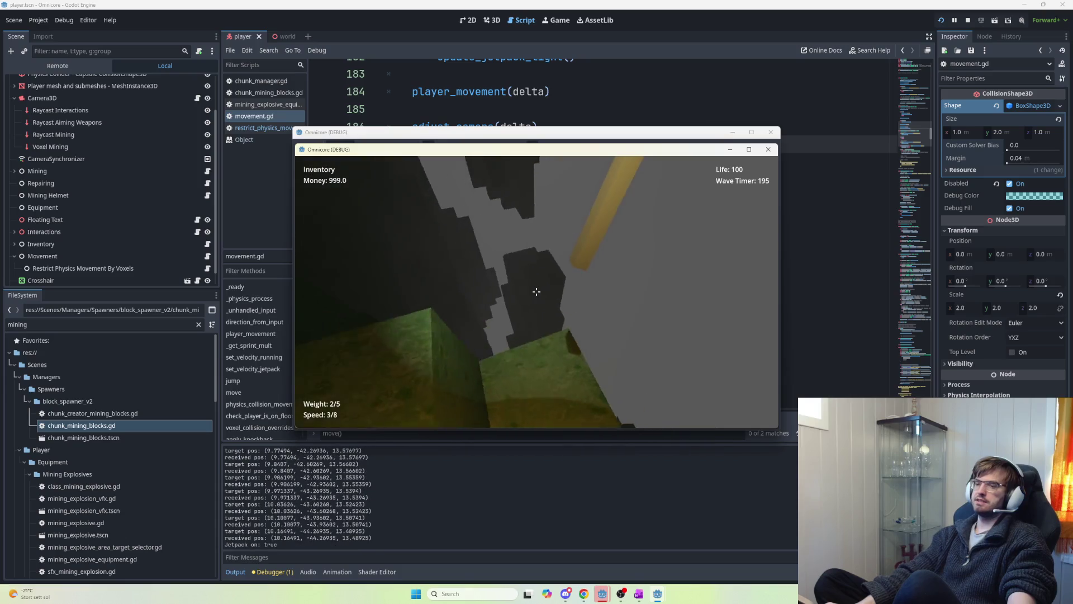
key("space")
key("space")
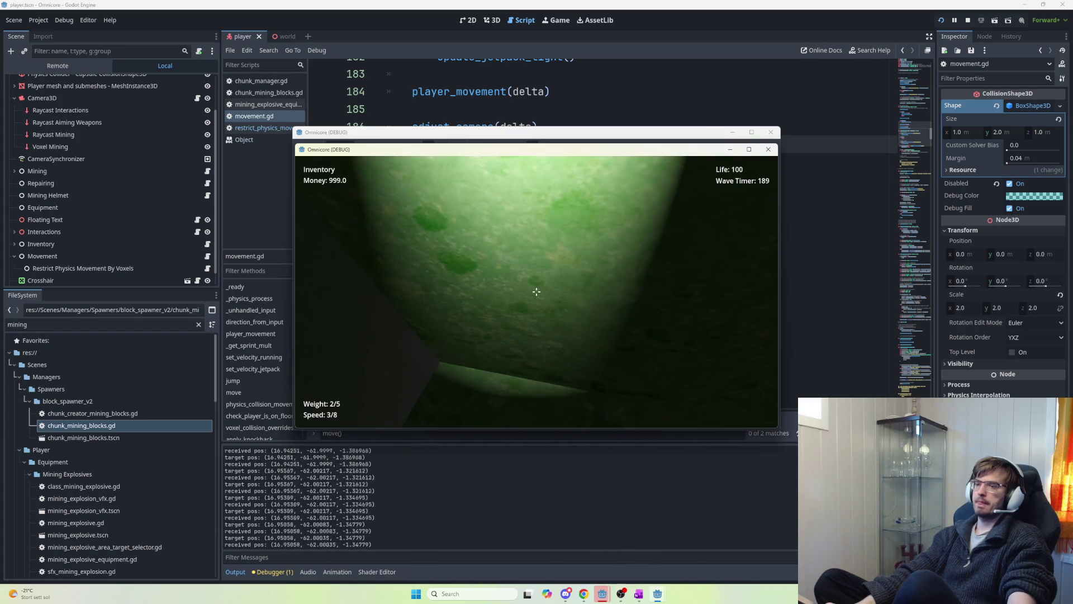
key("space")
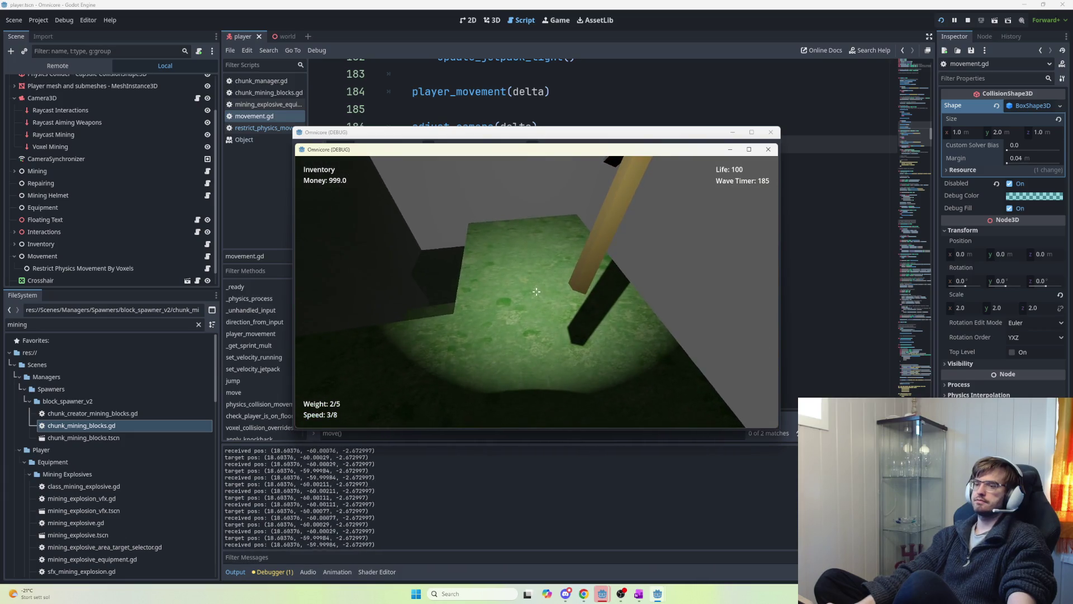
key("space")
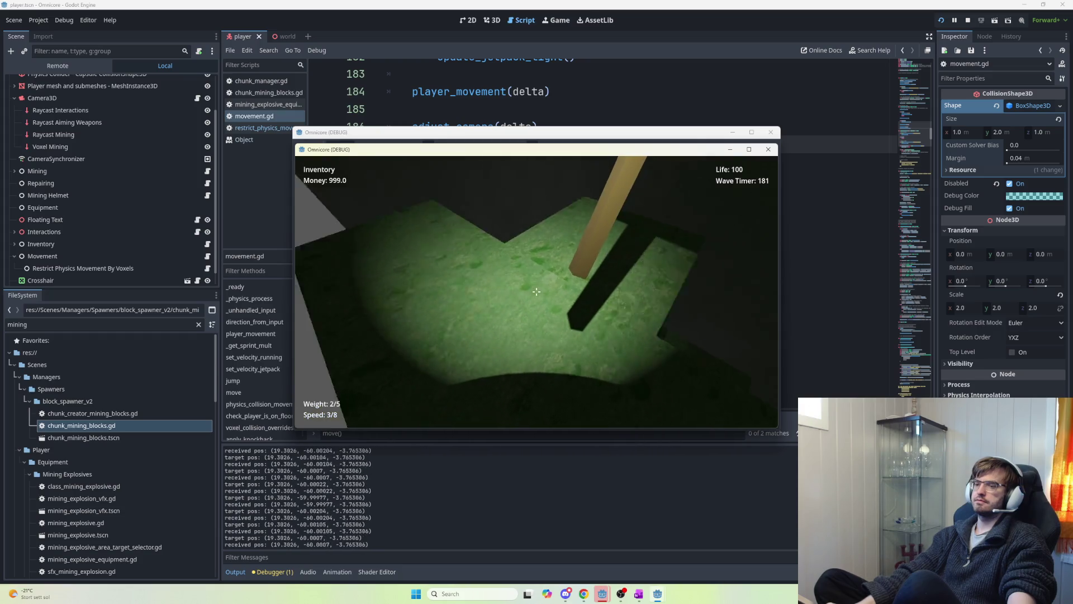
key("space")
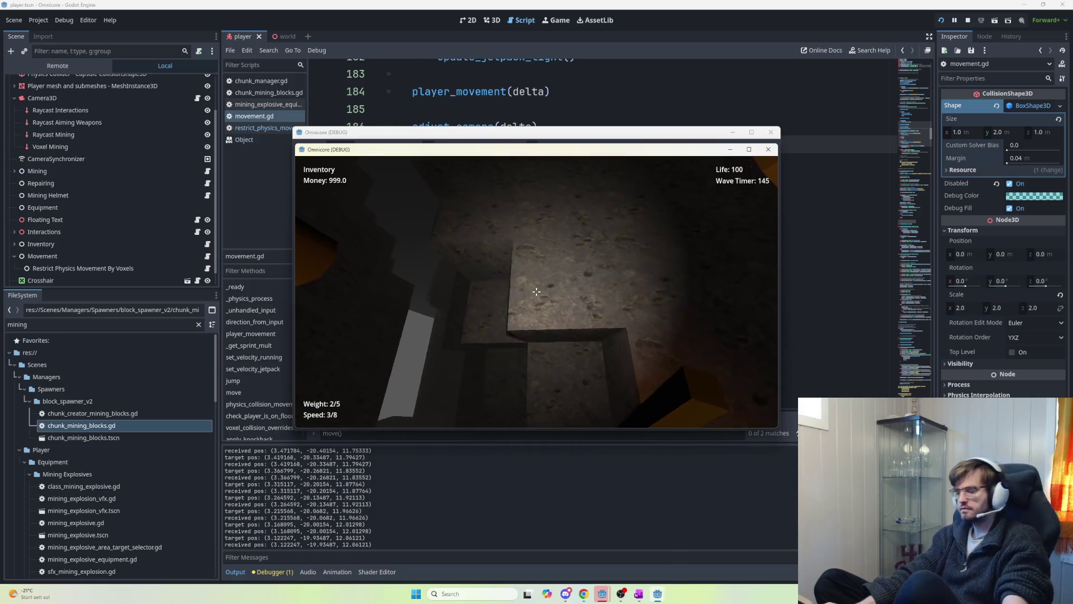
key("Escape")
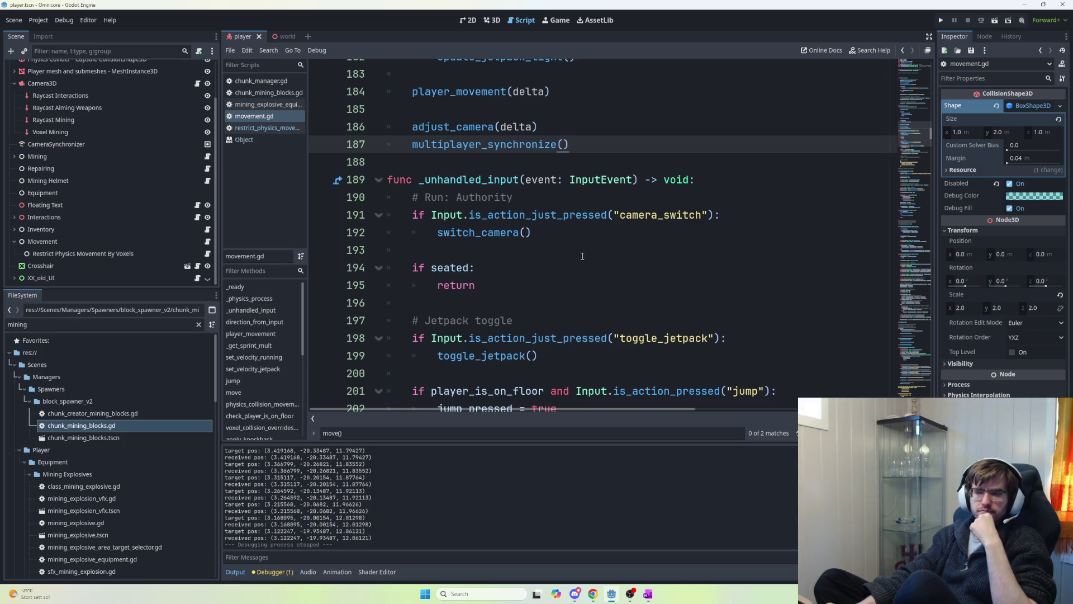
- Scroll the script up and switch to the OneNote Task Log page
scroll(480, 200, "up", 3)
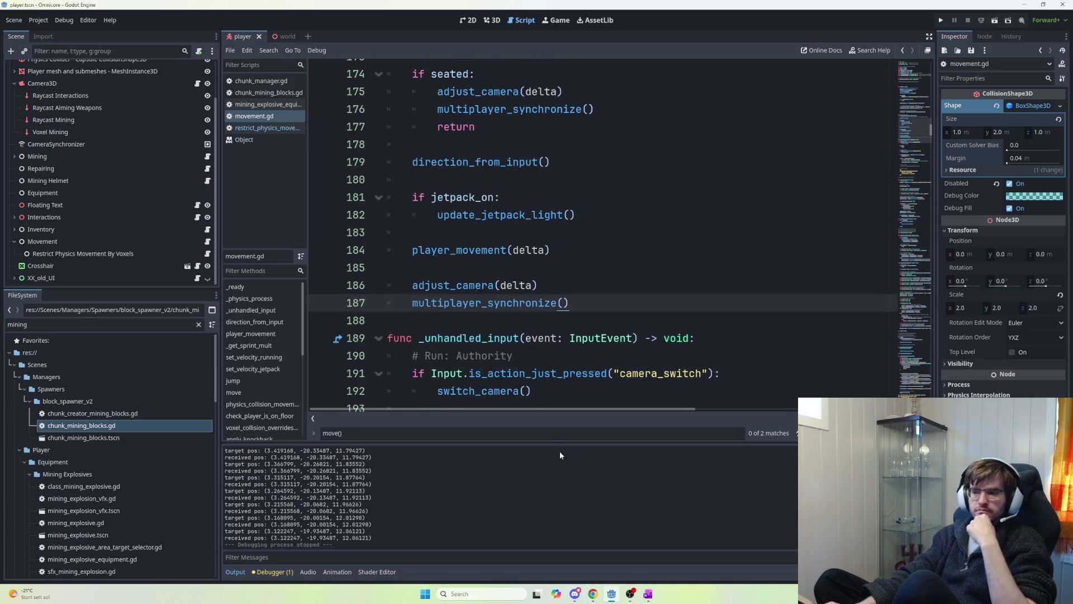
left_click(644, 587)
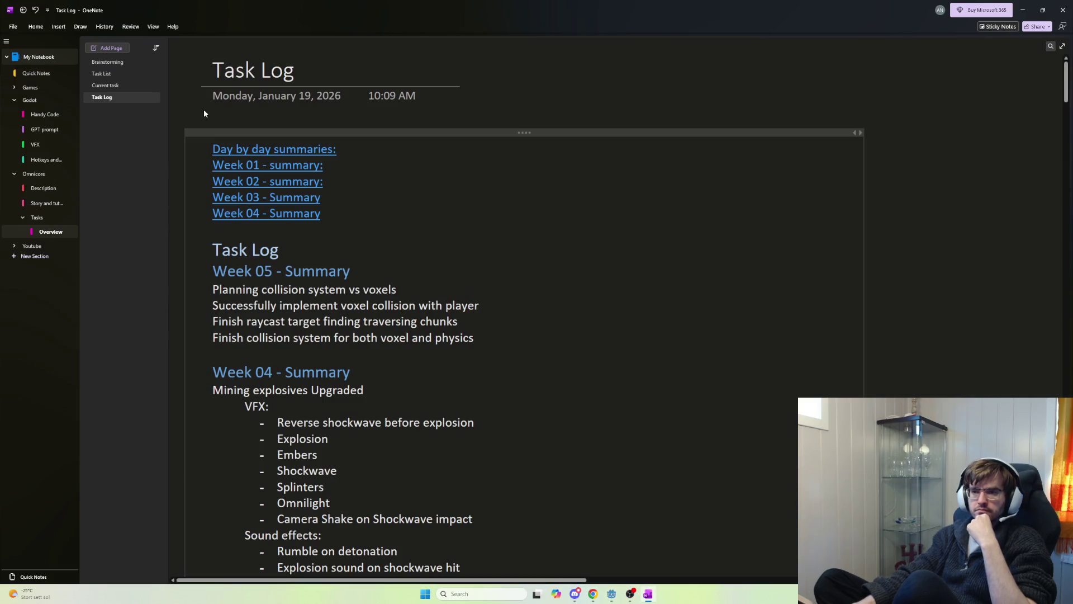
- Review the Week 05 14.02.2026 entry, place the caret at its end, and return to Godot
left_click_drag(1067, 91, 1068, 218)
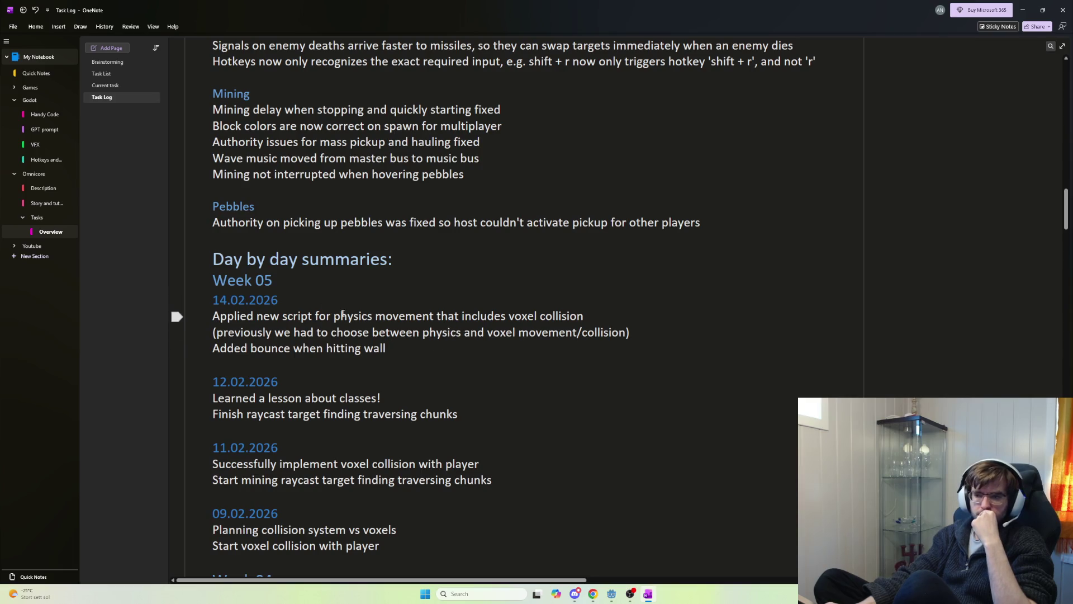
left_click(448, 349)
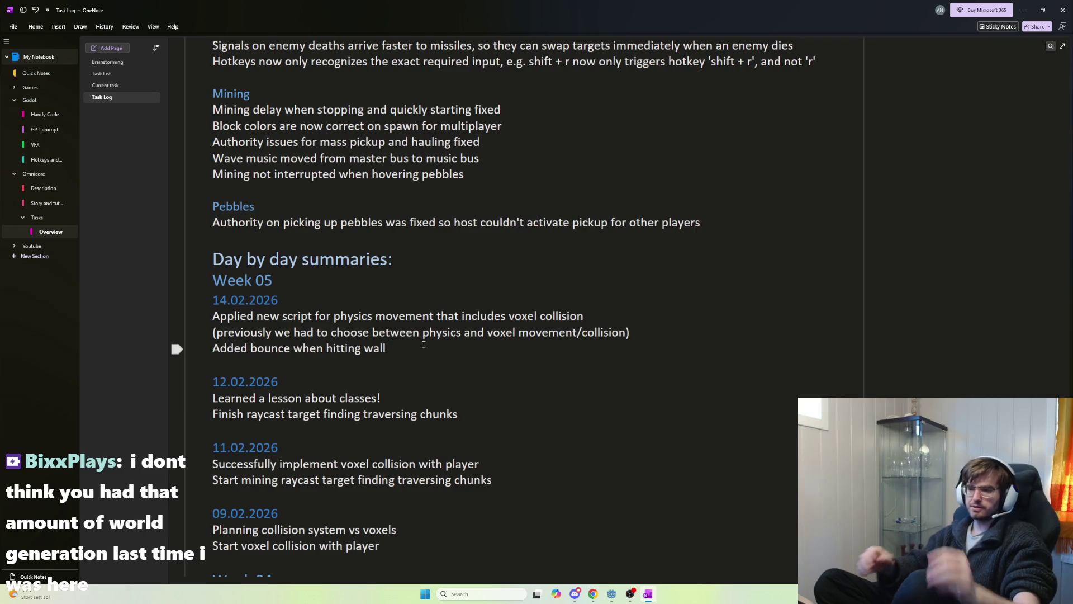
key("alt+Tab")
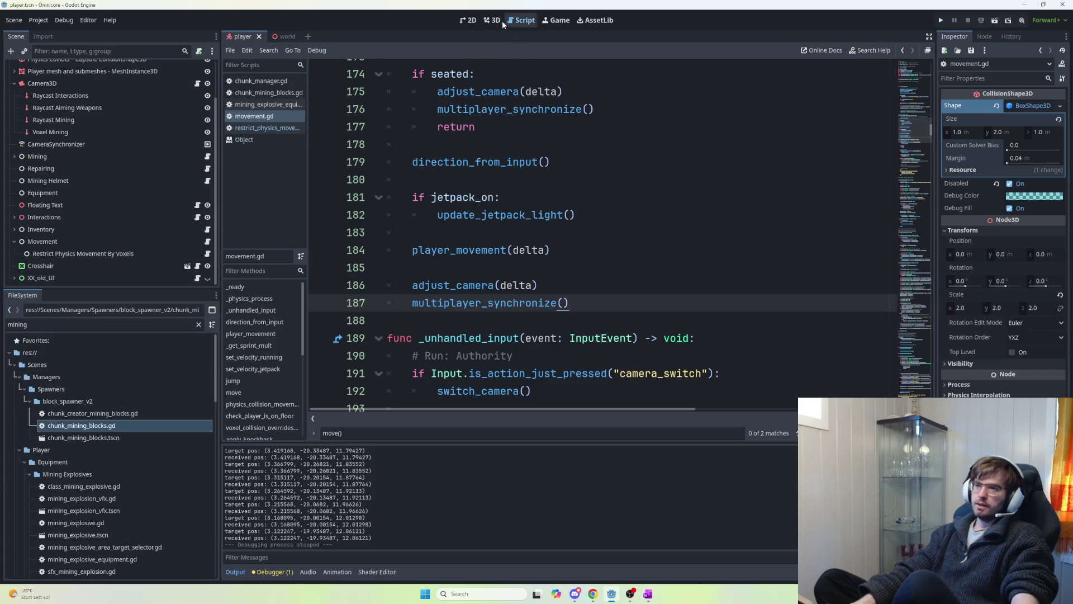
- Switch to the 3D workspace and open the world scene tab
left_click(493, 20)
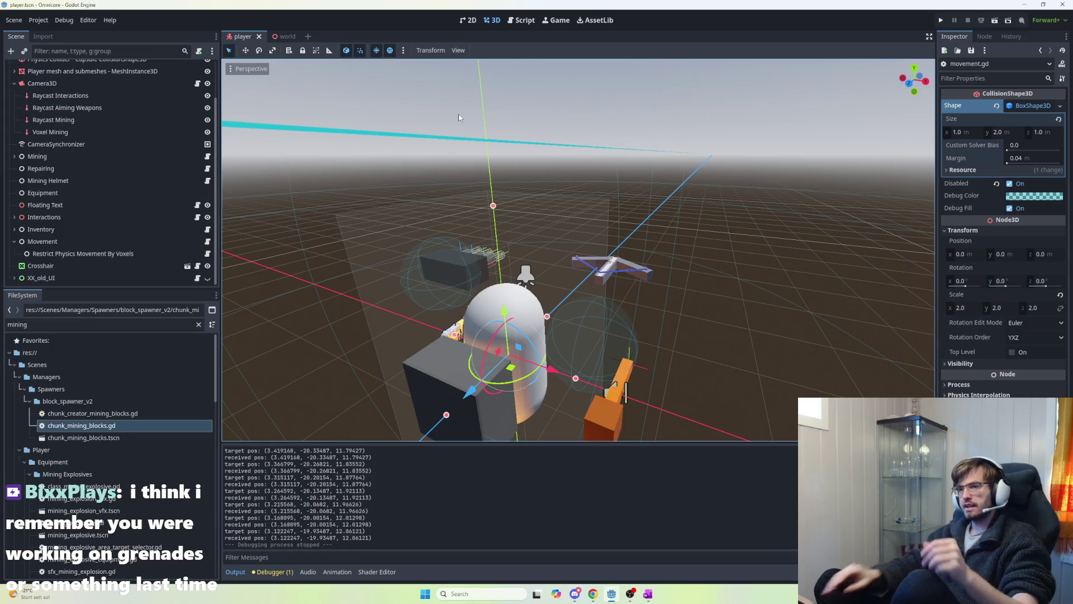
left_click(283, 36)
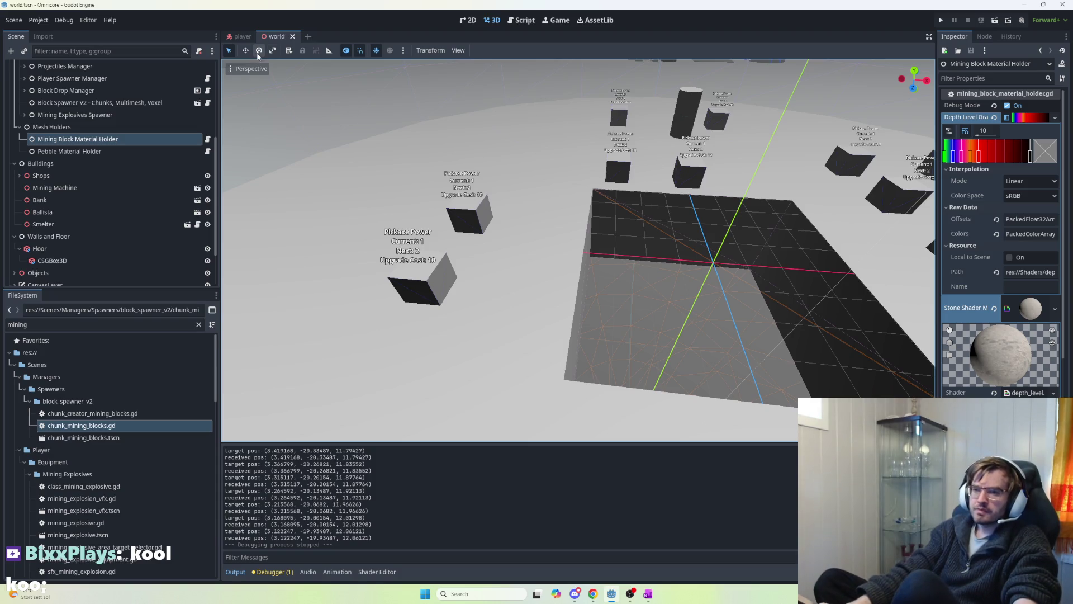
- Open the block_spawner_v2 scene in its own tab and Chunk Creator's chunk_creator_mining_blocks.gd script
scroll(187, 168, "up", 5)
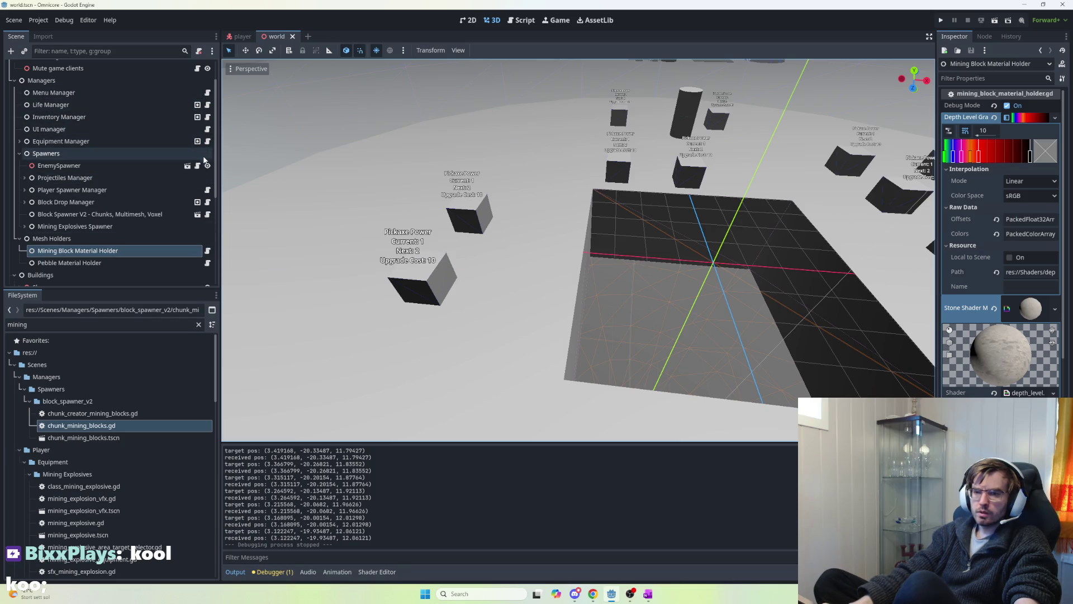
left_click(207, 216)
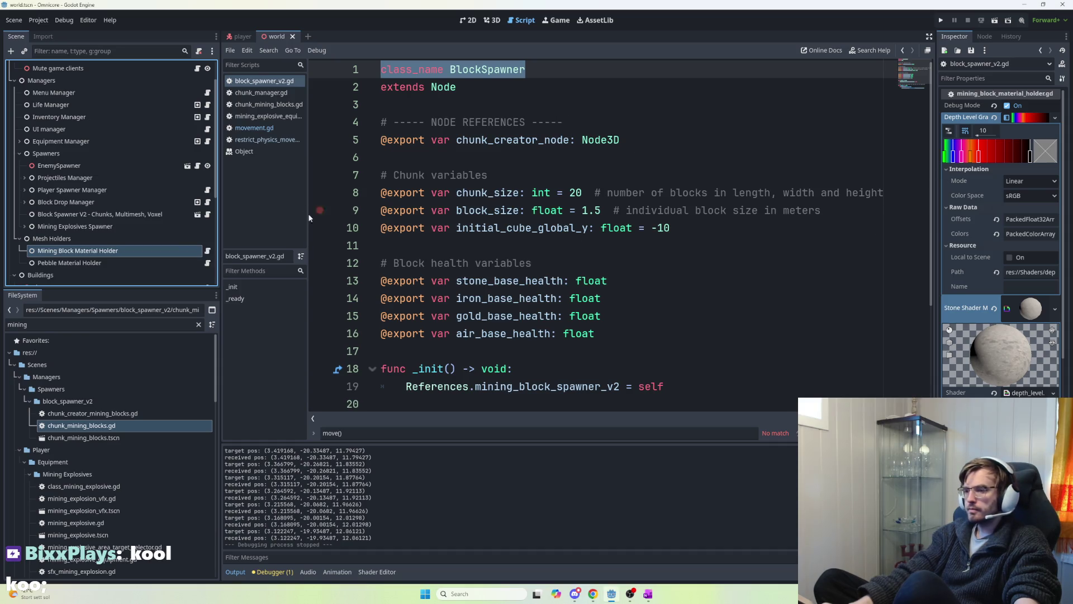
left_click(135, 259)
left_click(133, 249)
left_click(111, 214)
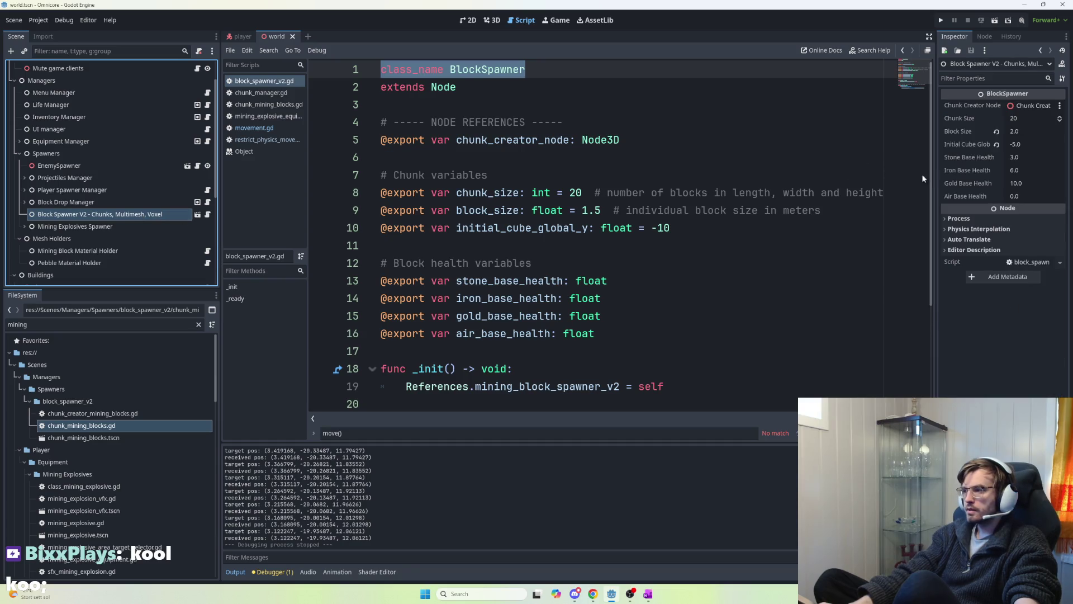
left_click(197, 215)
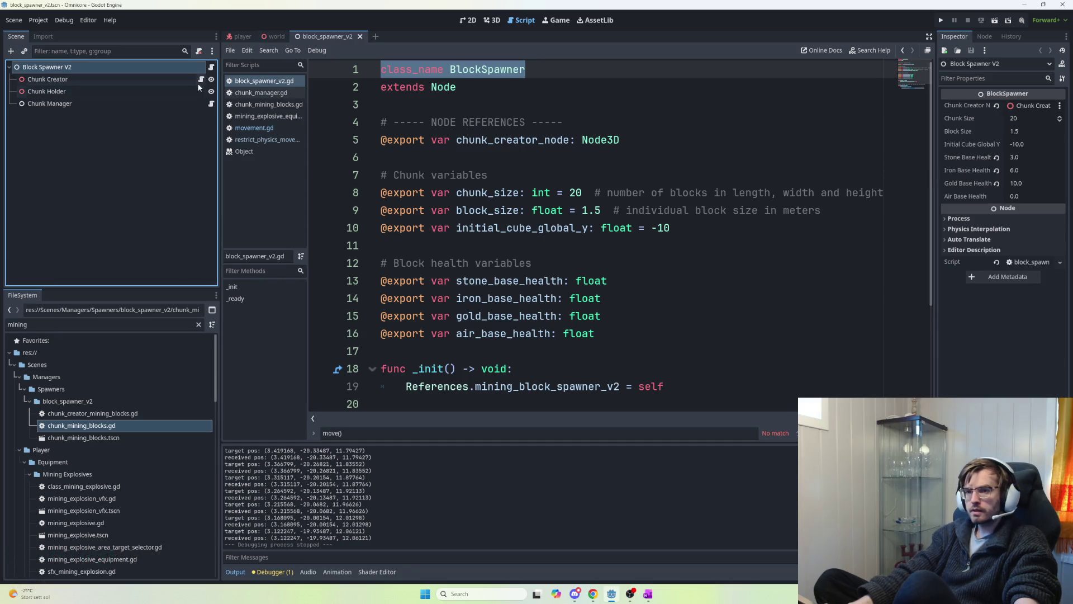
left_click(202, 79)
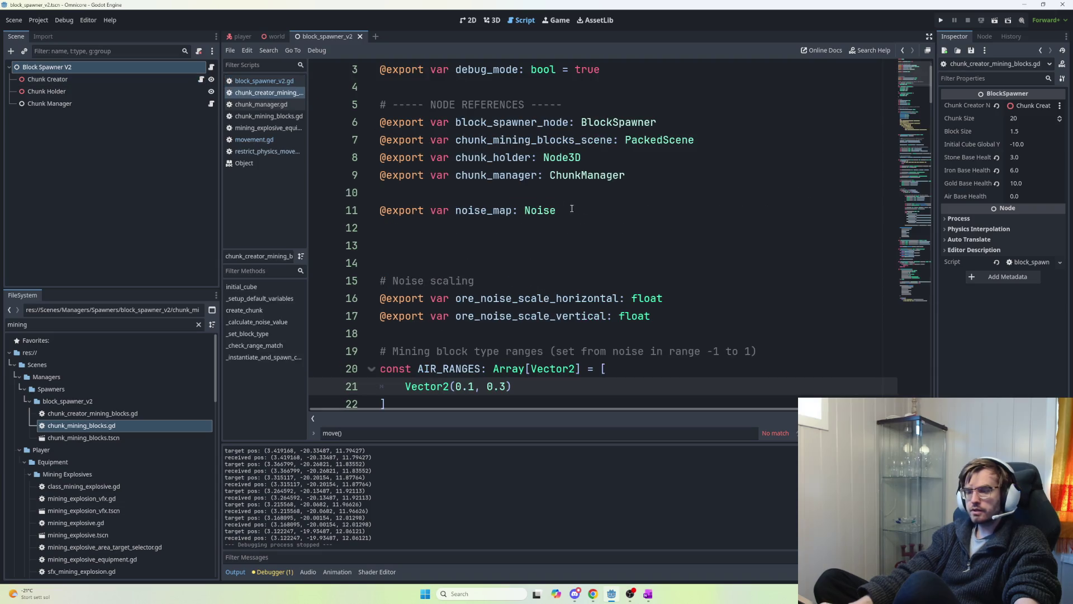
- Uncomment the chunk-spawning loop in initial_cube by deleting its opening triple quotes
scroll(559, 213, "down", 3)
left_click(540, 252)
scroll(539, 252, "down", 3)
scroll(540, 252, "down", 1)
scroll(537, 248, "up", 3)
scroll(534, 246, "down", 4)
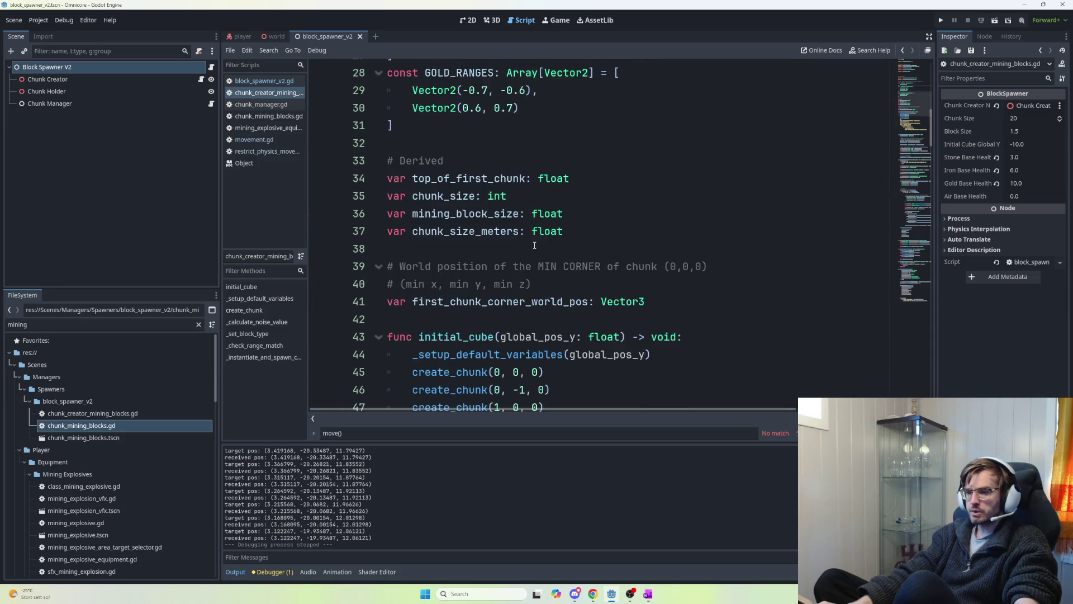
scroll(535, 244, "down", 3)
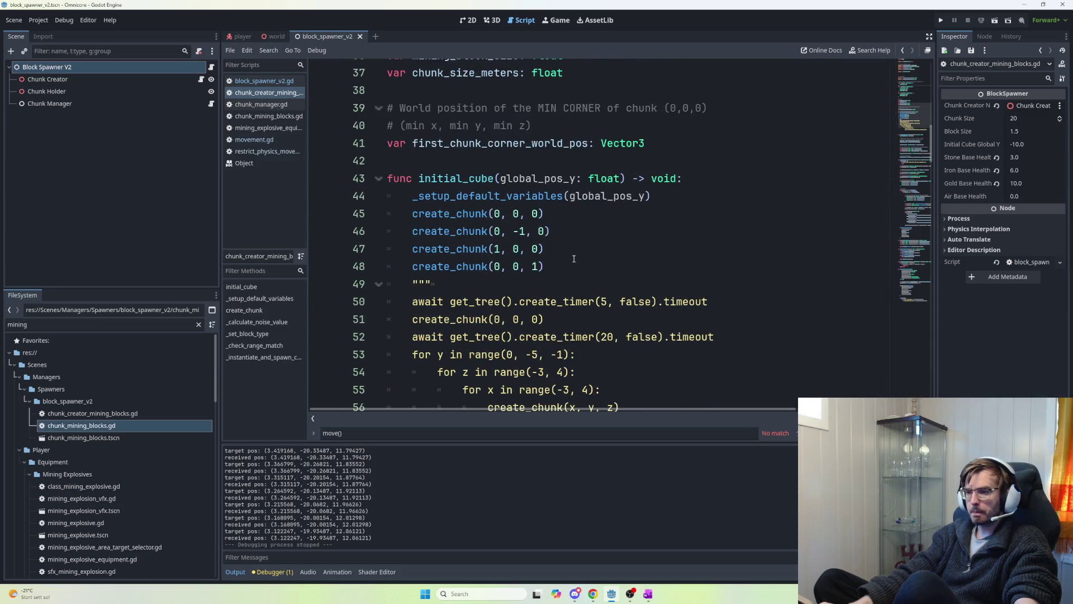
scroll(574, 259, "down", 1)
left_click(455, 230)
key("BackSpace")
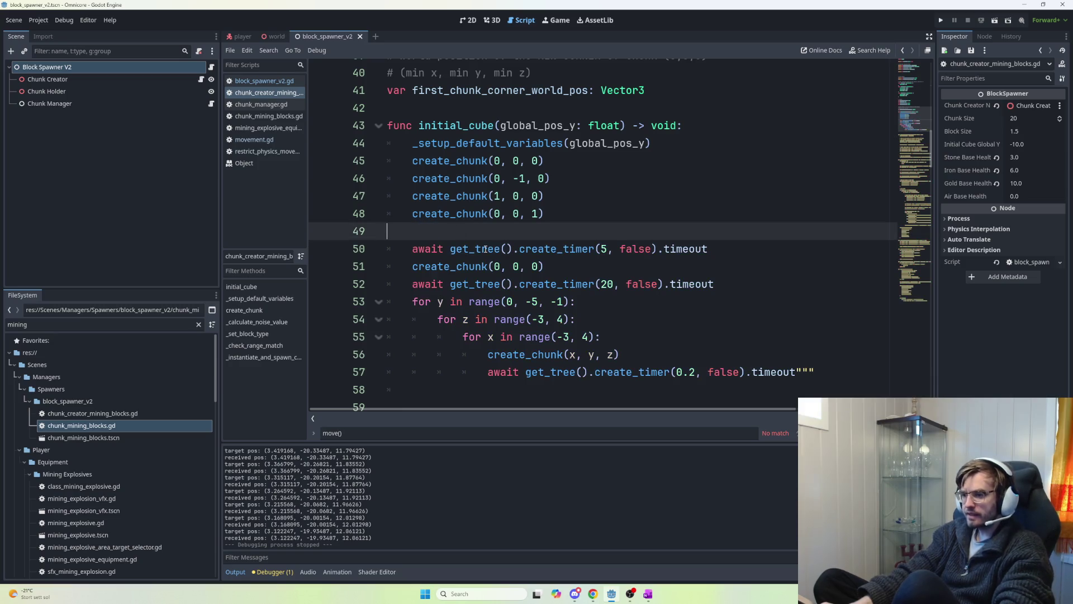
scroll(645, 288, "down", 2)
scroll(645, 288, "up", 1)
scroll(645, 288, "up", 1)
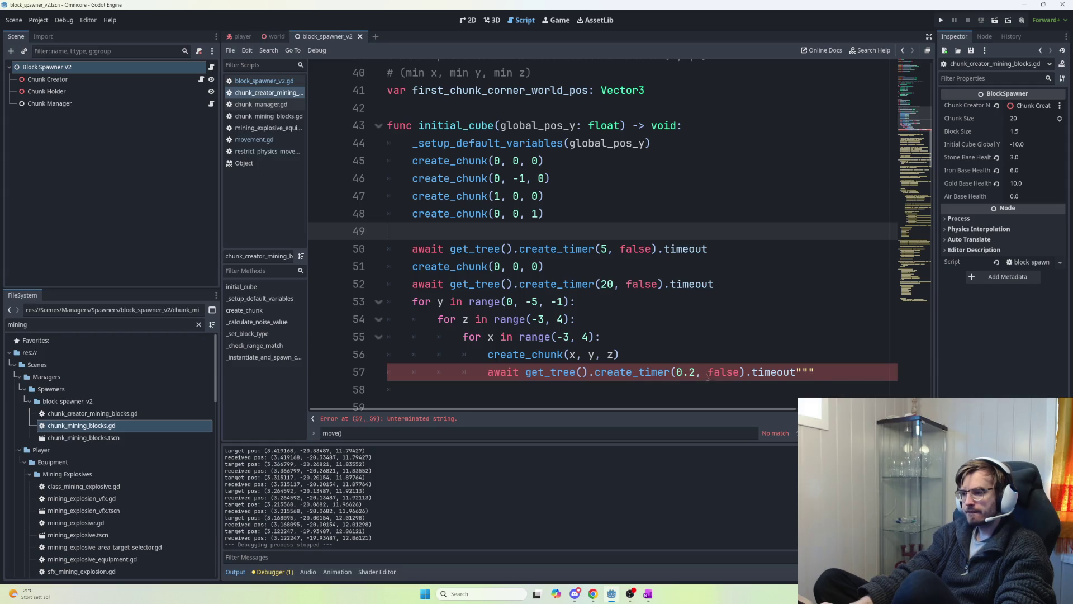
- Remove the 5-second timer and extra create_chunk, set delays to 10 and 0.5, then run
left_click(816, 371)
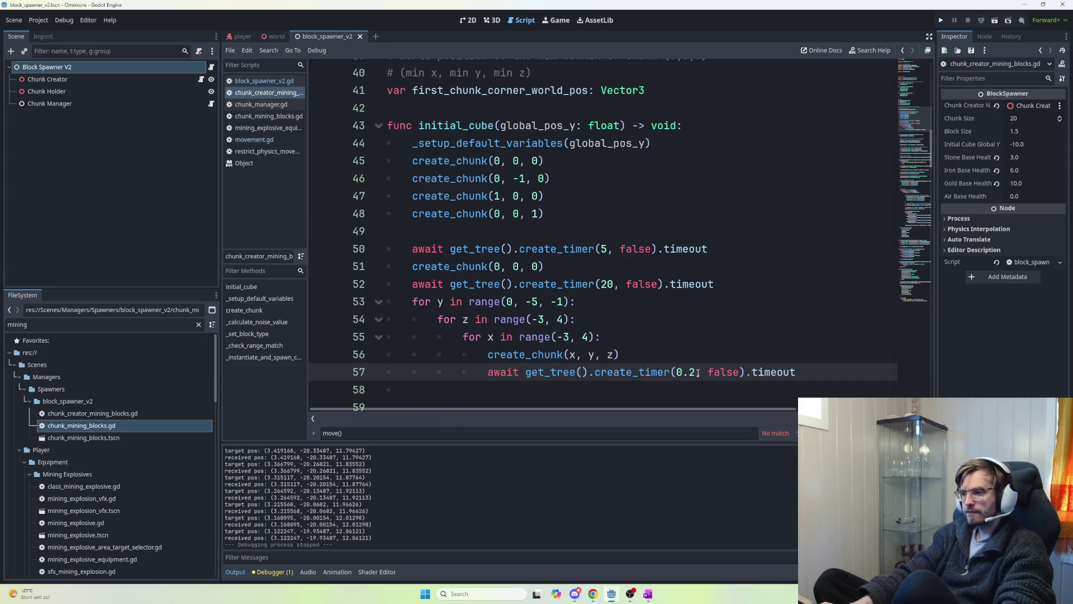
key("Up")
left_click(834, 376)
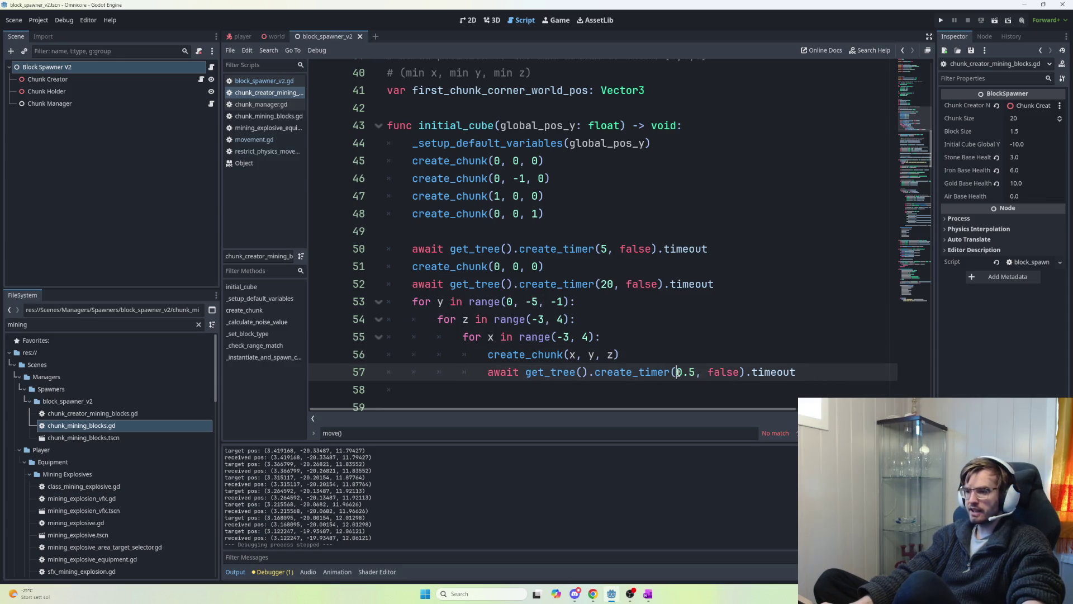
left_click(599, 250)
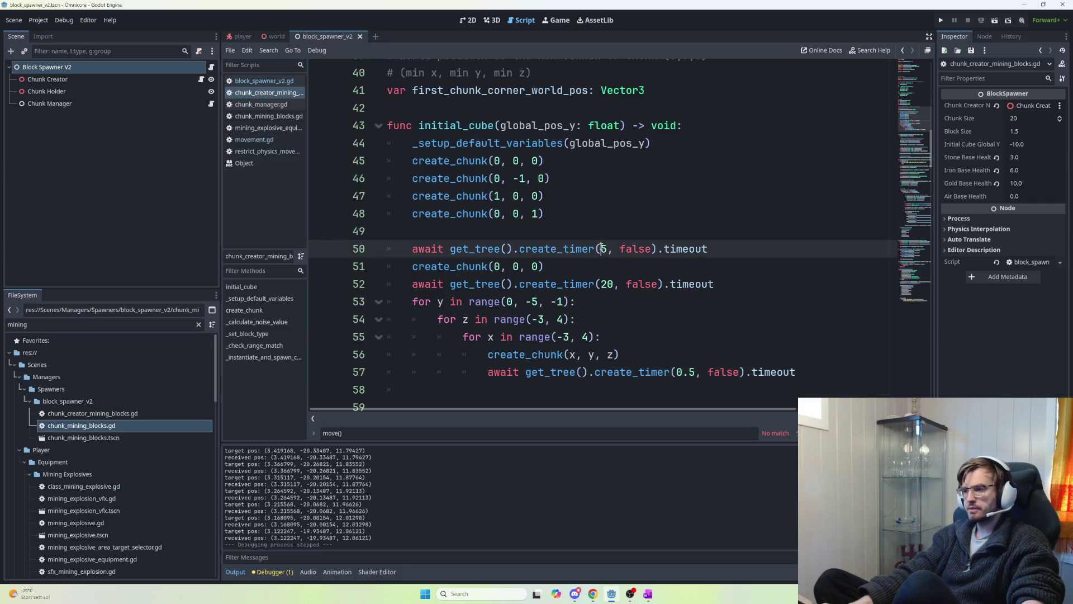
mouse_move(543, 267)
left_mouse_down()
mouse_move(408, 267)
mouse_move(388, 249)
left_mouse_up()
key("BackSpace")
key("Delete")
left_click(608, 249)
type("10")
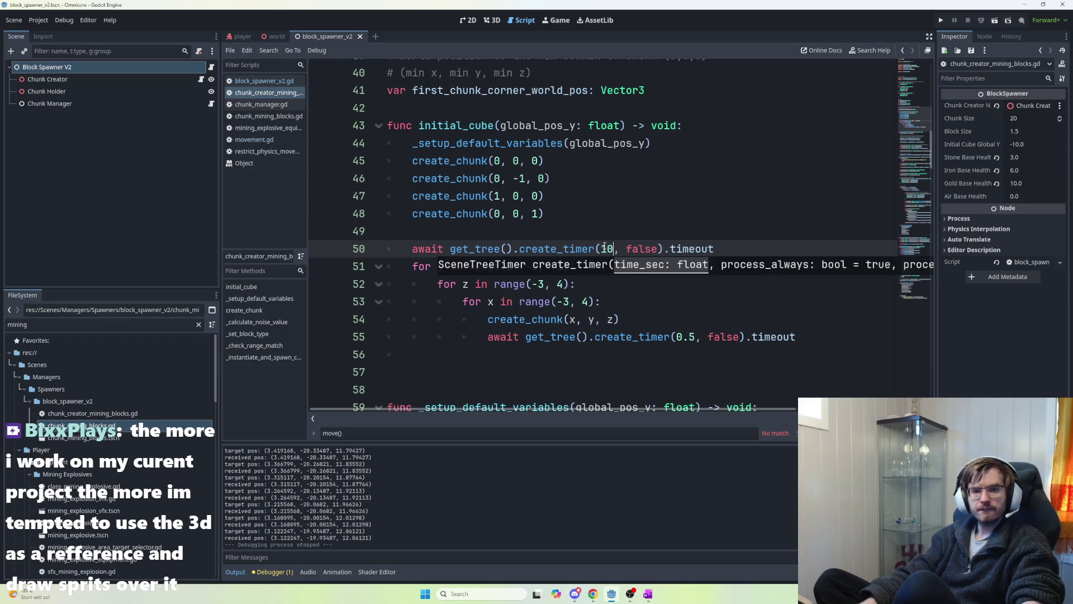
left_click(649, 215)
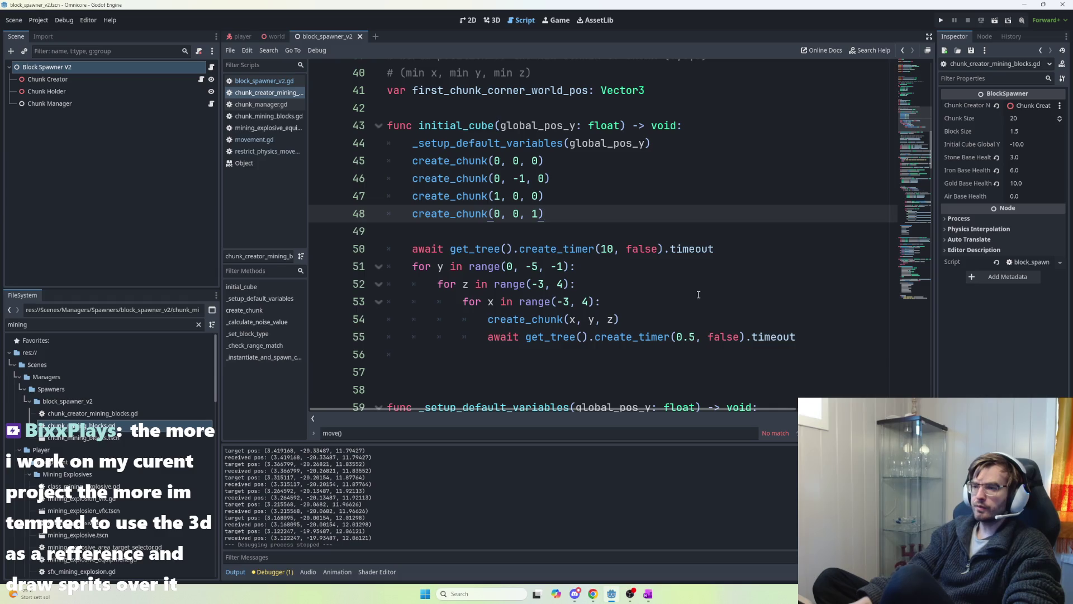
key("F5")
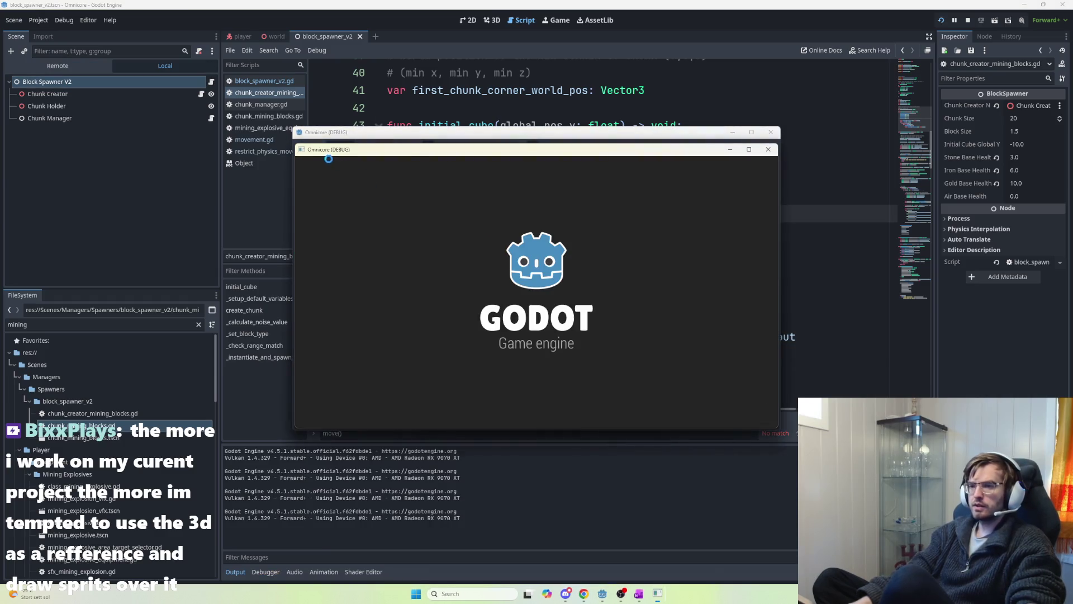
- Host the game and fly through the cave and rock blocks while new chunks spawn
left_click(324, 167)
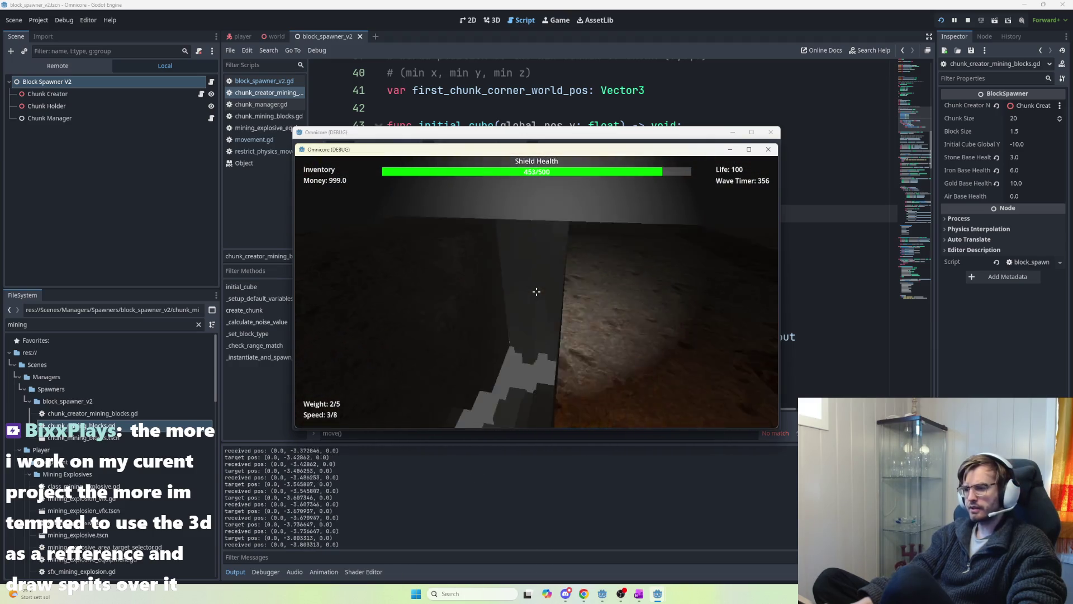
key("w")
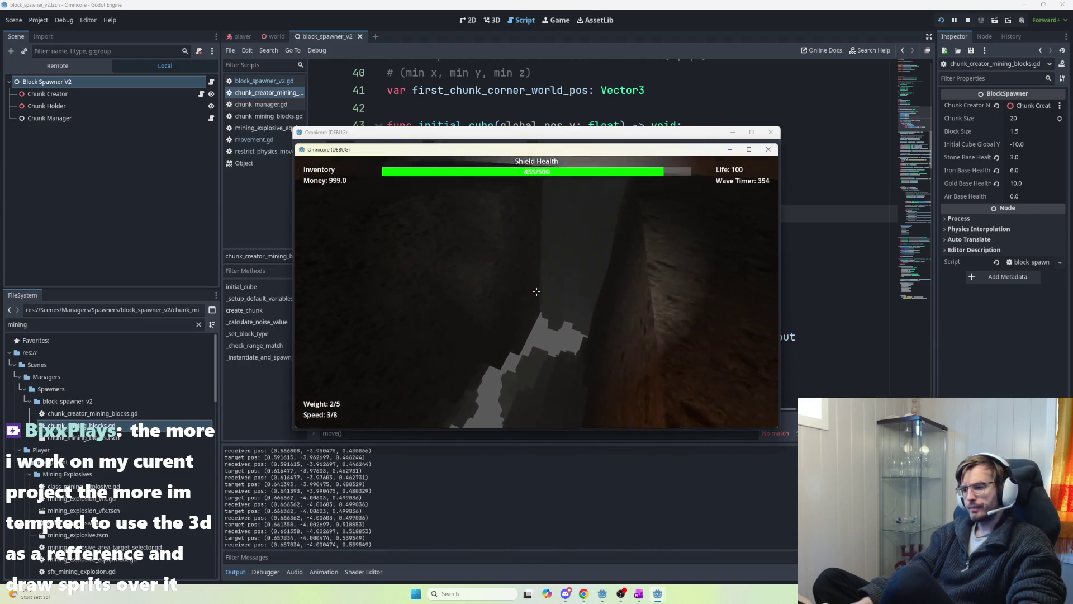
key("w")
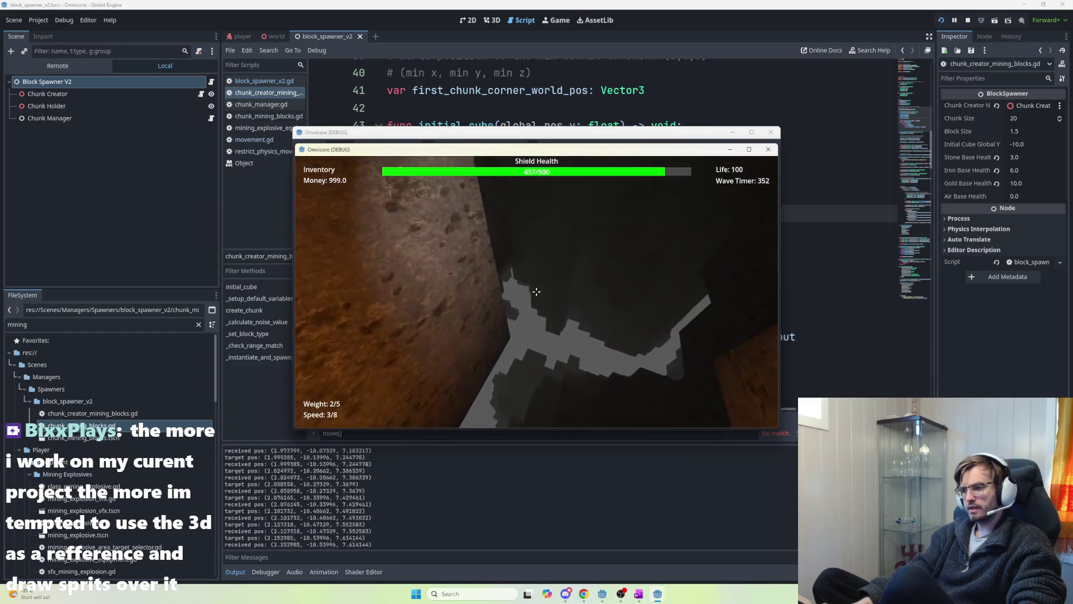
key("w")
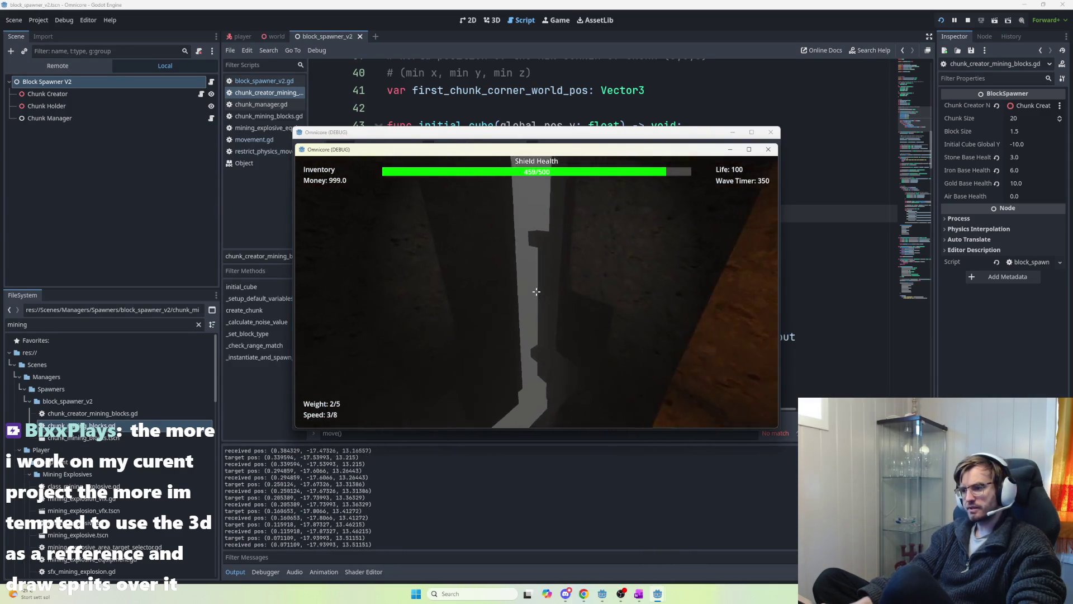
key("w")
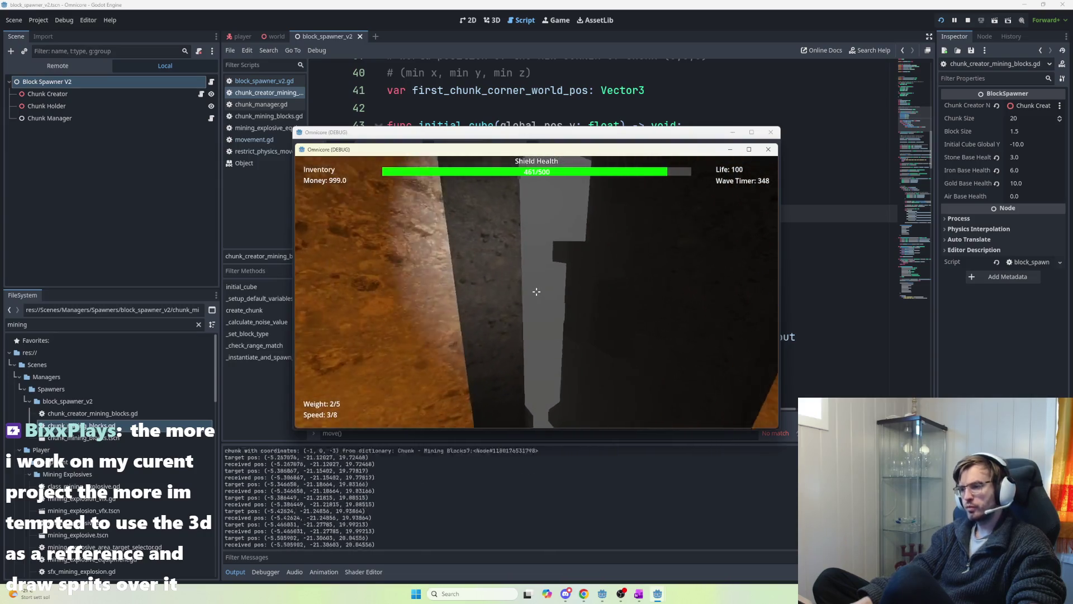
key("w")
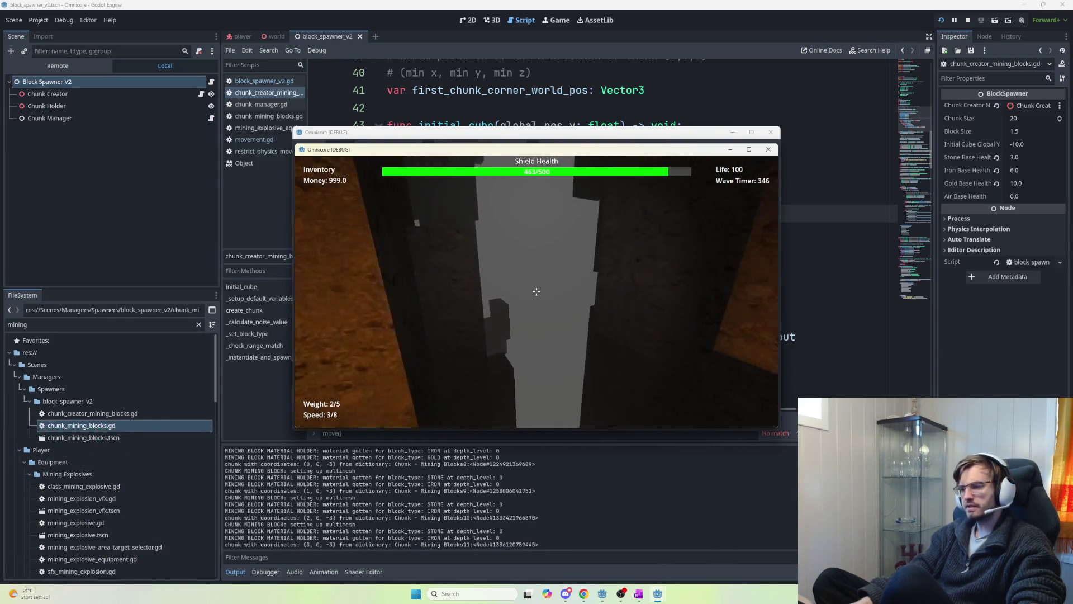
key("w")
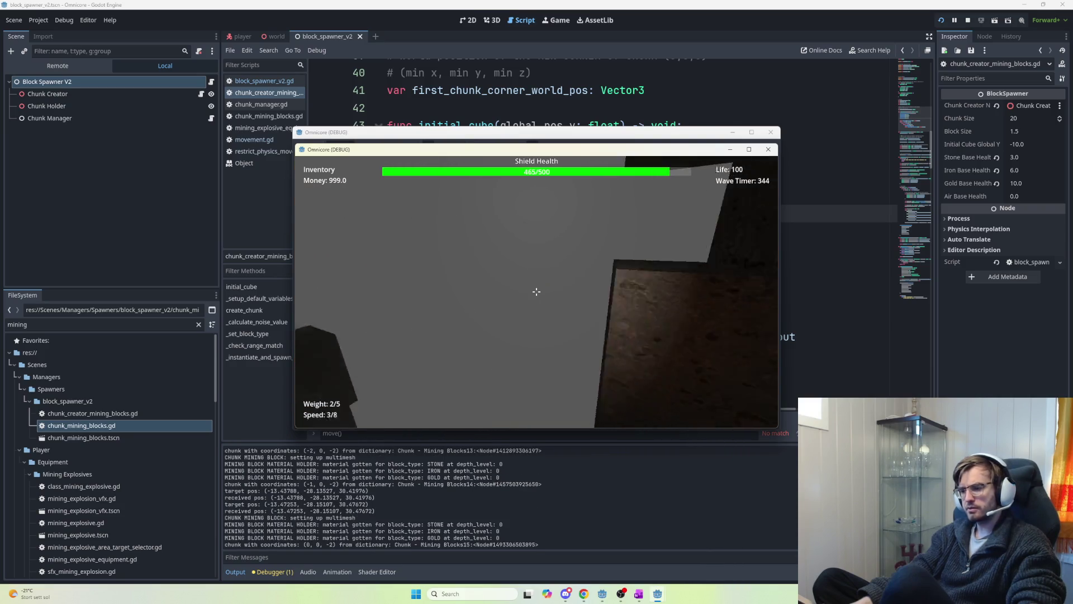
key("w")
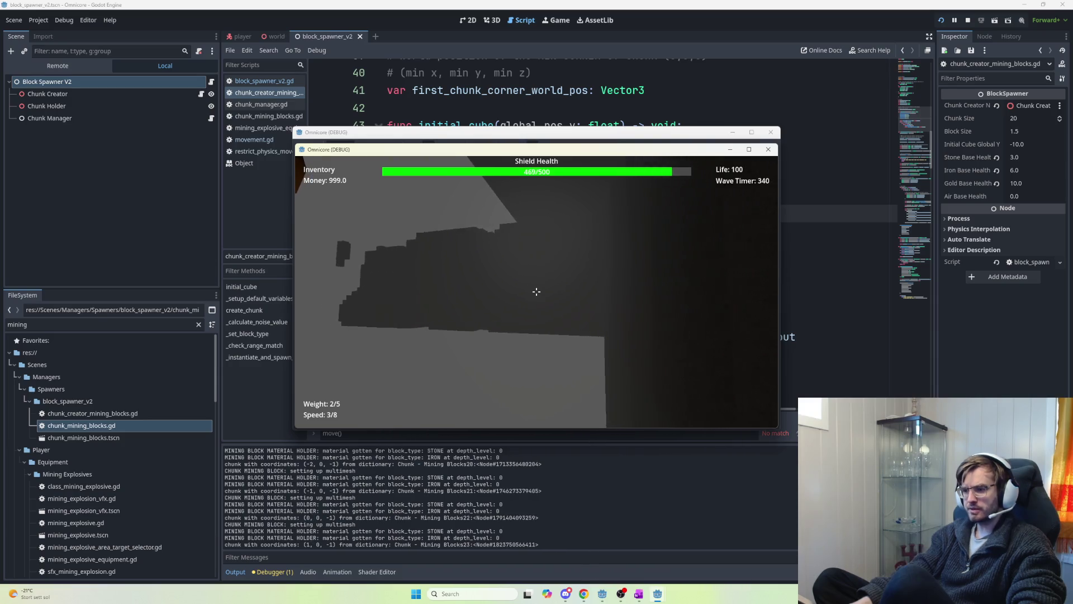
key("w")
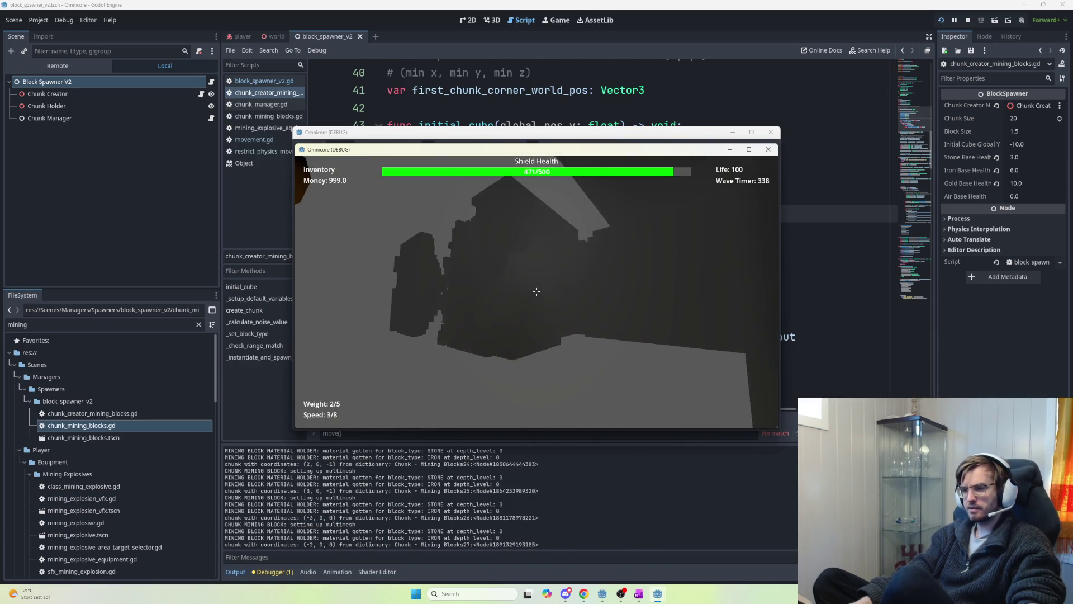
key("w")
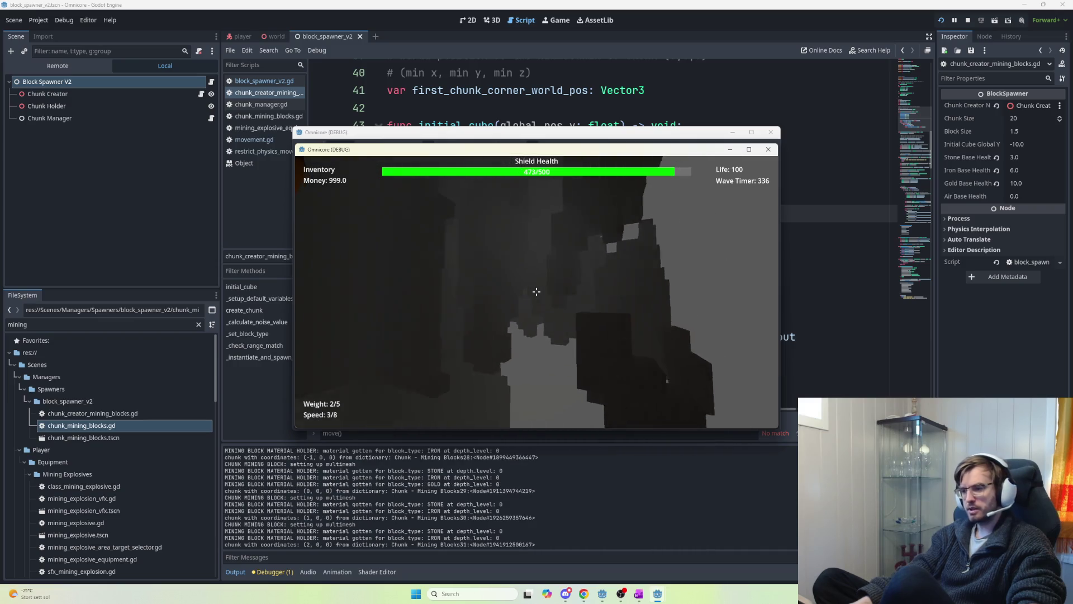
key("w")
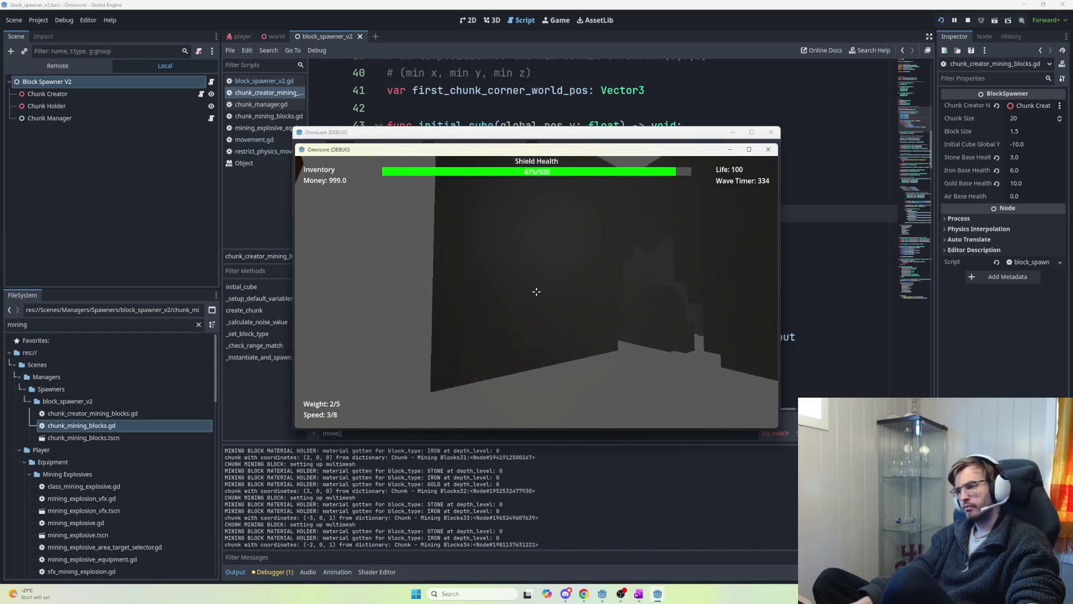
key("w")
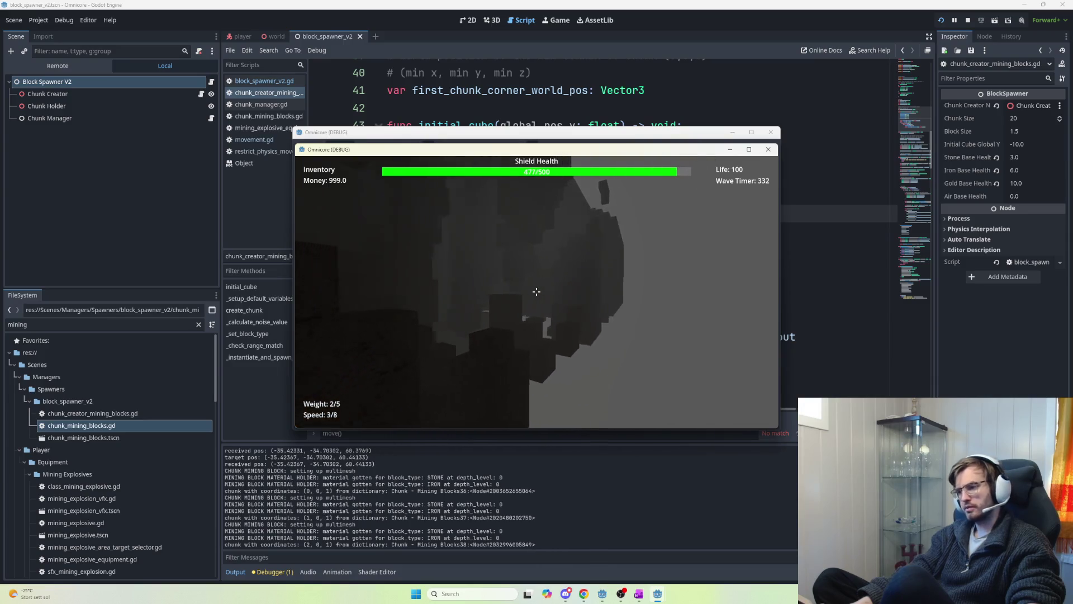
key("w")
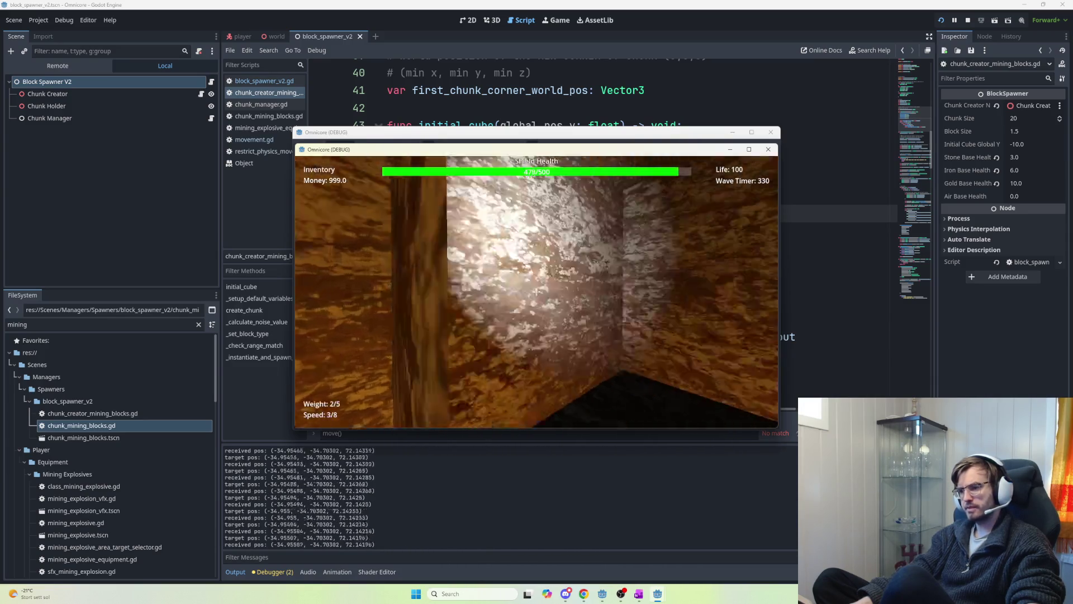
key("w")
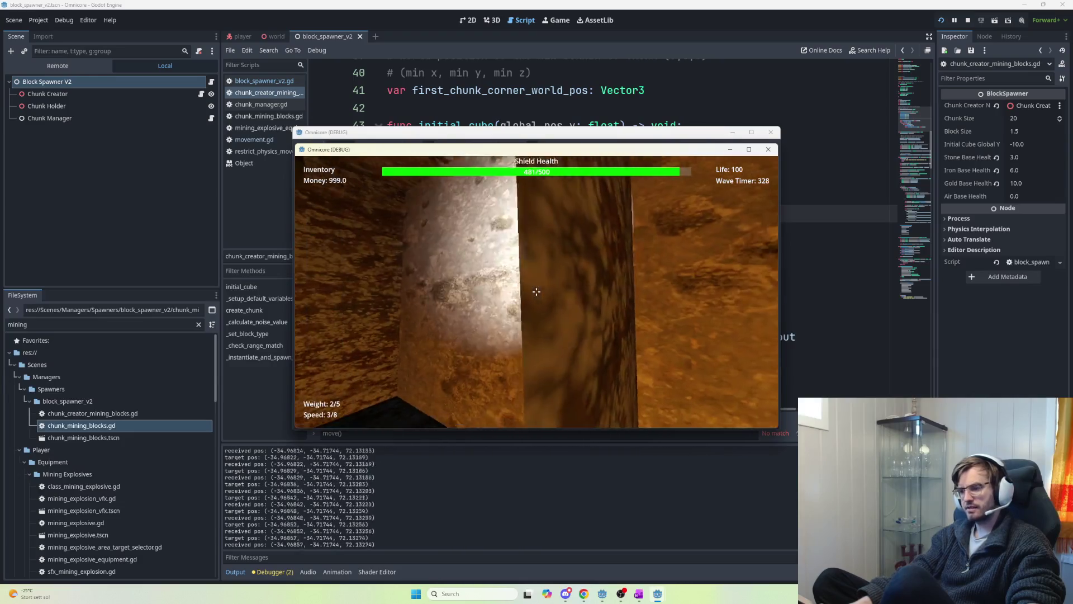
- Restart to the lobby, host a new session, and buy the Jetpack Speed upgrade
key("Escape")
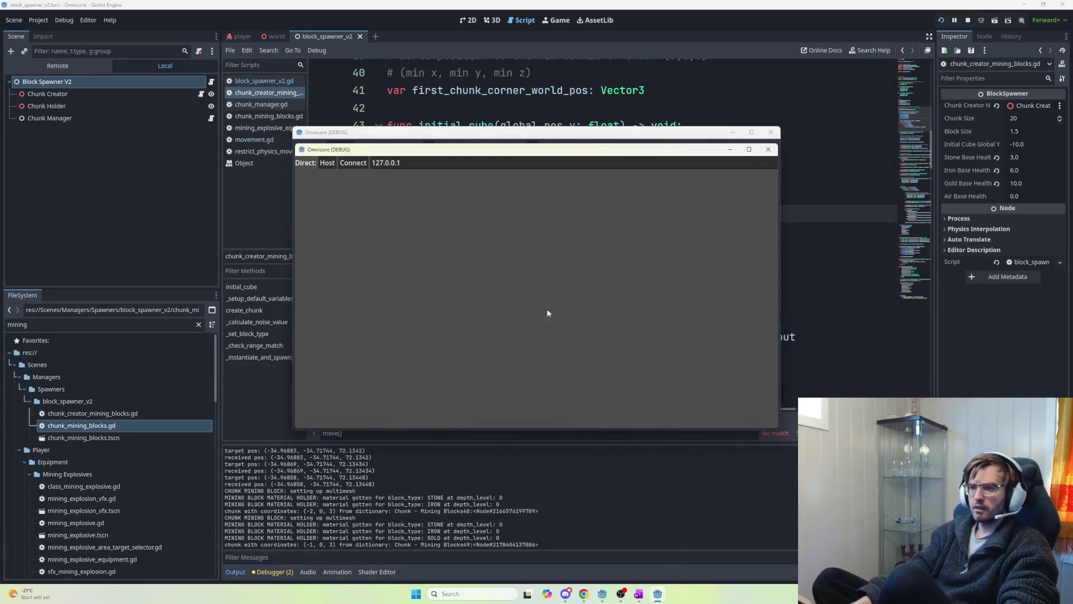
left_click(327, 164)
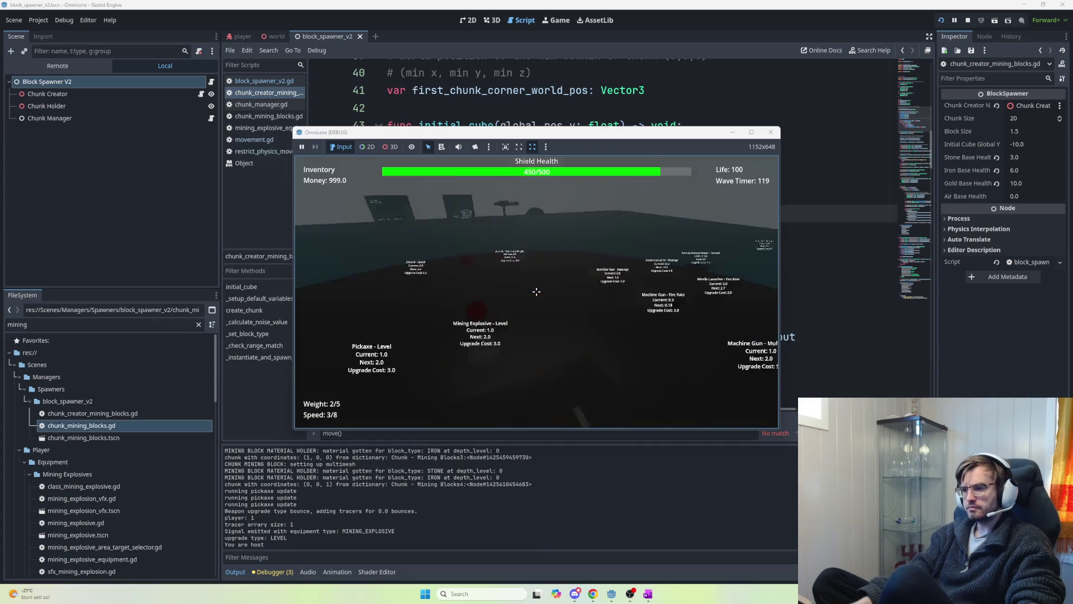
key("w")
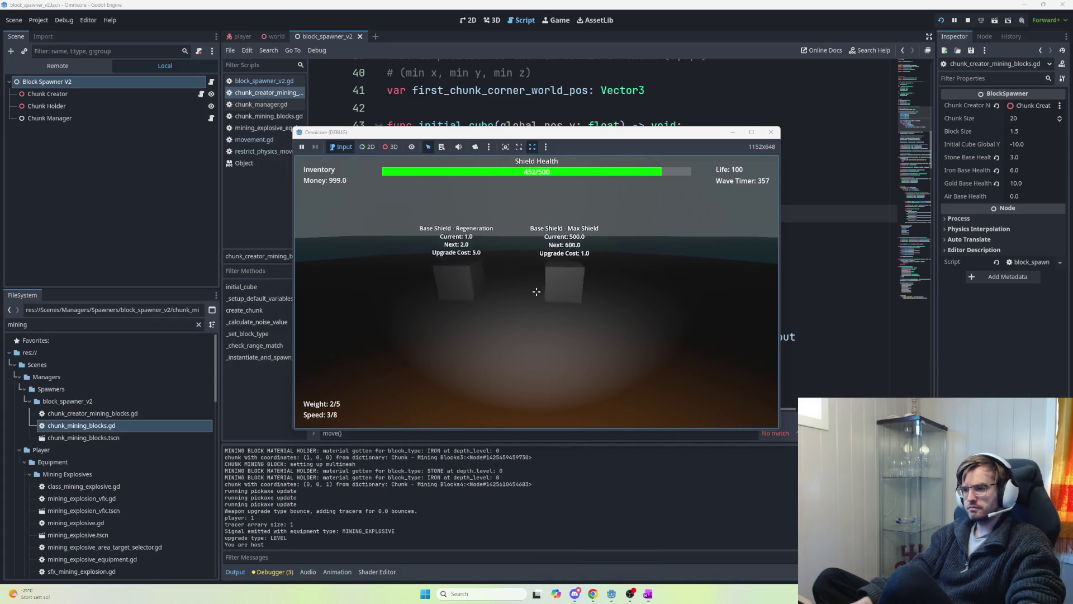
key("s")
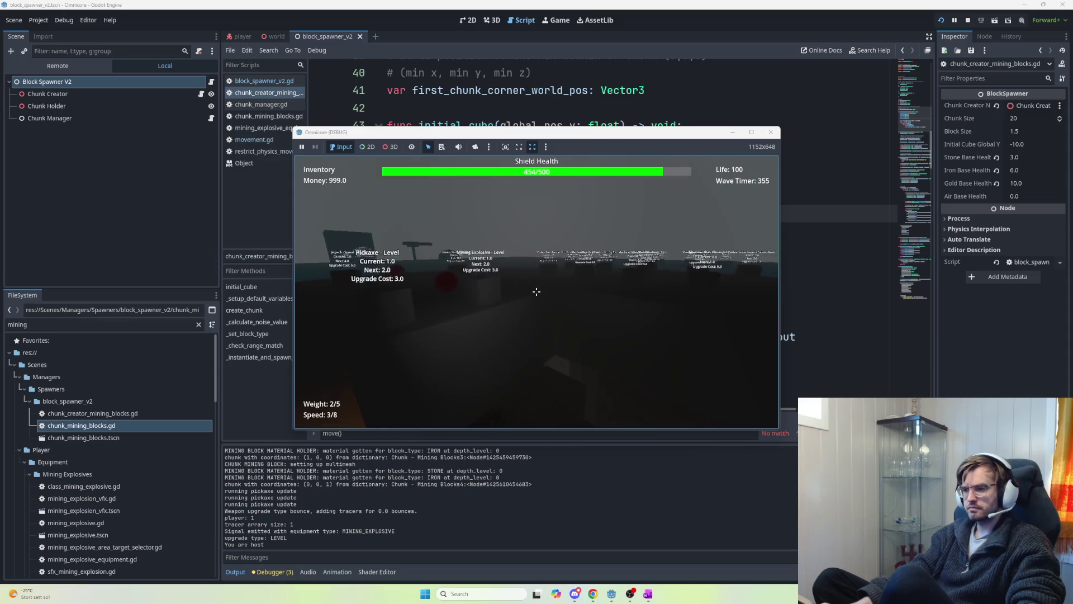
key("w")
key("a")
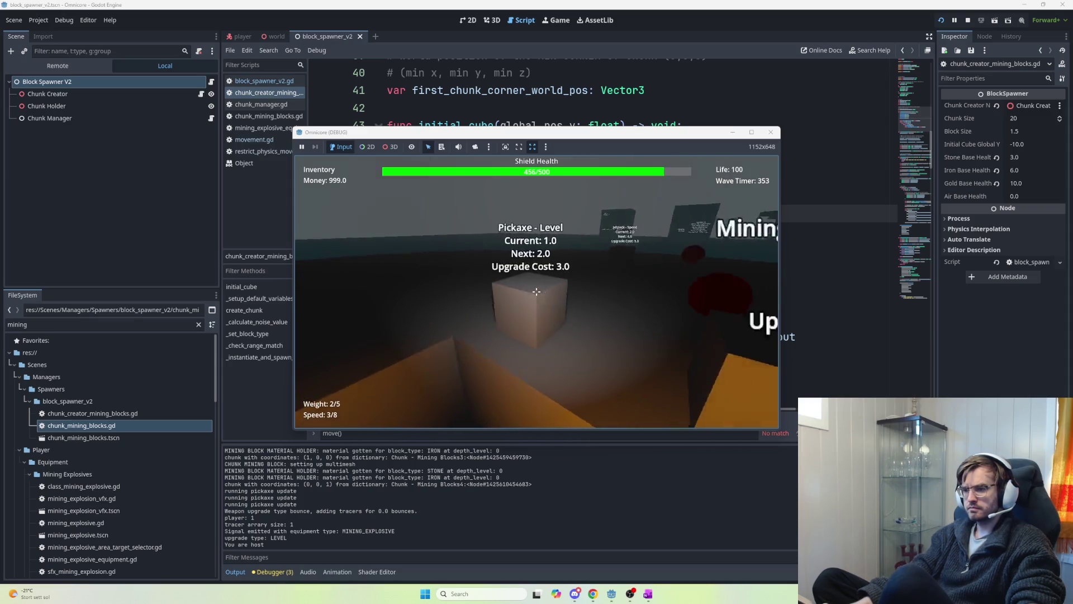
key("w")
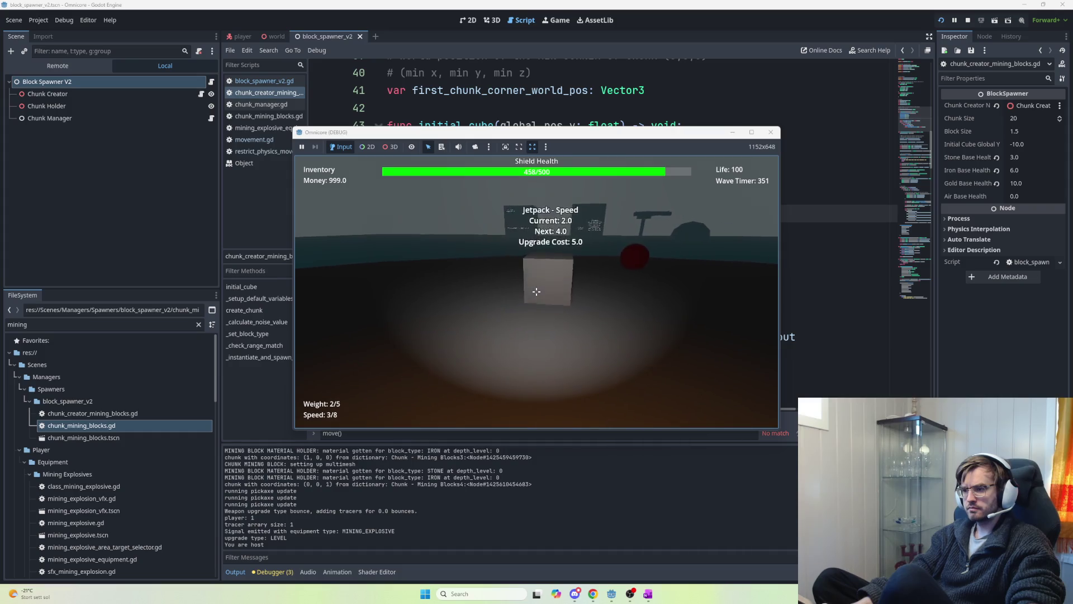
key("e")
key("e")
key("e")
key("e")
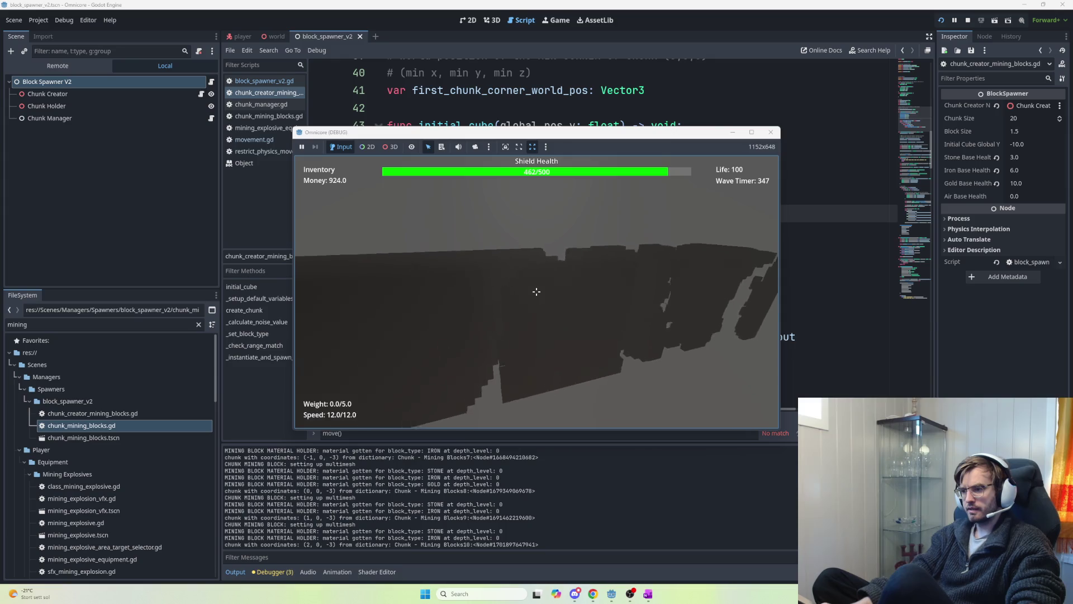
- Fly through the dark voxel block terrain so new chunks load and get logged
key("w")
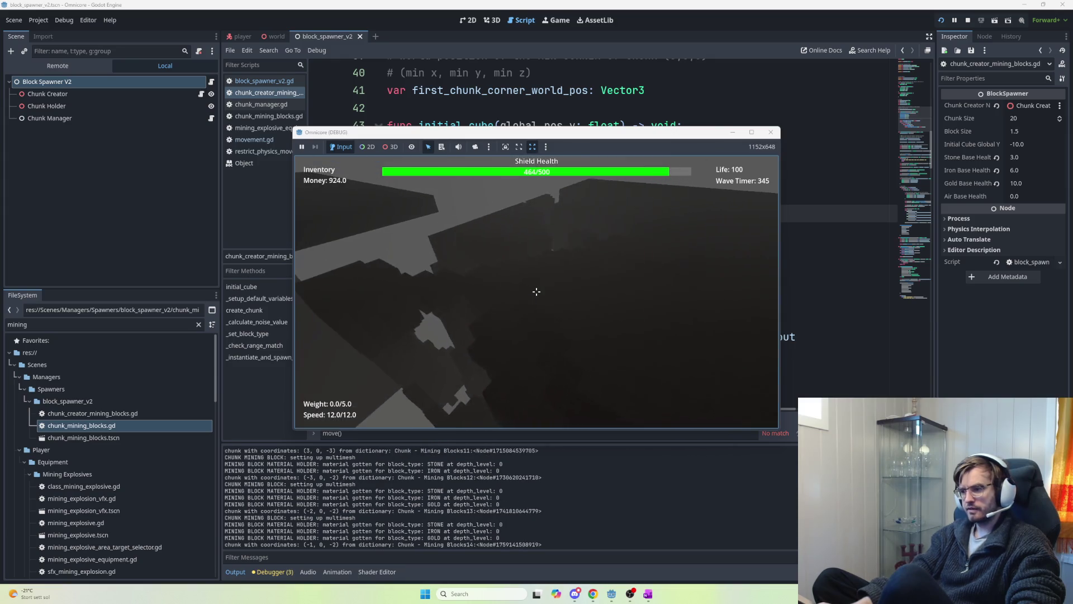
key("w")
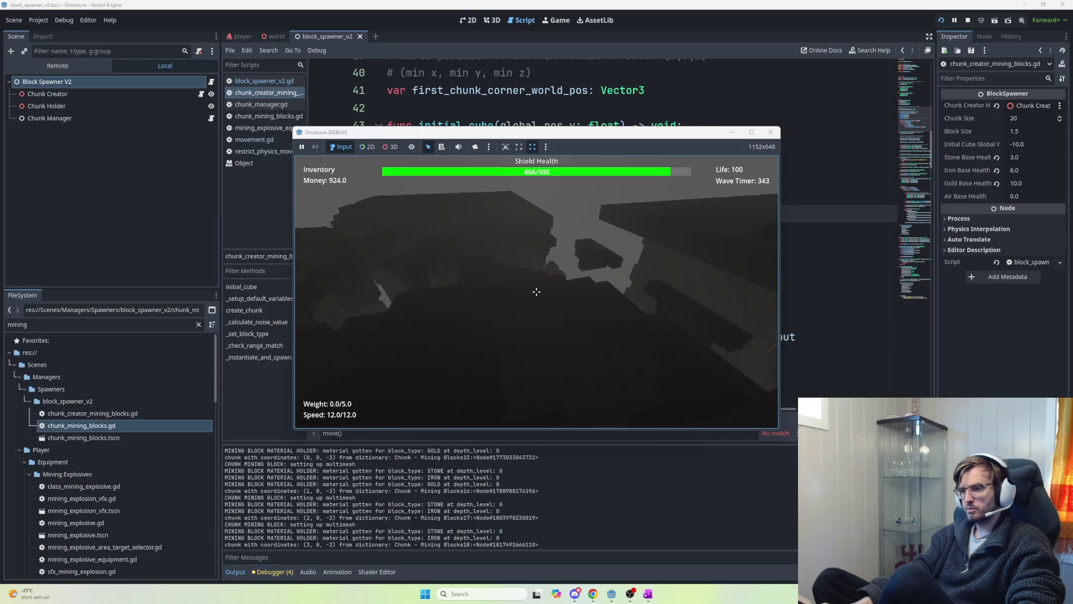
key("w")
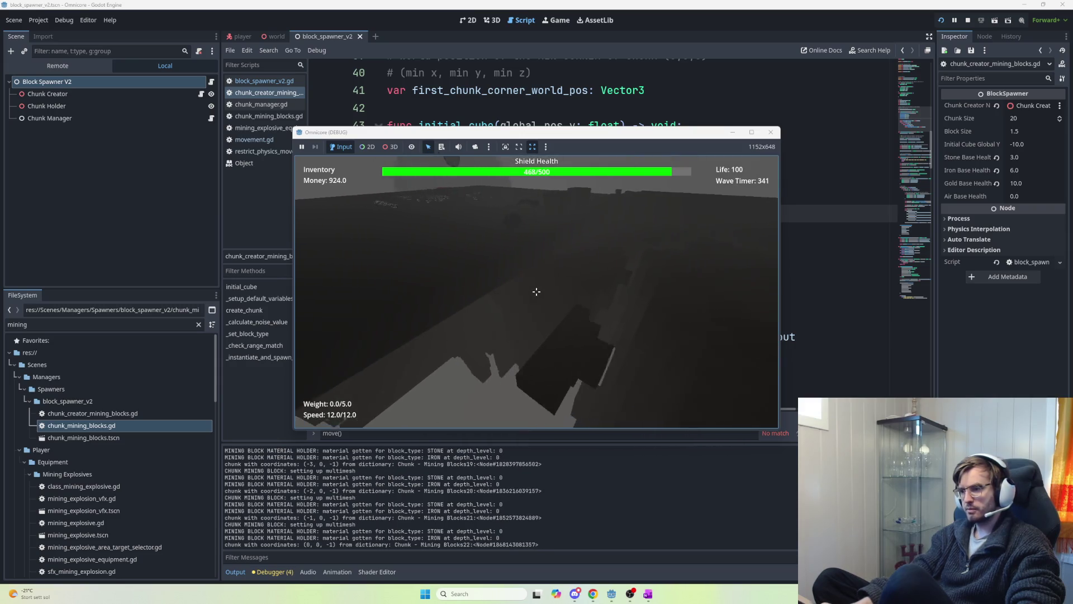
key("w")
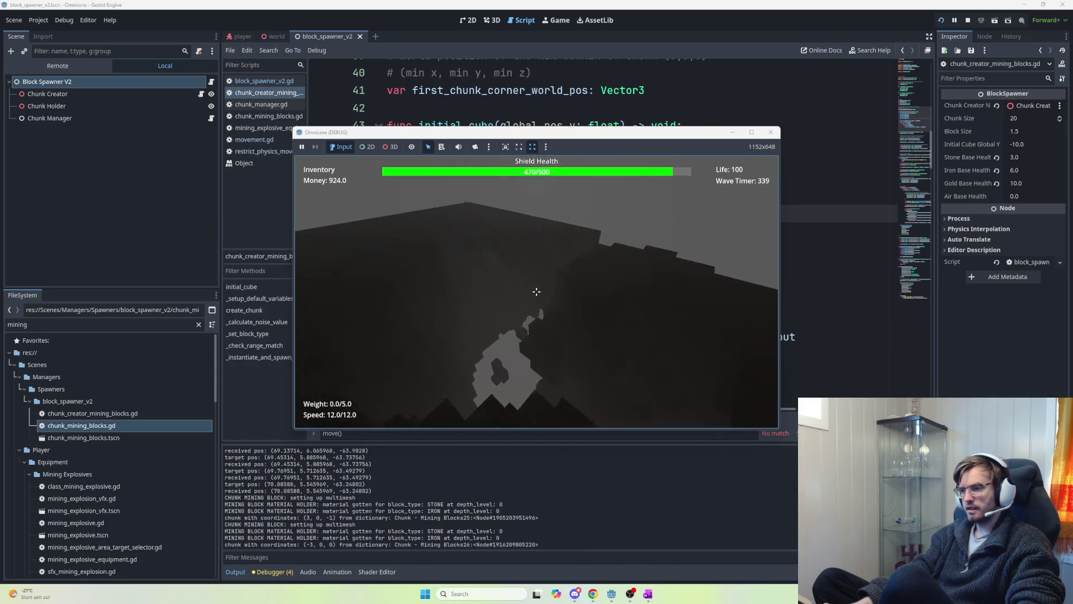
key("w")
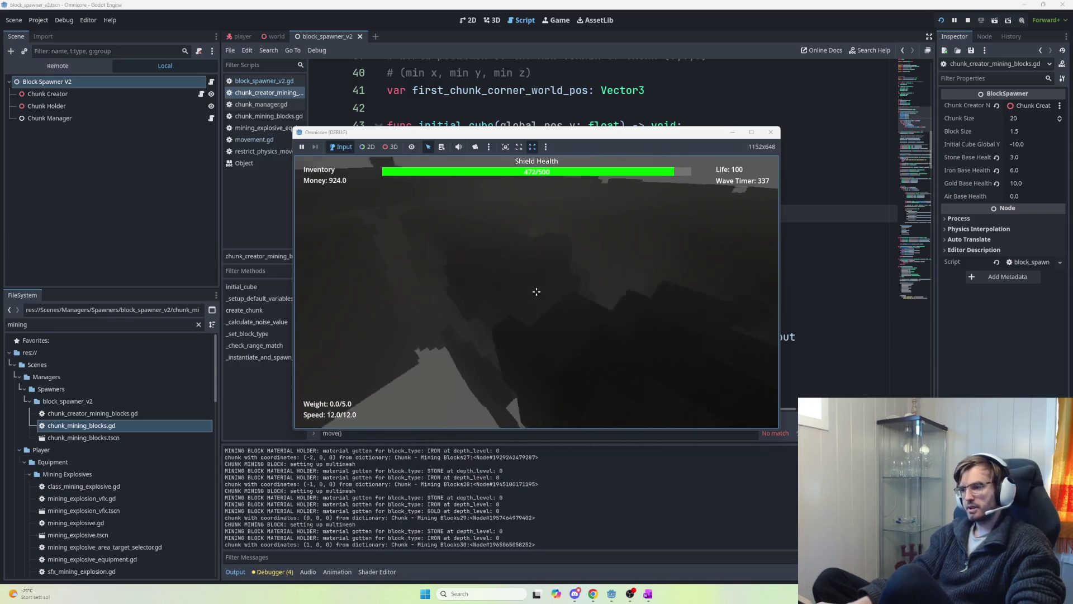
key("w")
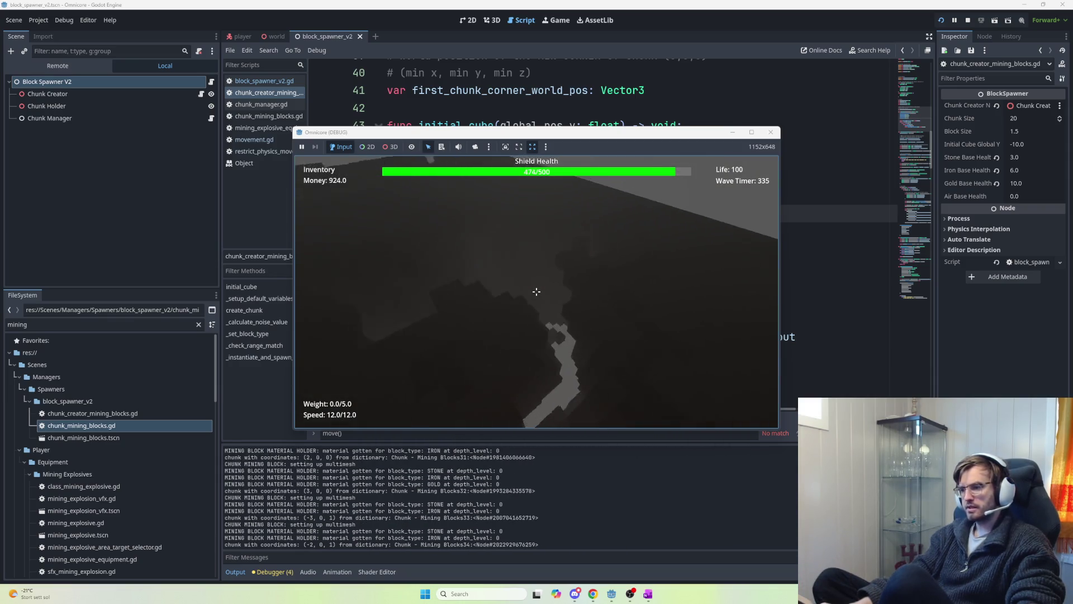
key("w")
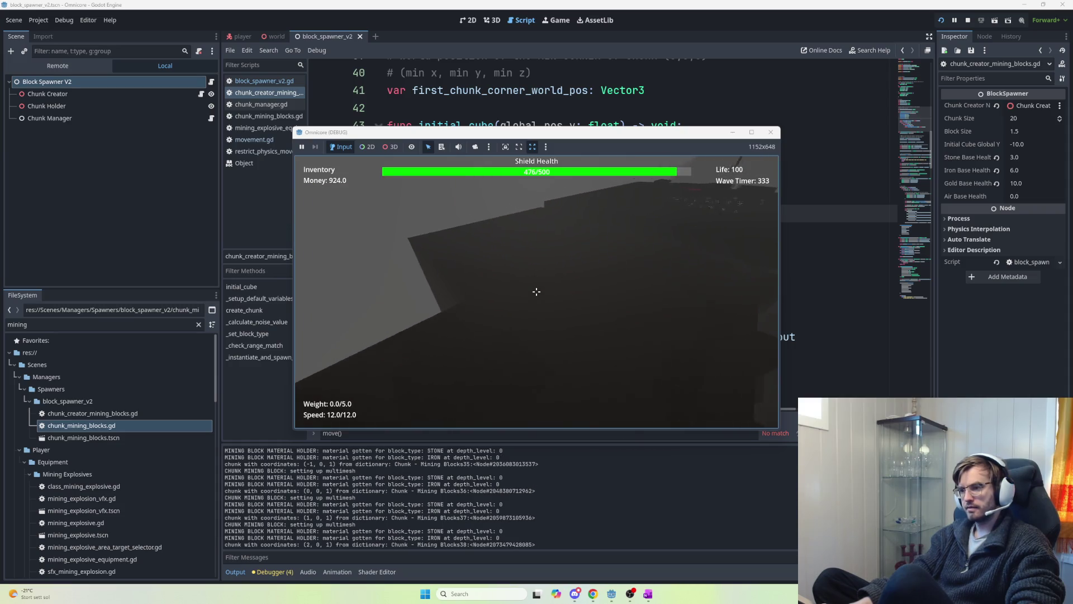
key("w")
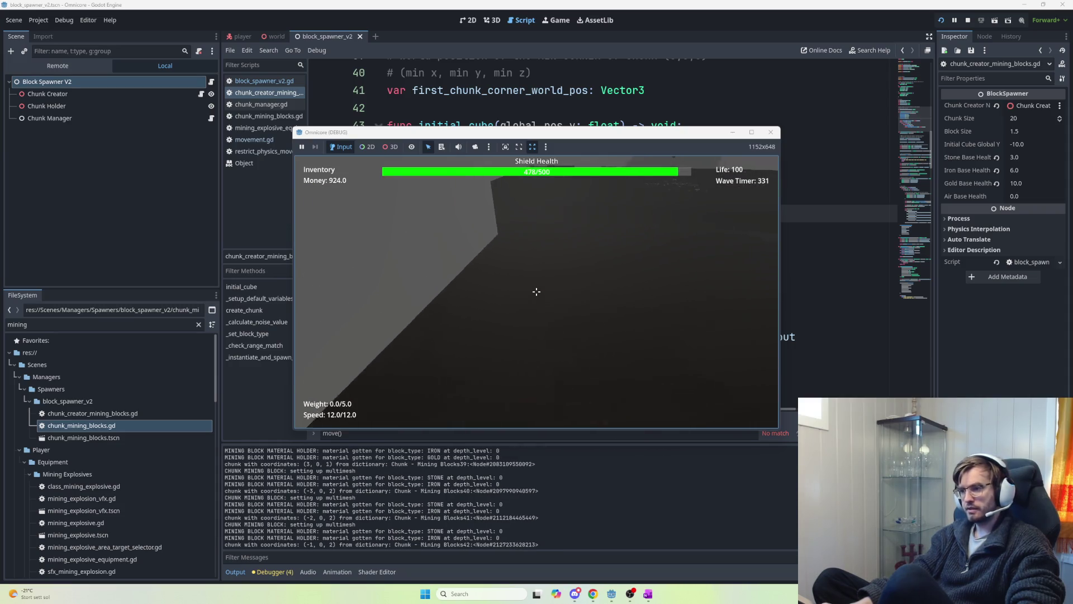
key("w")
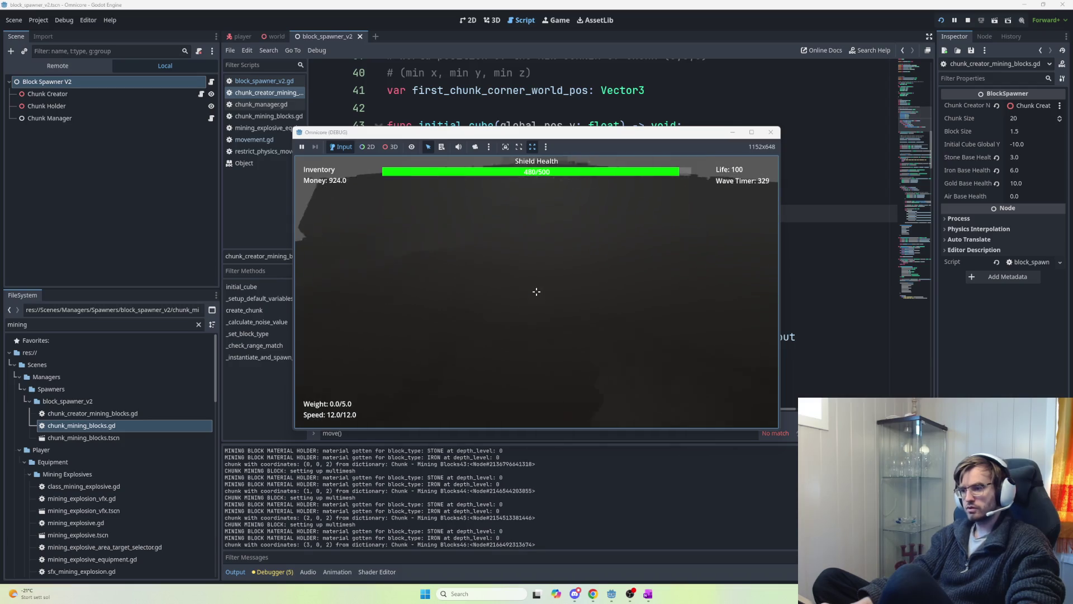
key("w")
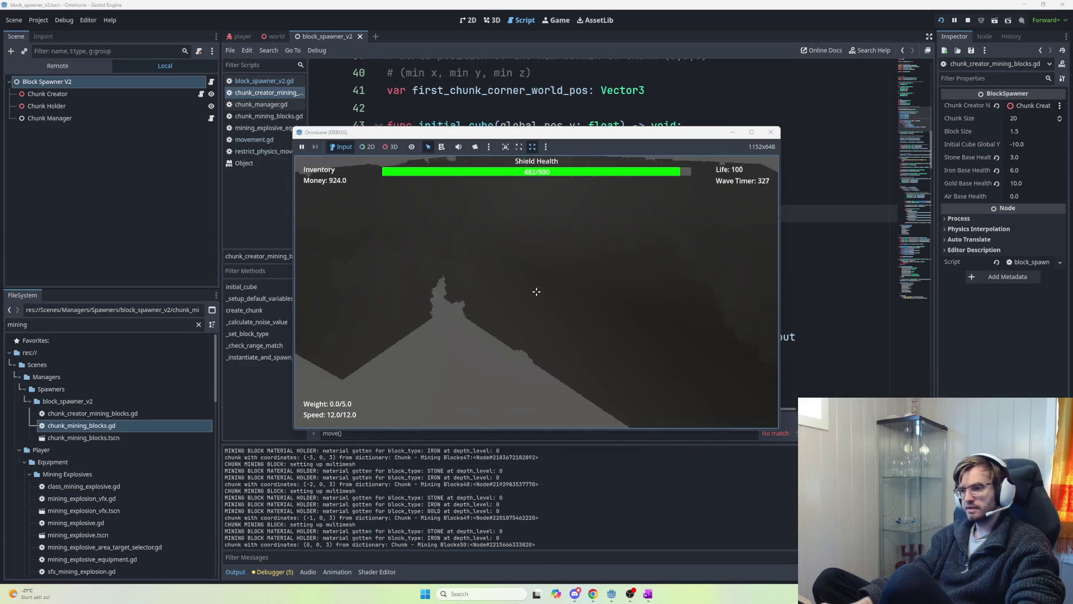
key("w")
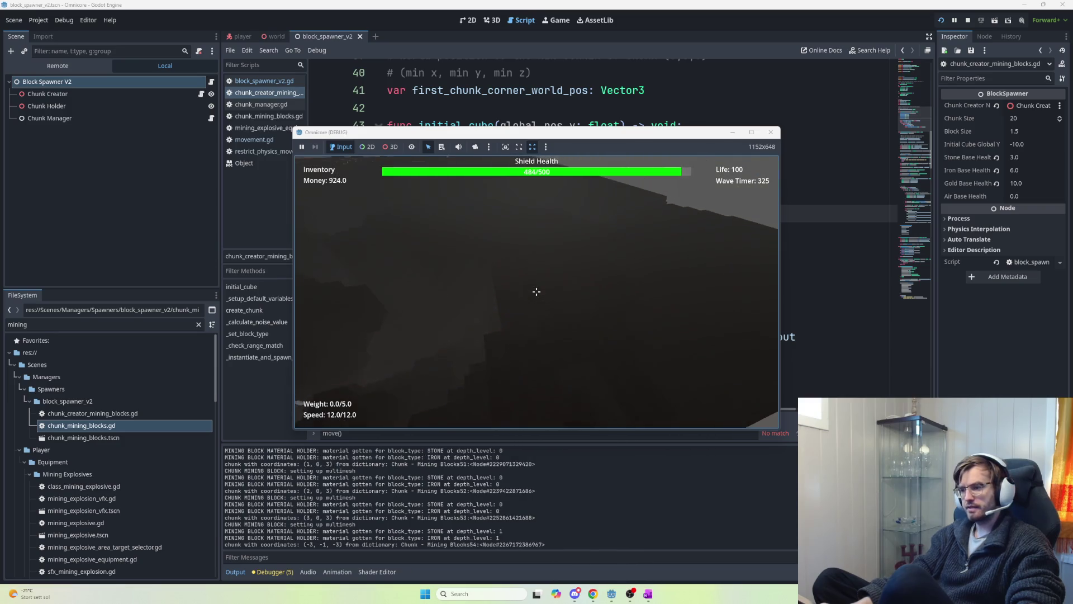
key("w")
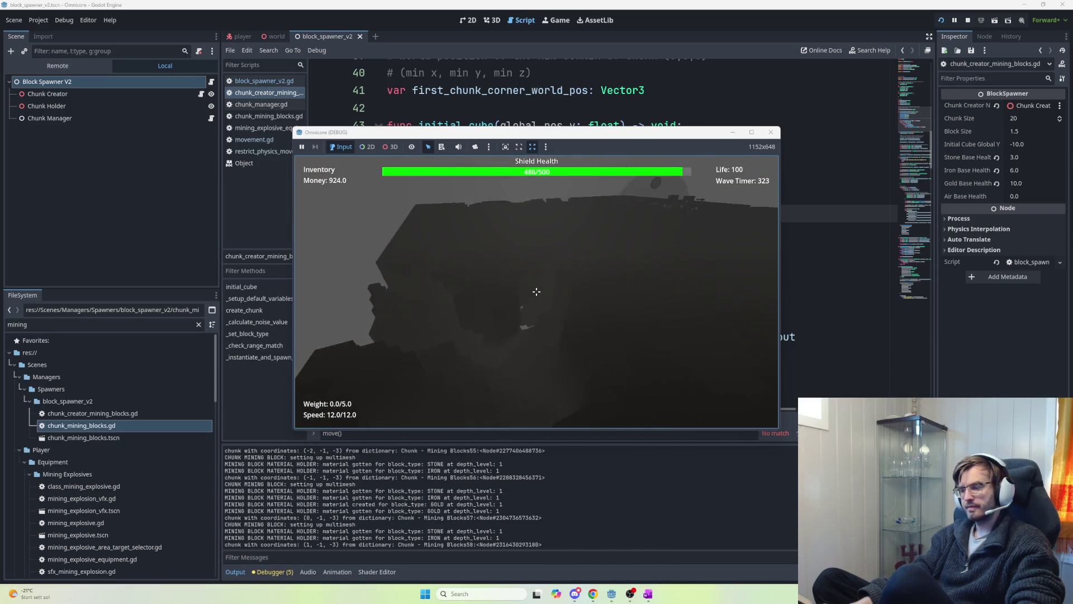
key("w")
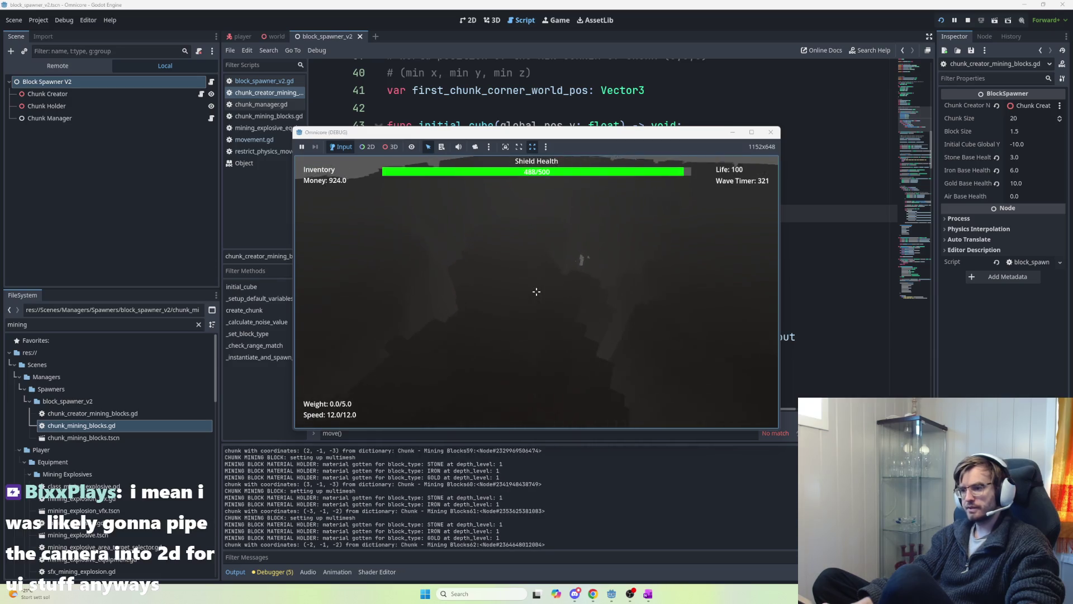
key("w")
key("w")
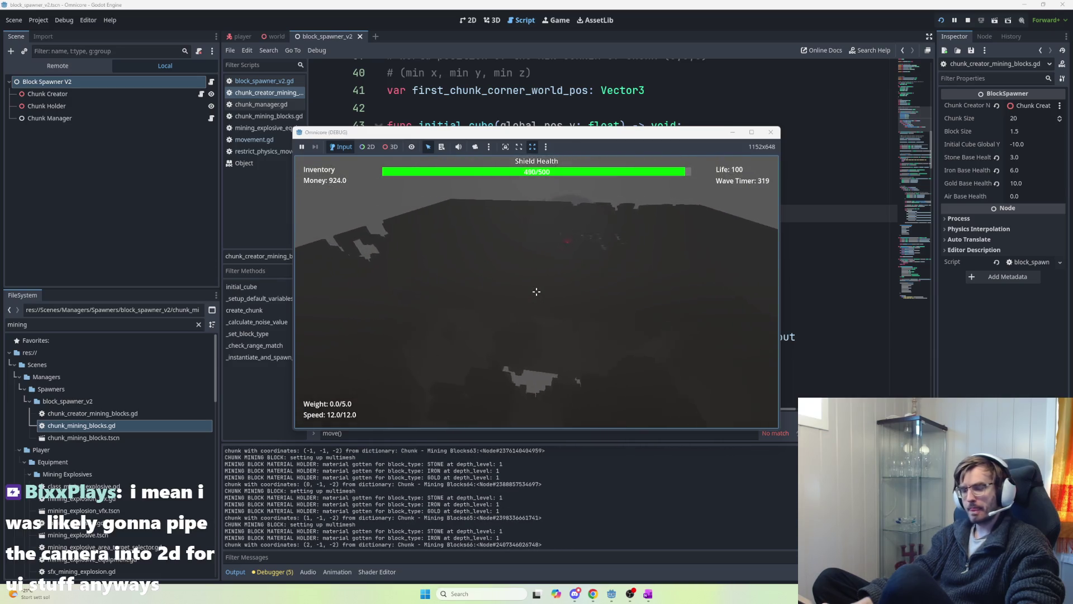
key("w")
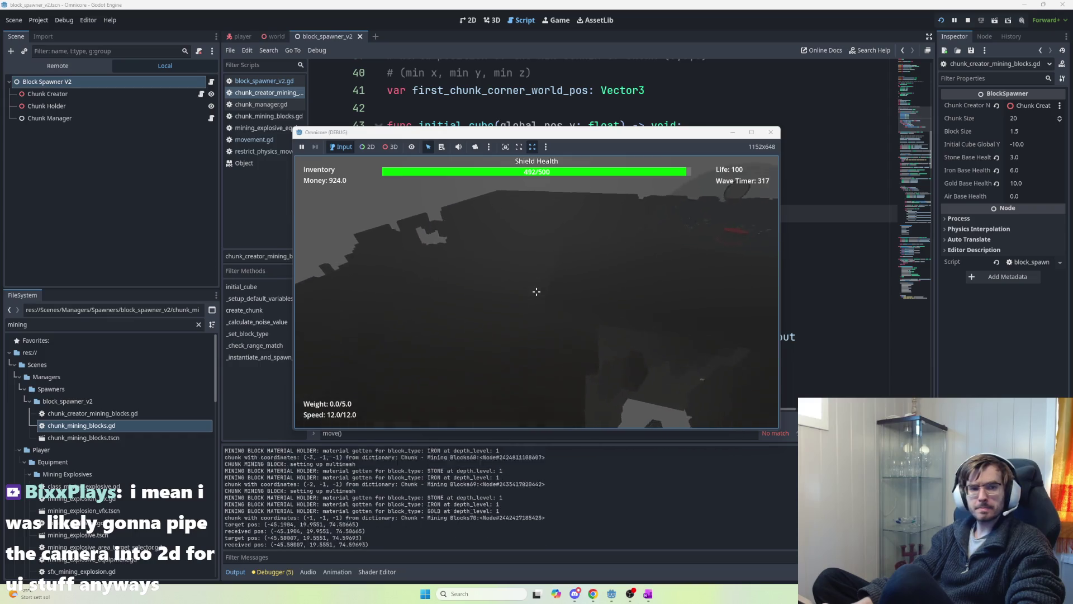
key("w")
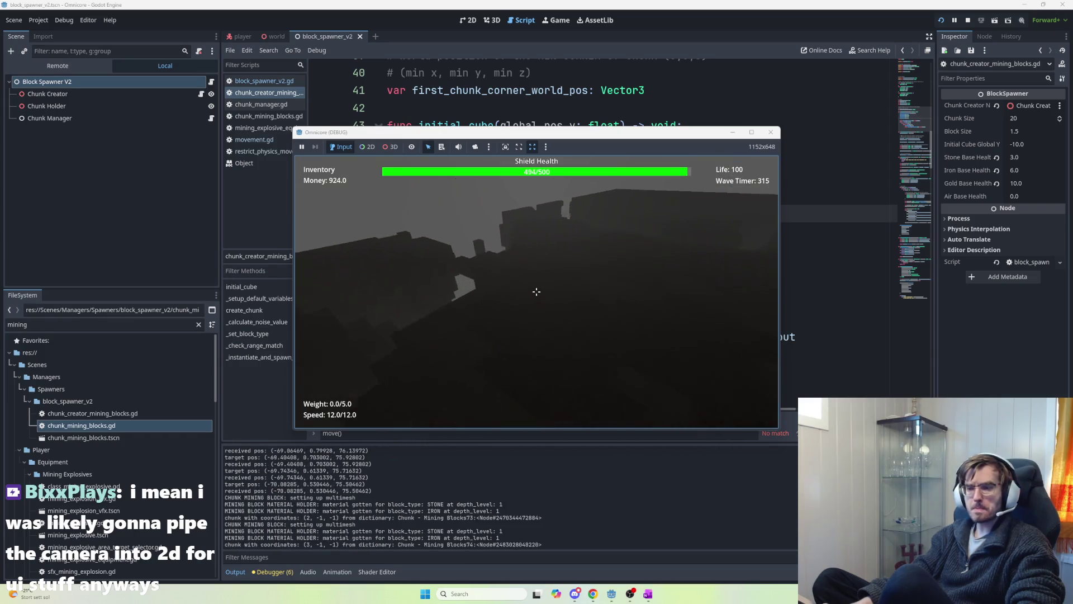
key("w")
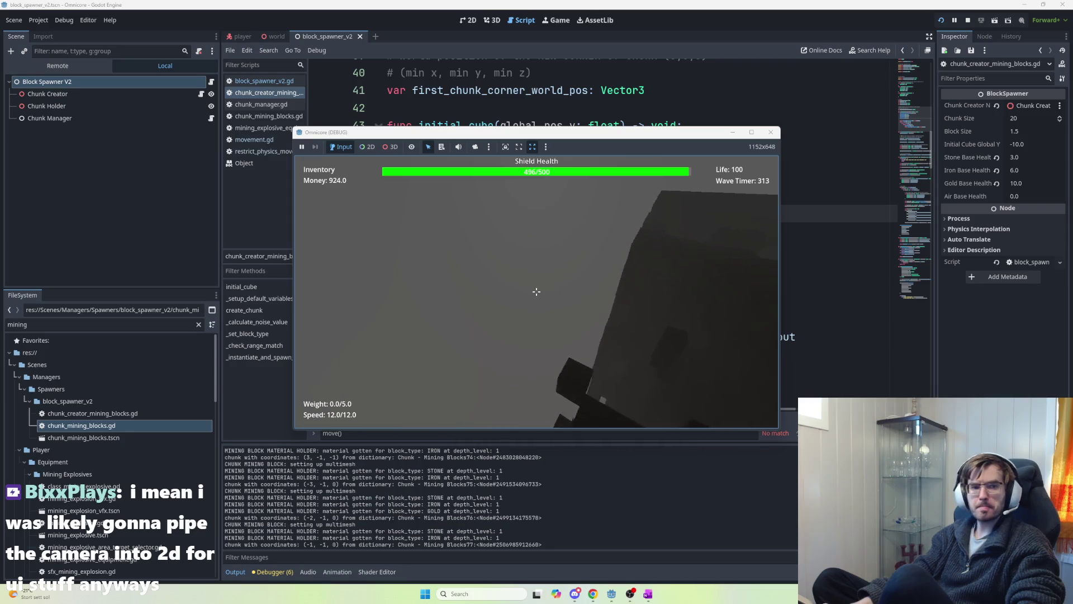
key("w")
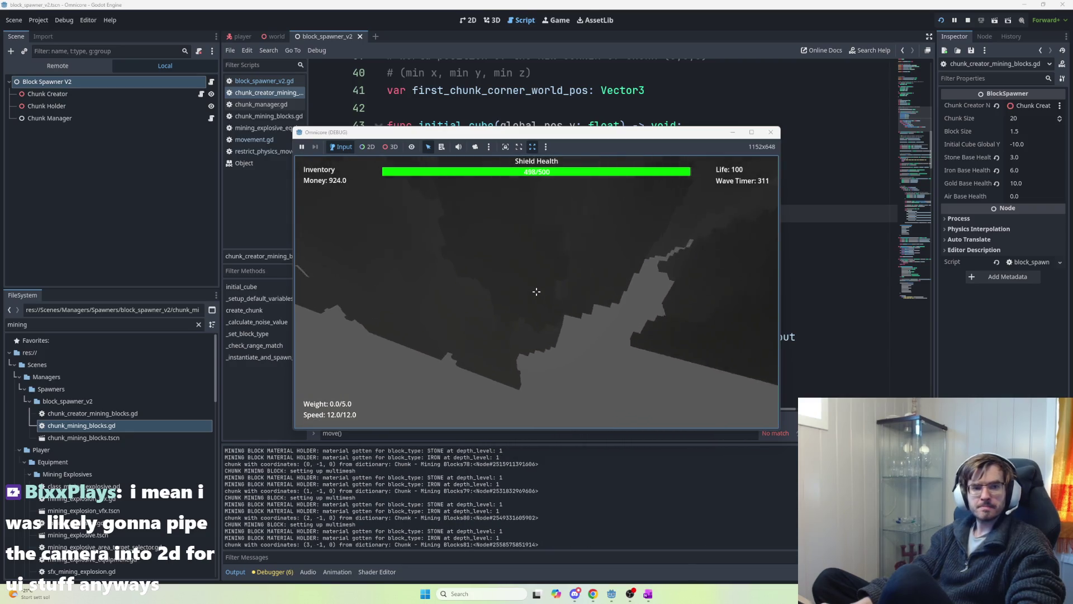
key("w")
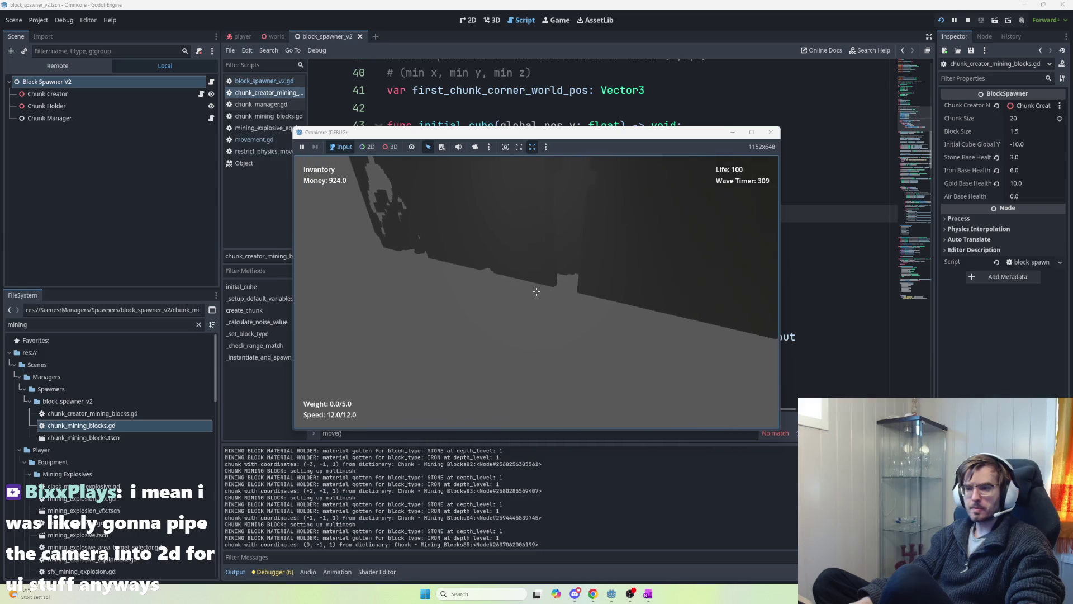
key("w")
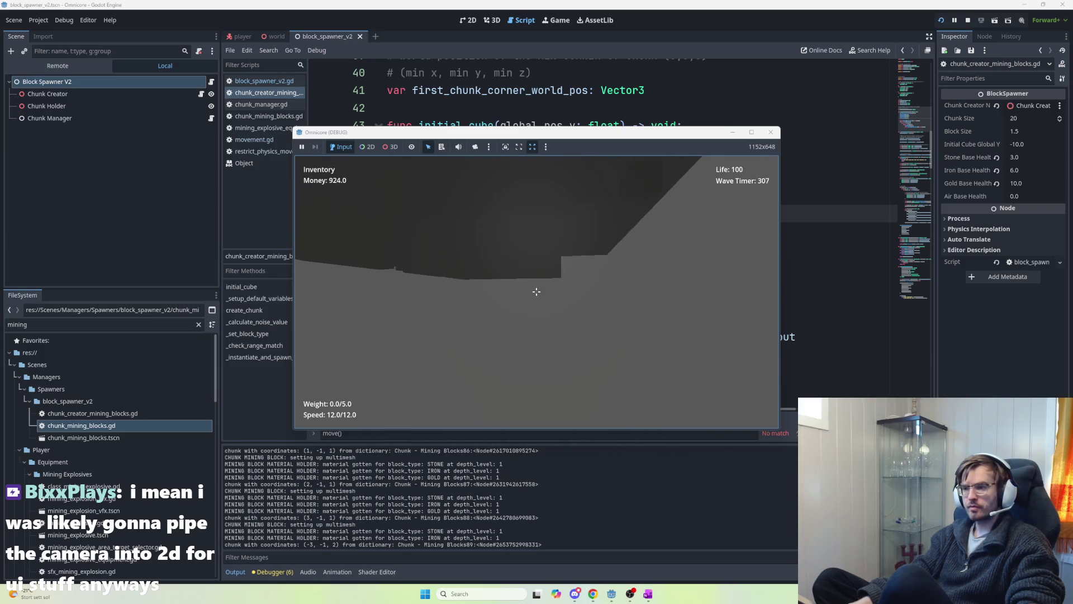
- Walk the player along the dark block wall and then turn onward, triggering more chunks
key("w")
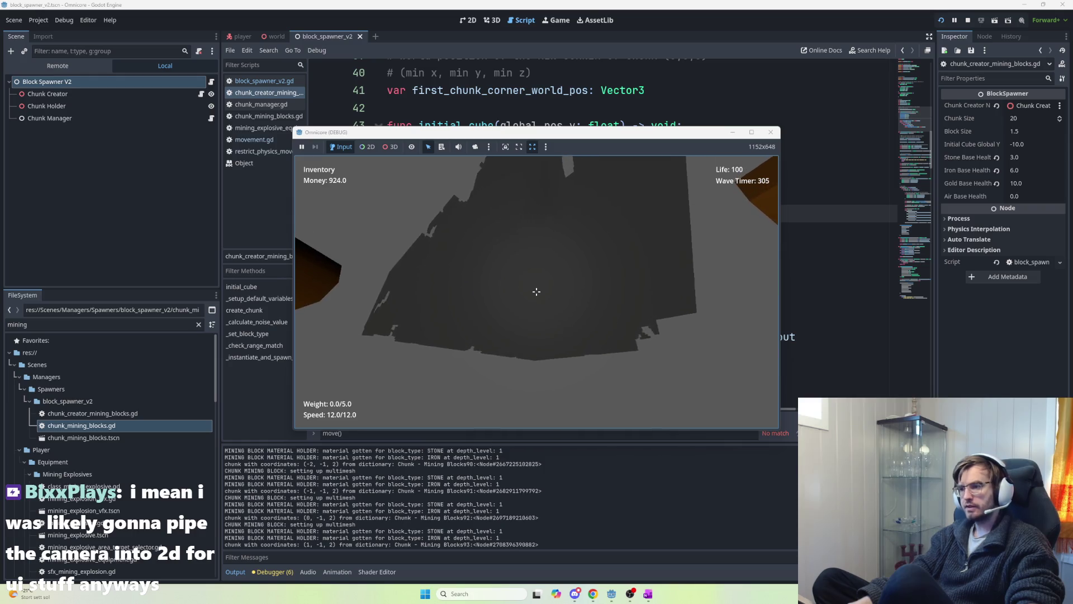
key("w")
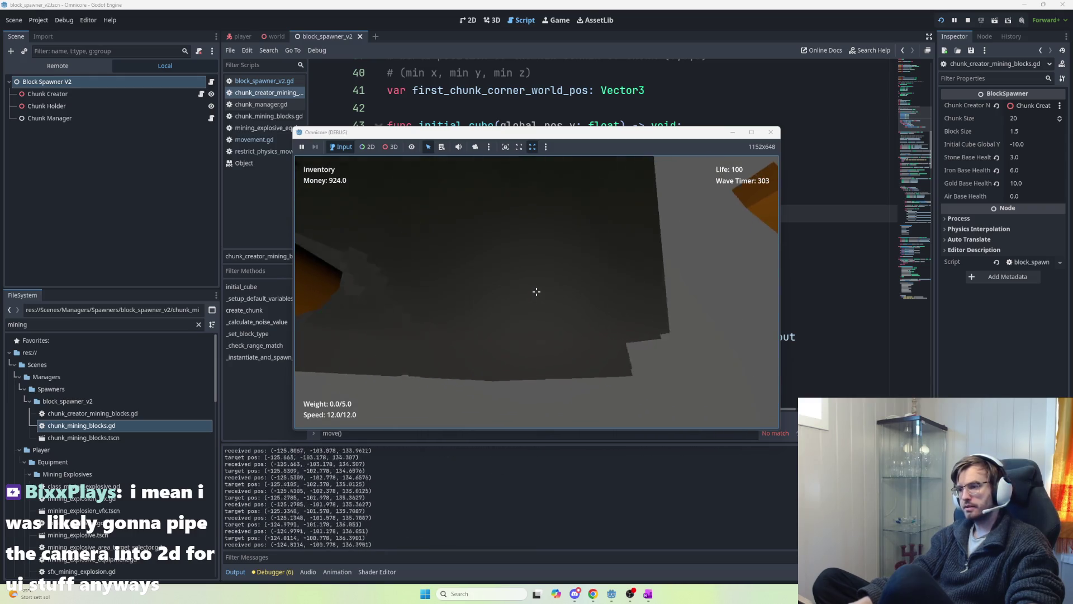
key("w")
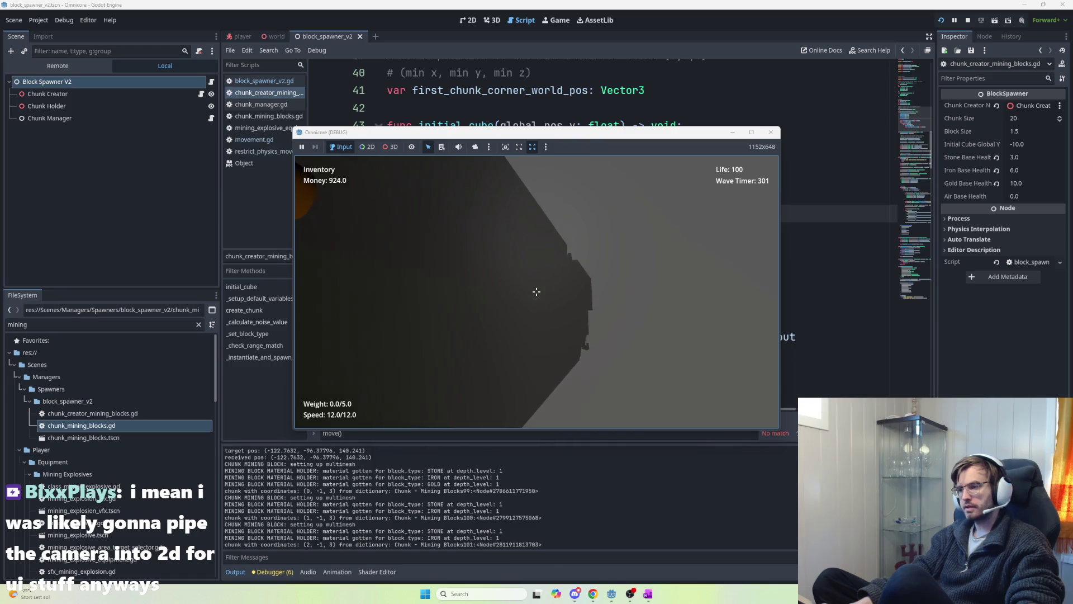
key("w")
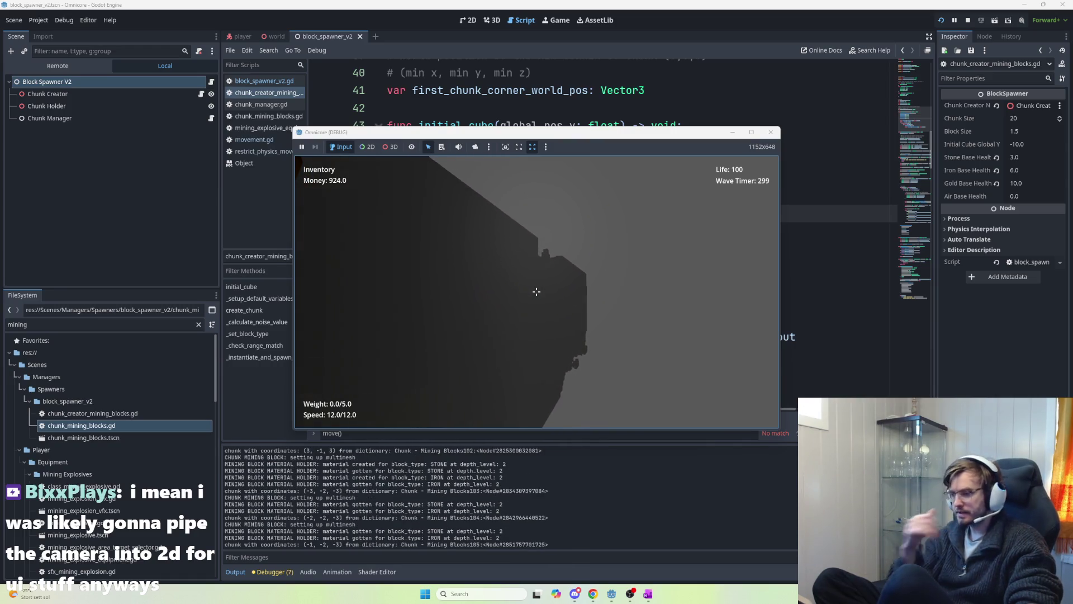
key("w")
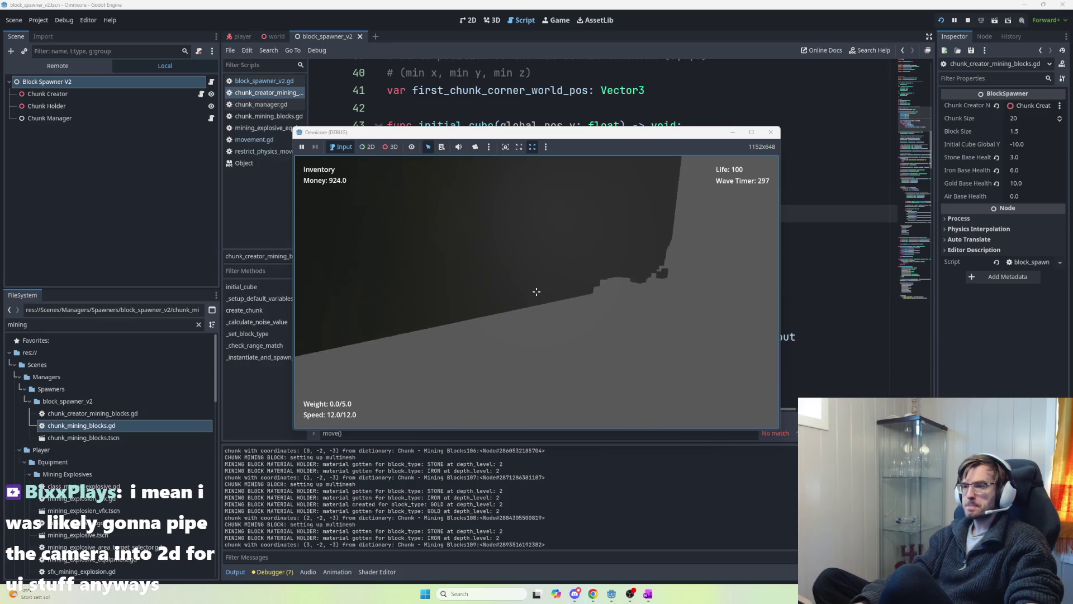
key("w")
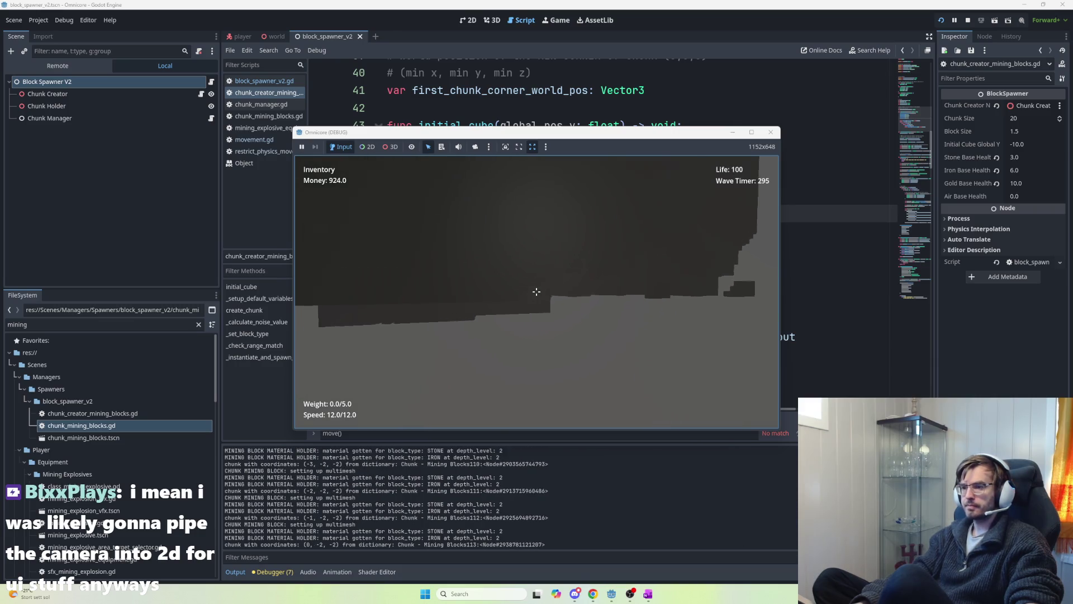
key("w")
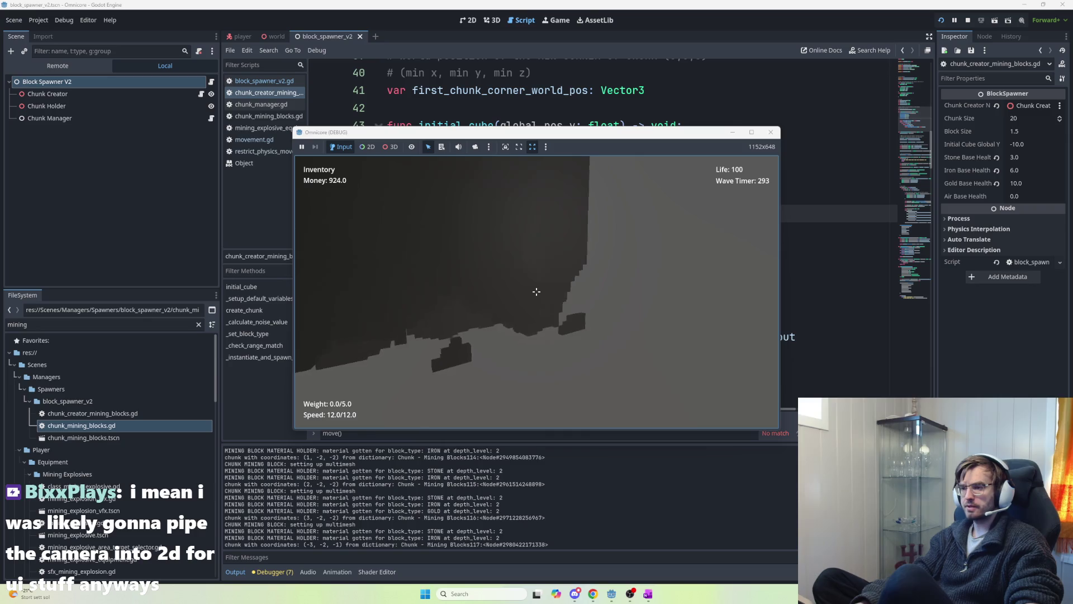
key("w")
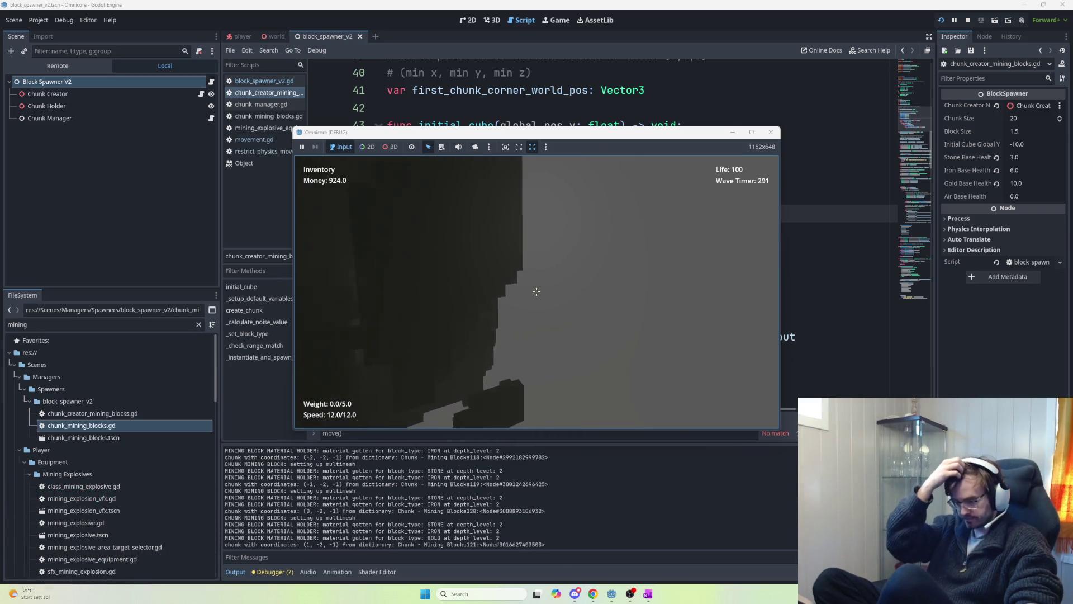
key("w")
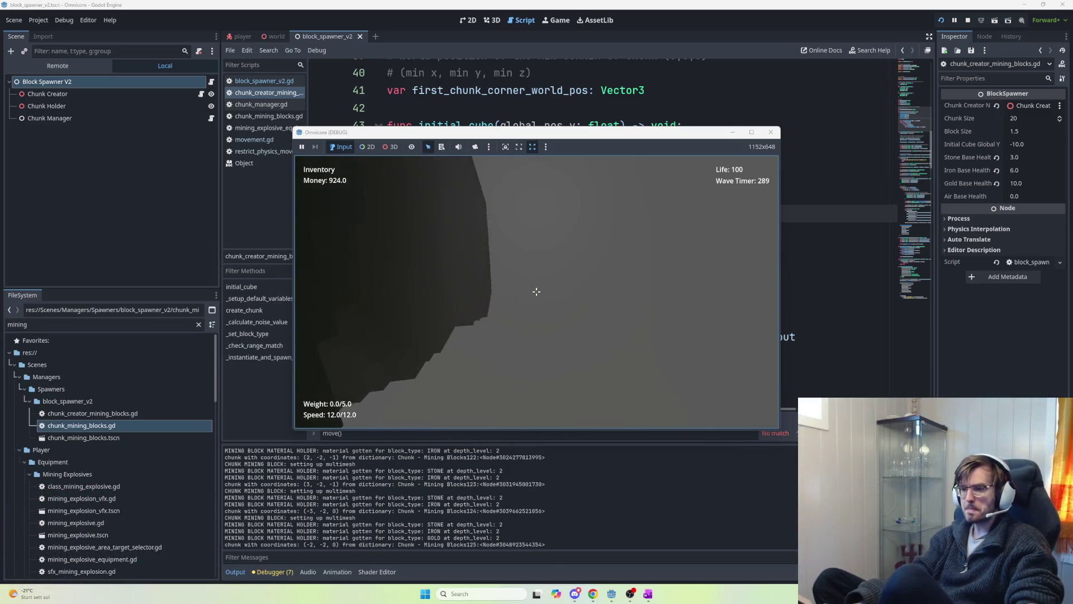
key("w")
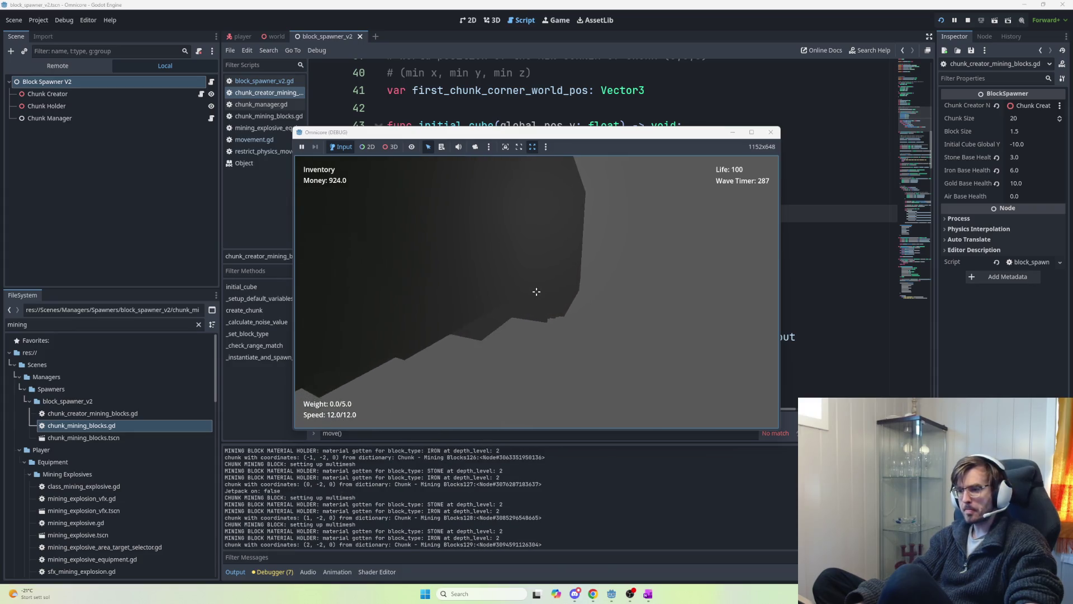
key("w")
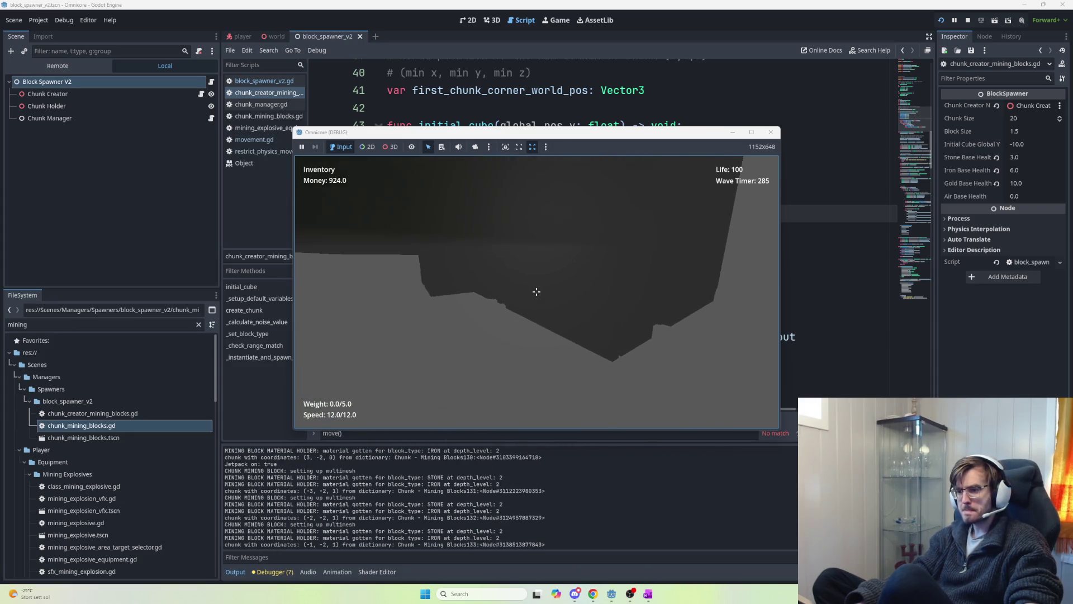
key("w")
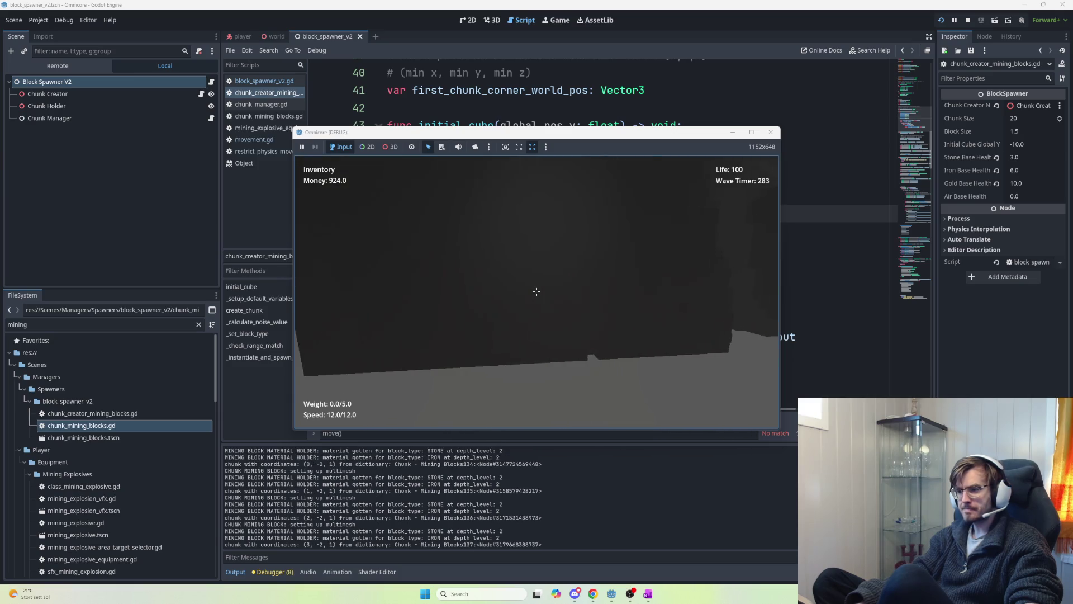
key("w")
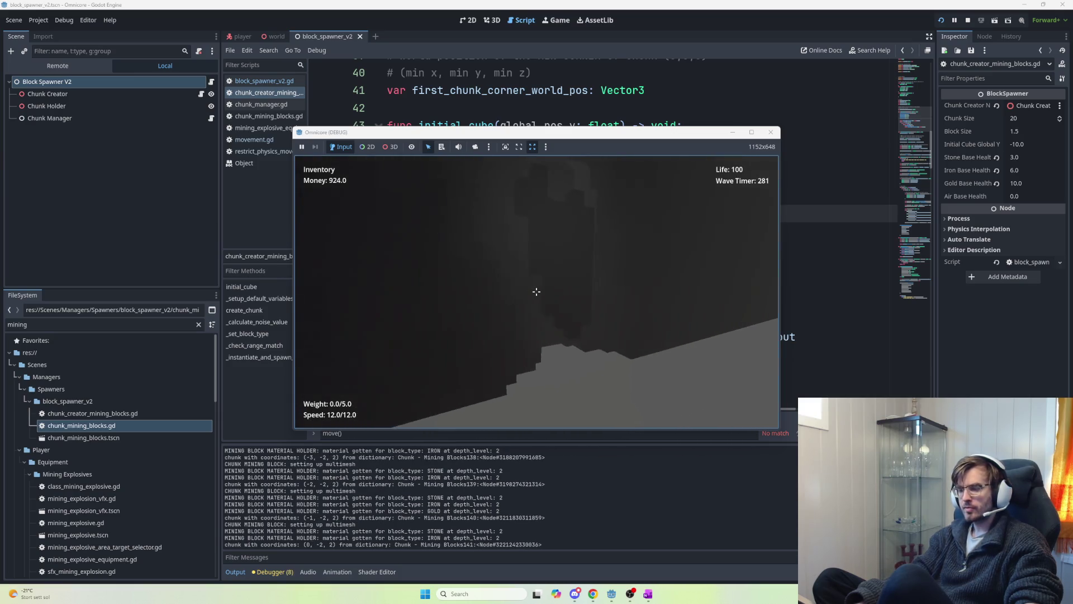
key("w")
key("a")
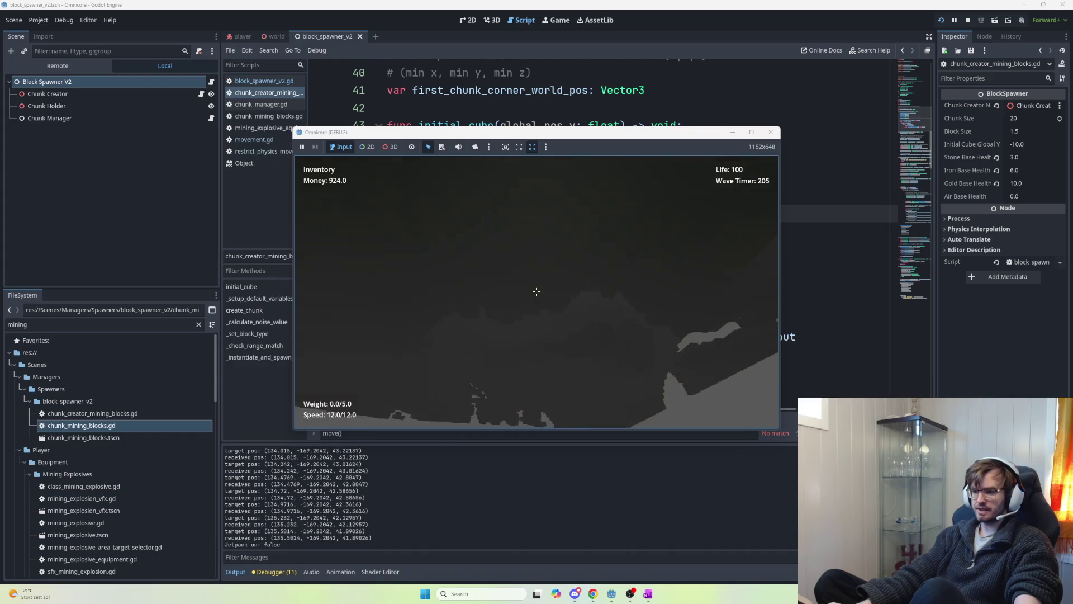
- Turn on the jetpack
key("space")
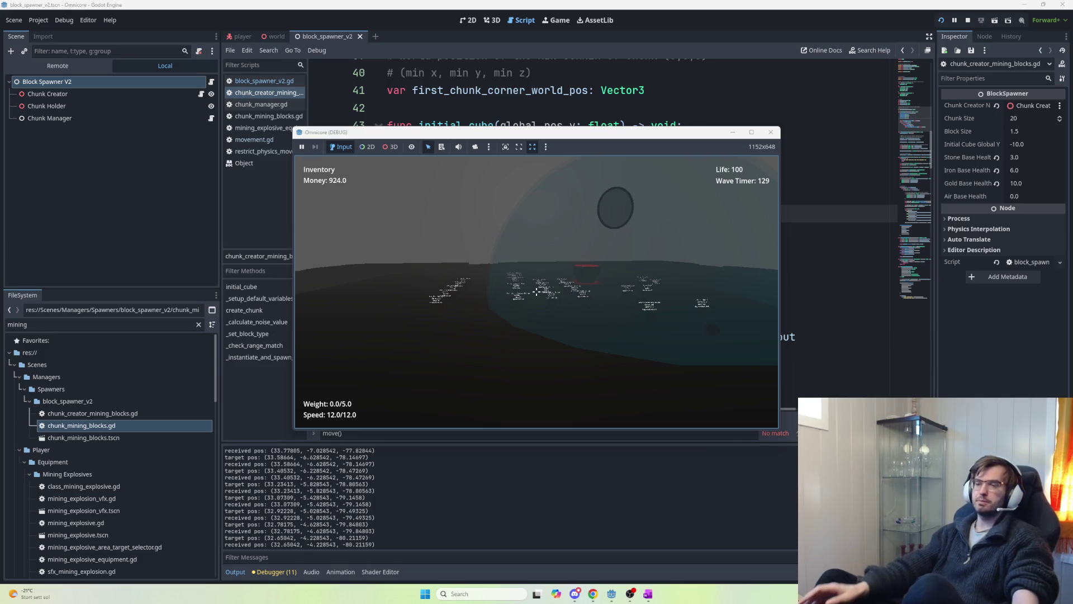
- Walk into the dome past the red button and fall down the pit through the cave chunks
key("w")
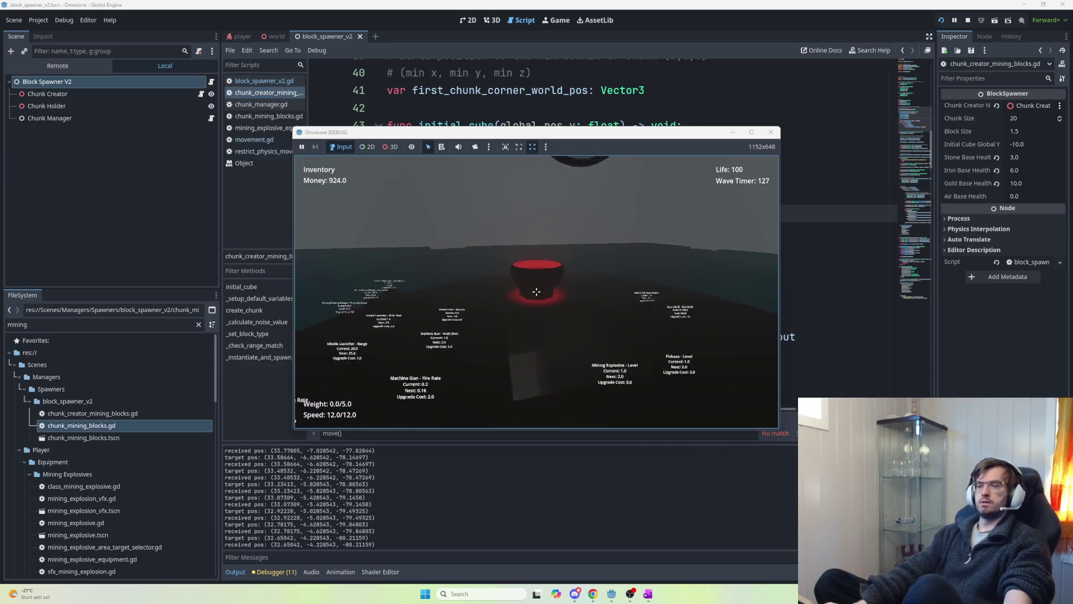
key("w")
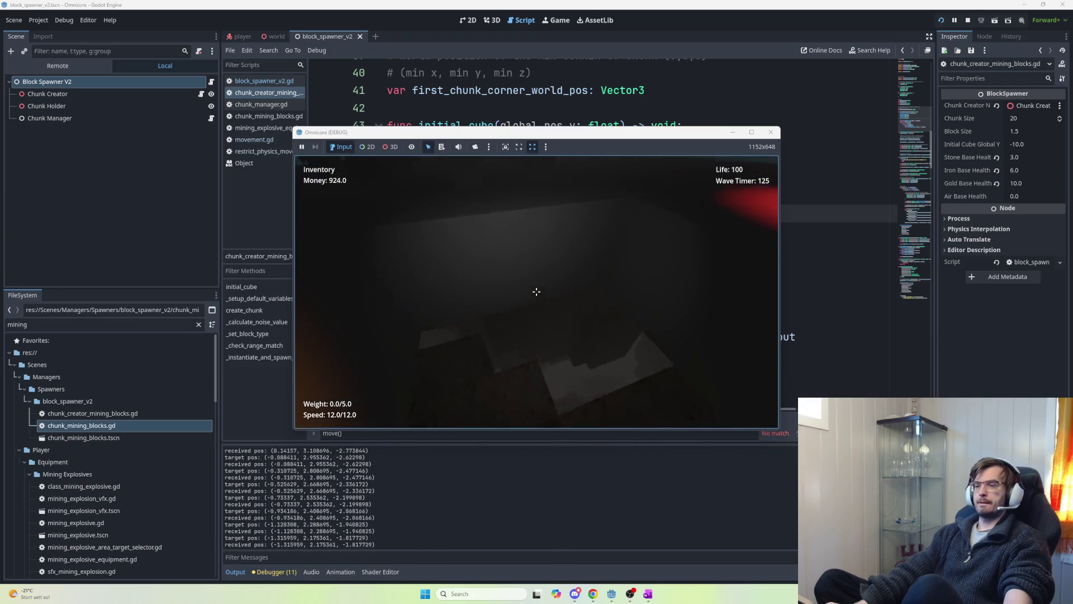
key("w")
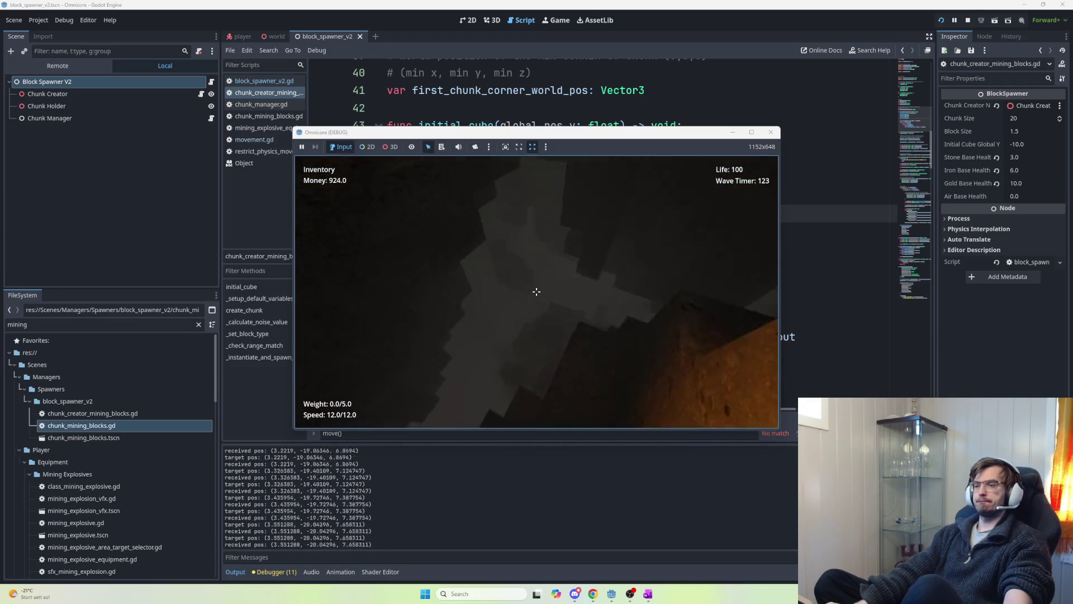
key("w")
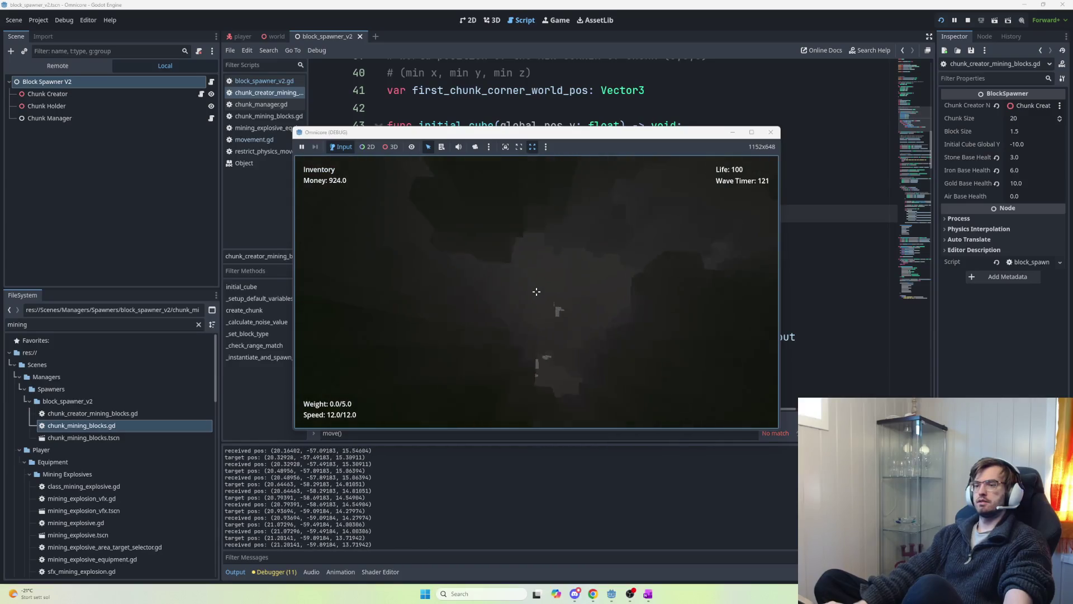
key("w")
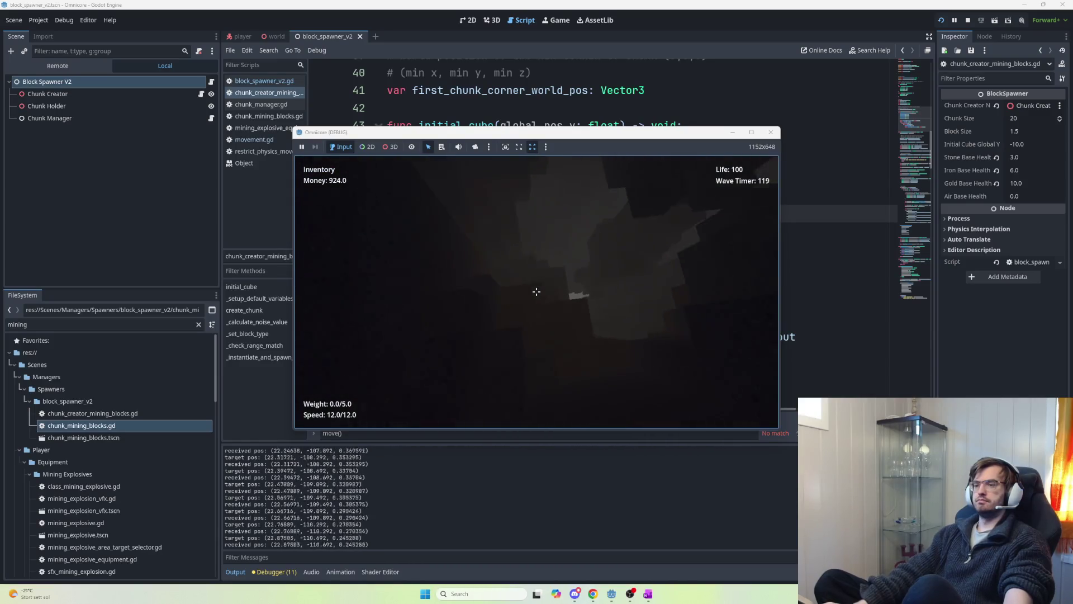
key("w")
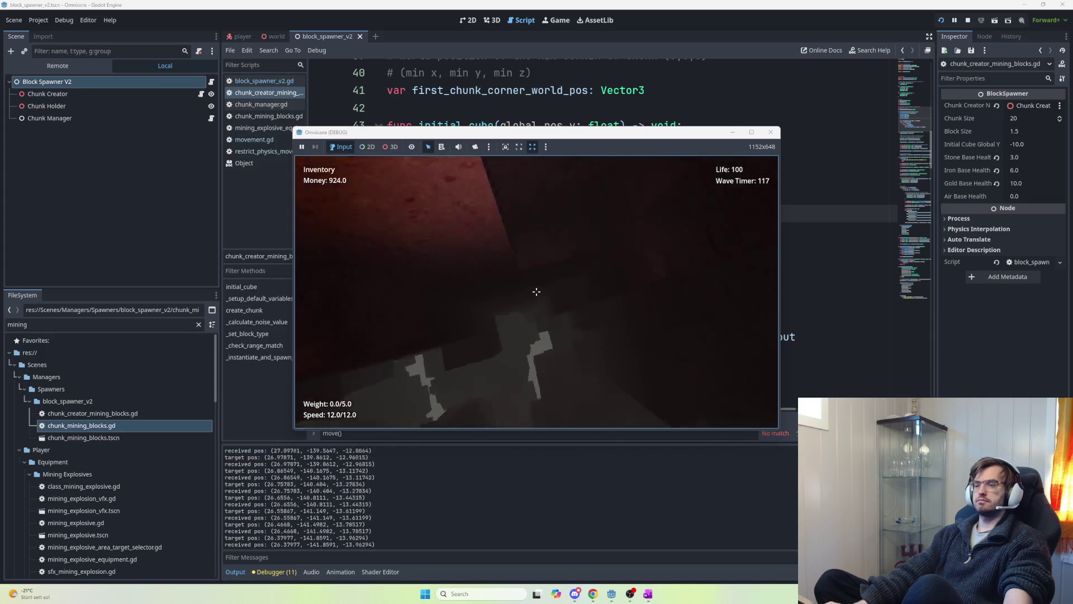
key("w")
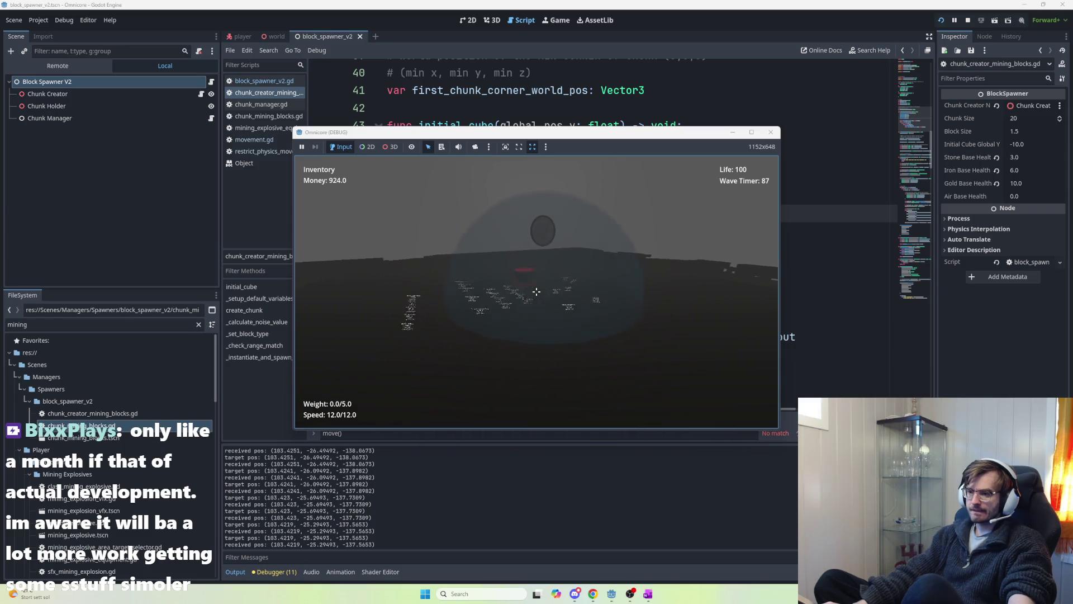
- Stop the game test and select the initial_cube function on lines 43–48
key("F8")
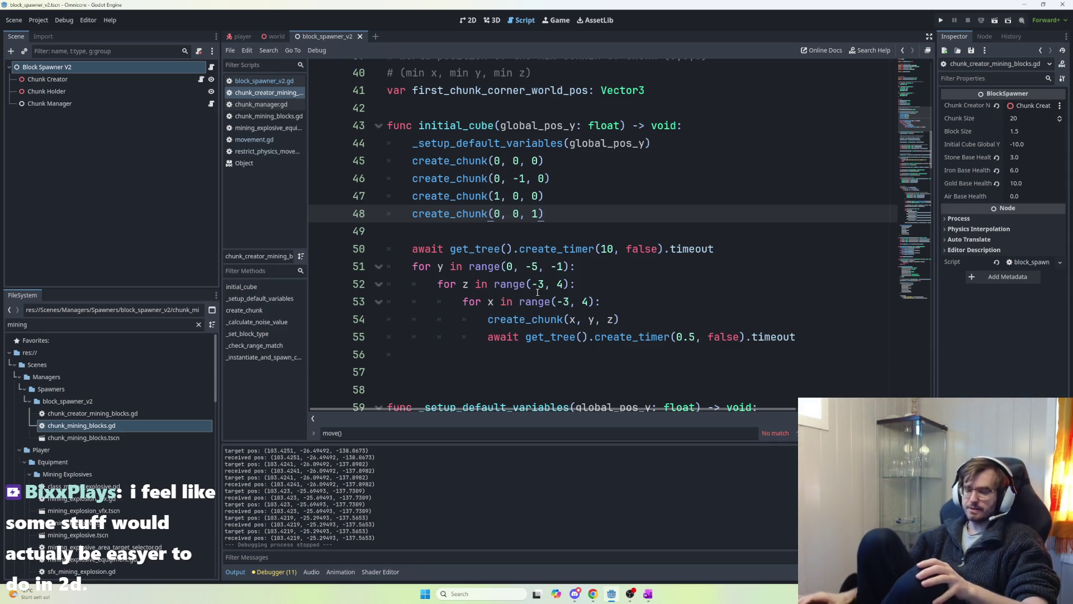
mouse_move(543, 213)
left_mouse_down()
mouse_move(394, 160)
mouse_move(385, 121)
left_mouse_up()
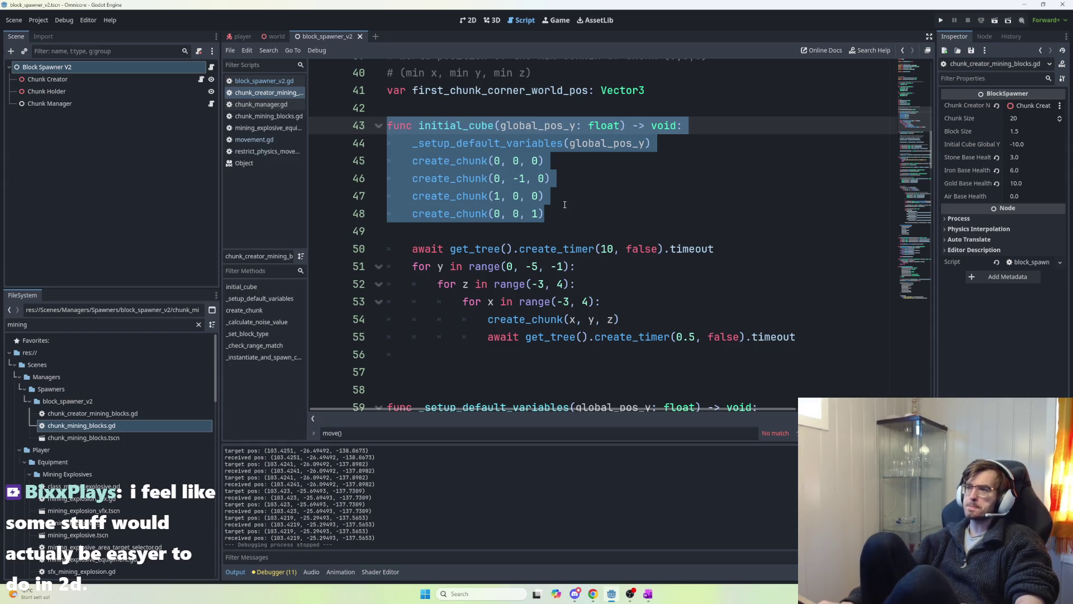
- Deselect the code, go back to block_spawner_v2.gd, and bring up OneNote
left_click(552, 217)
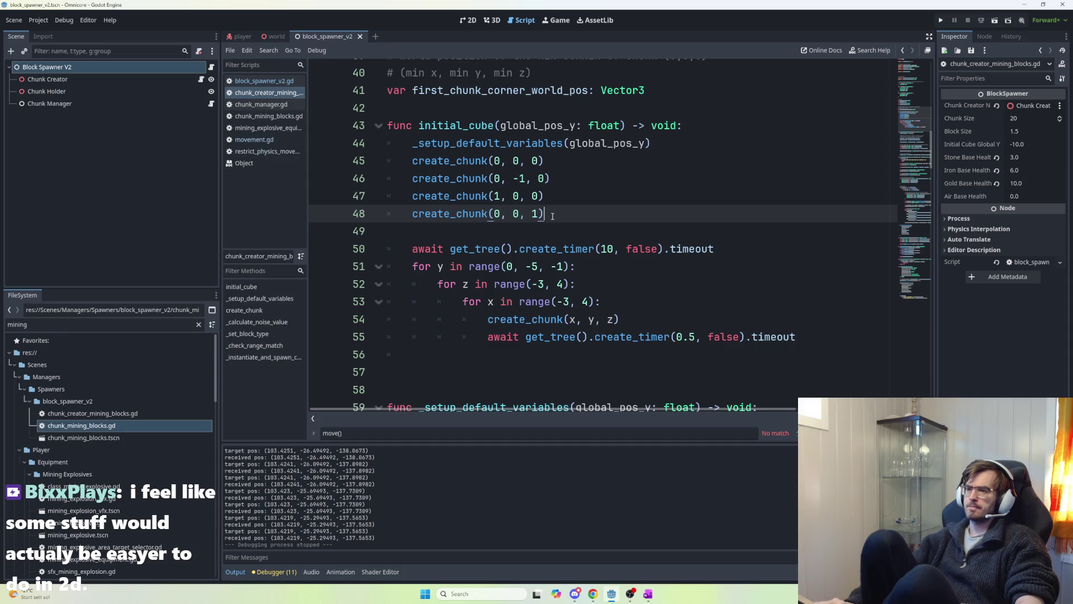
key("alt+Left")
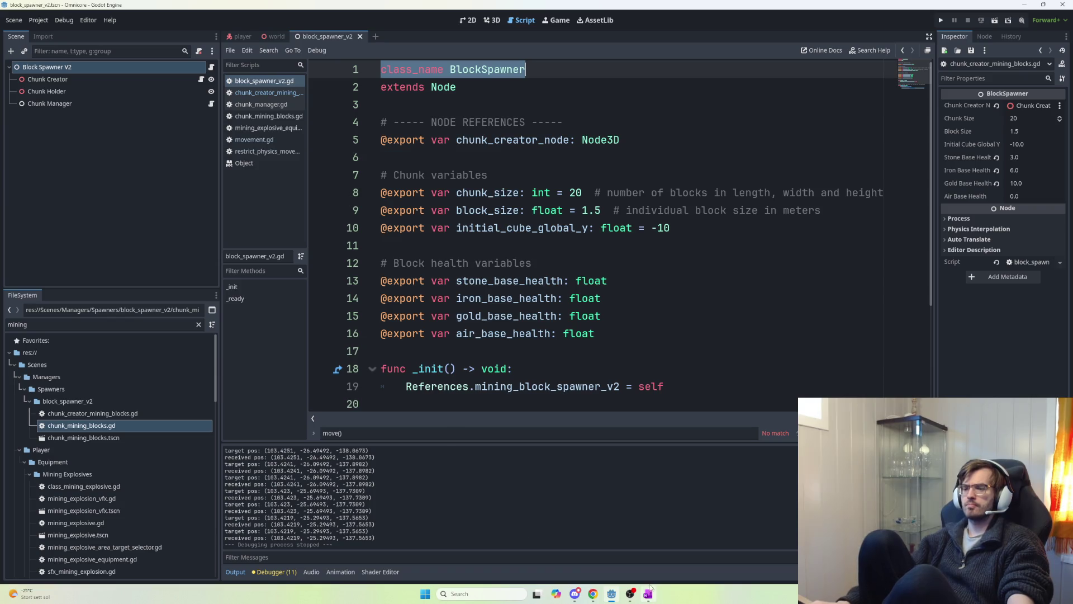
left_click(648, 594)
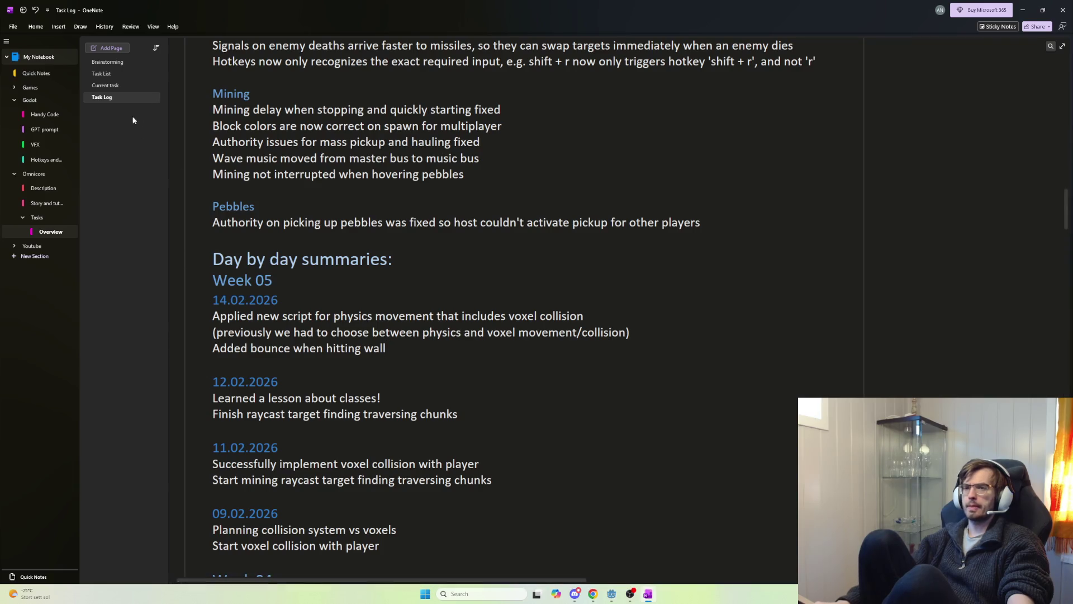
- Tick the physics movement and collision task on the Current task page, then return to Godot
left_click(112, 86)
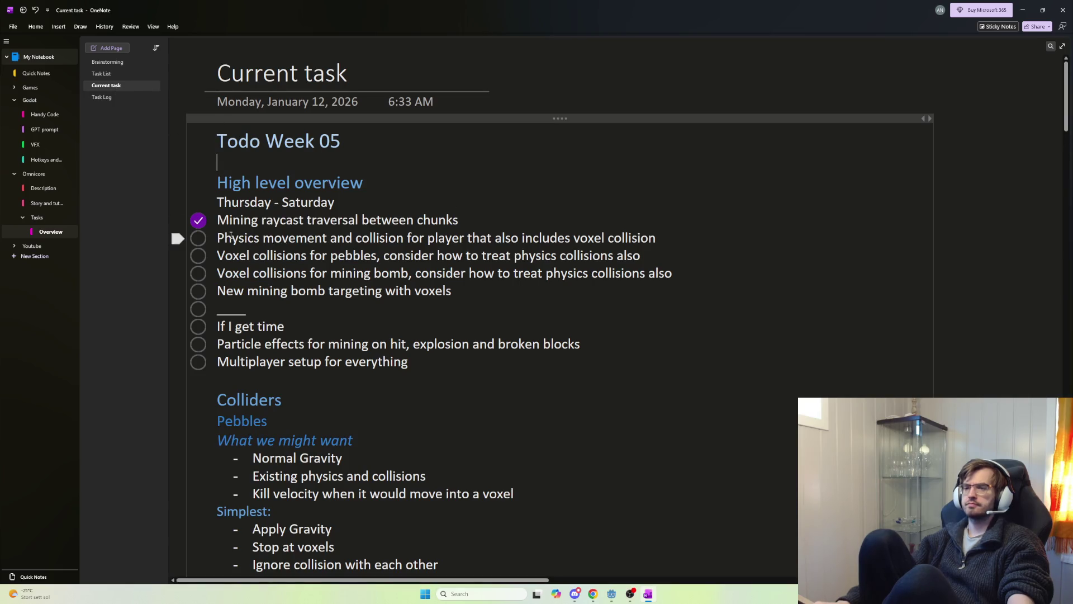
left_click(199, 237)
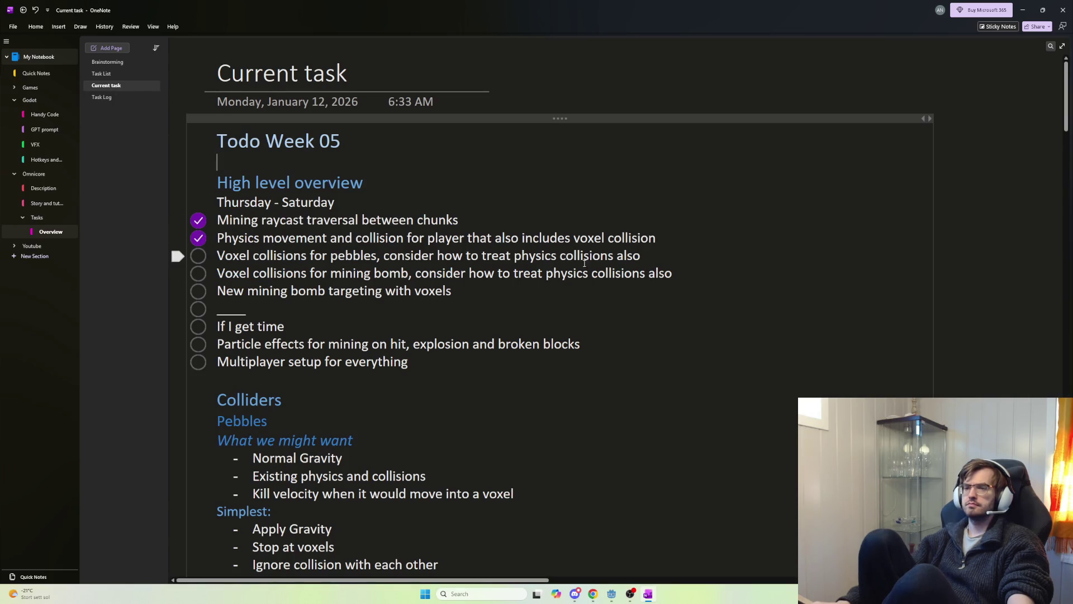
left_click_drag(209, 258, 647, 258)
key("End")
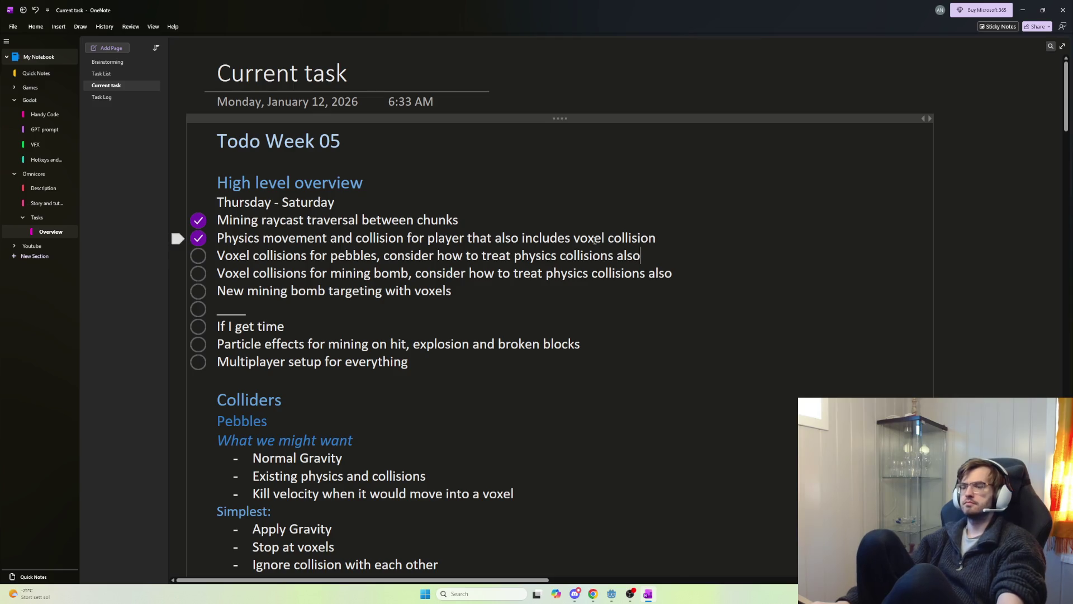
key("alt+Tab")
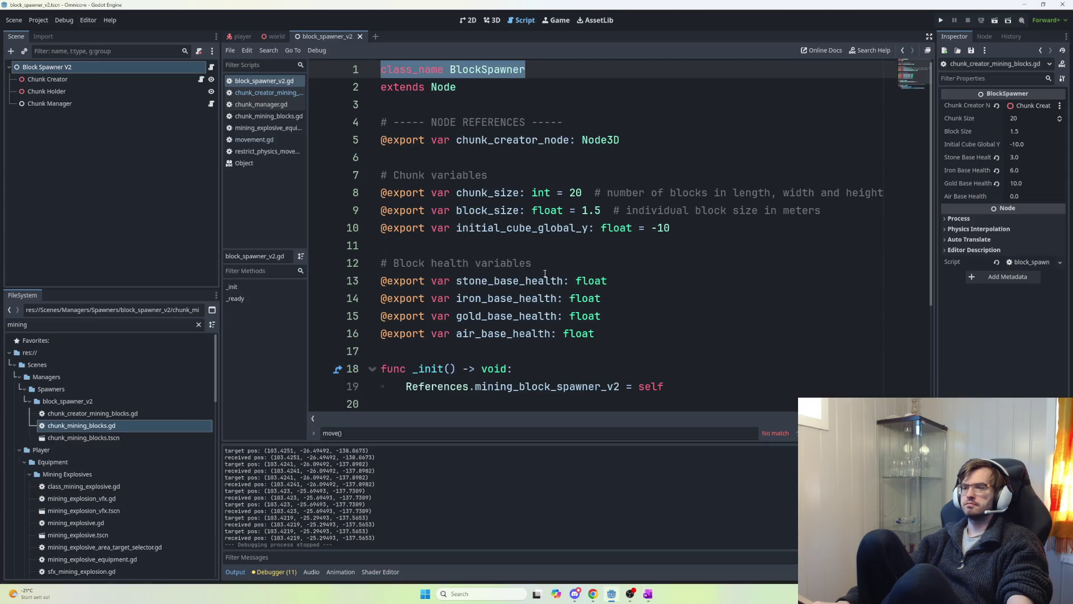
left_click(501, 263)
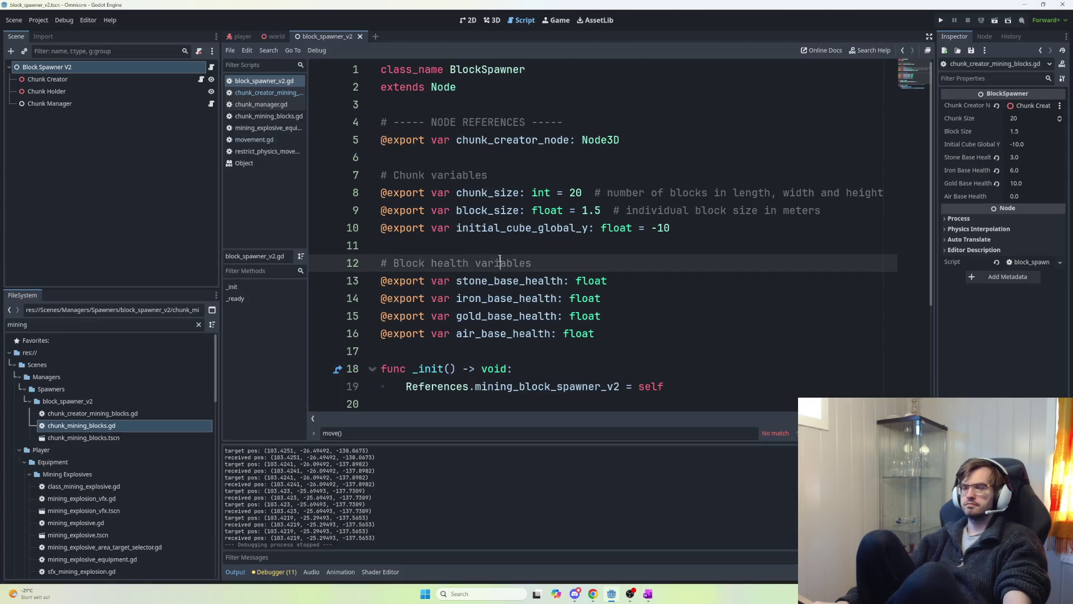
- Launch the game, pick up and drop the Mining Explosive, then grab a block near the Jetpack upgrades
key("F5")
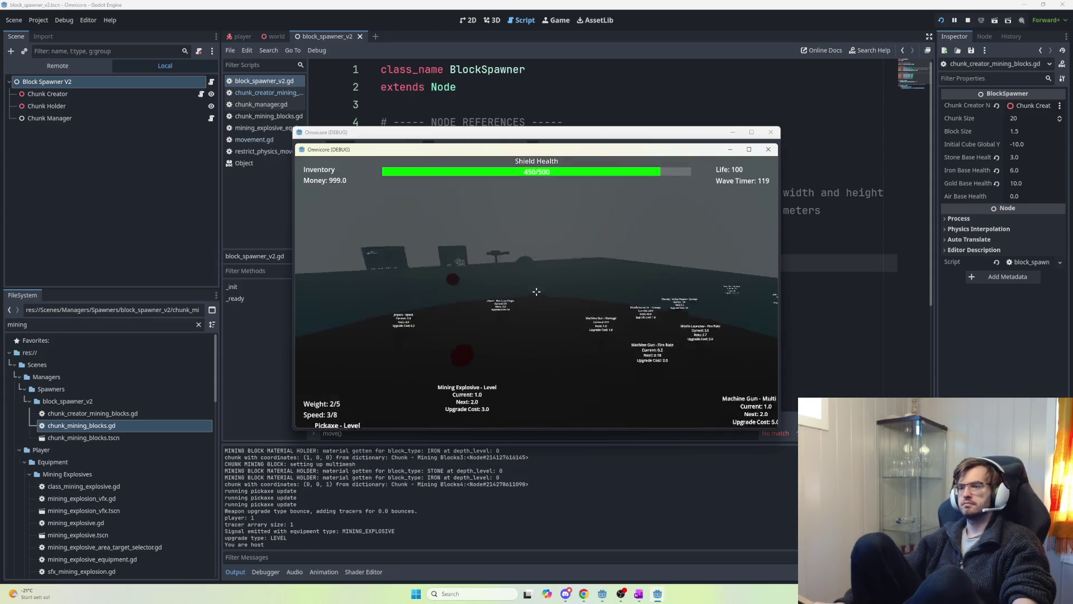
key("w")
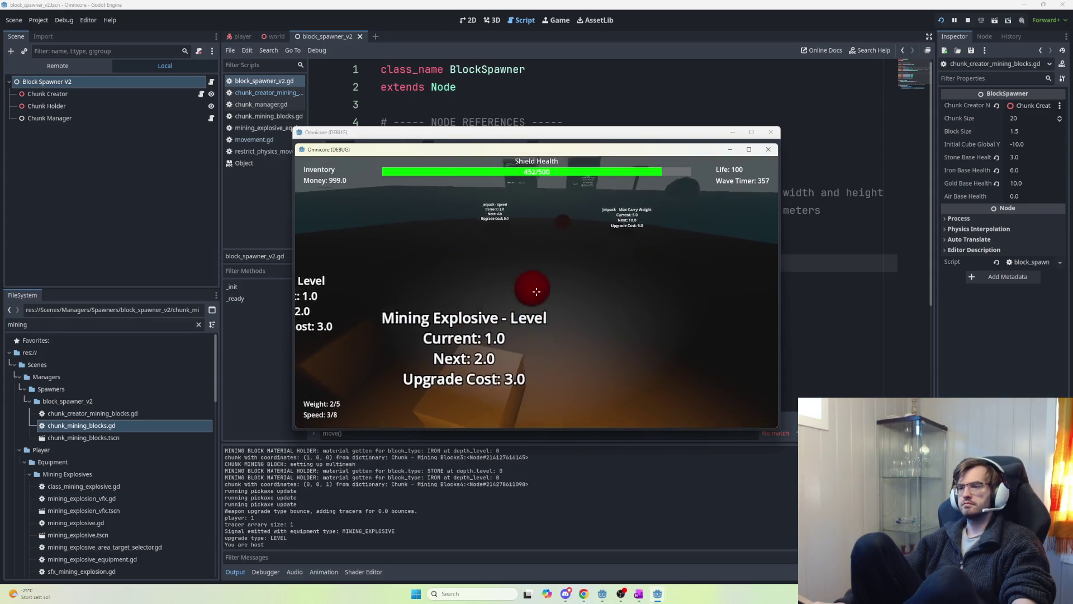
key("e")
key("e")
key("s")
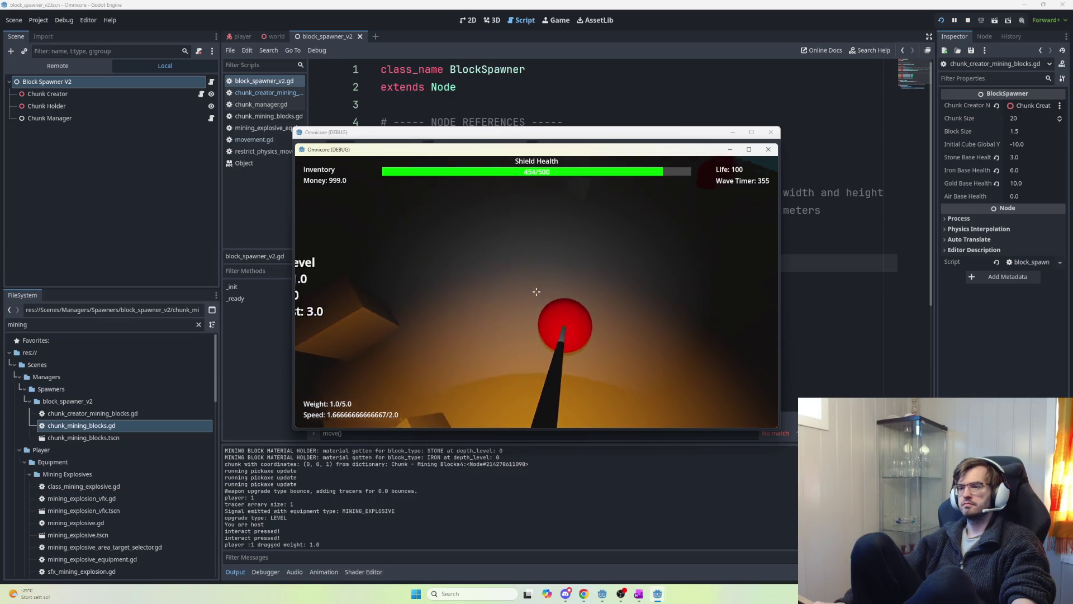
mouse_move(536, 291)
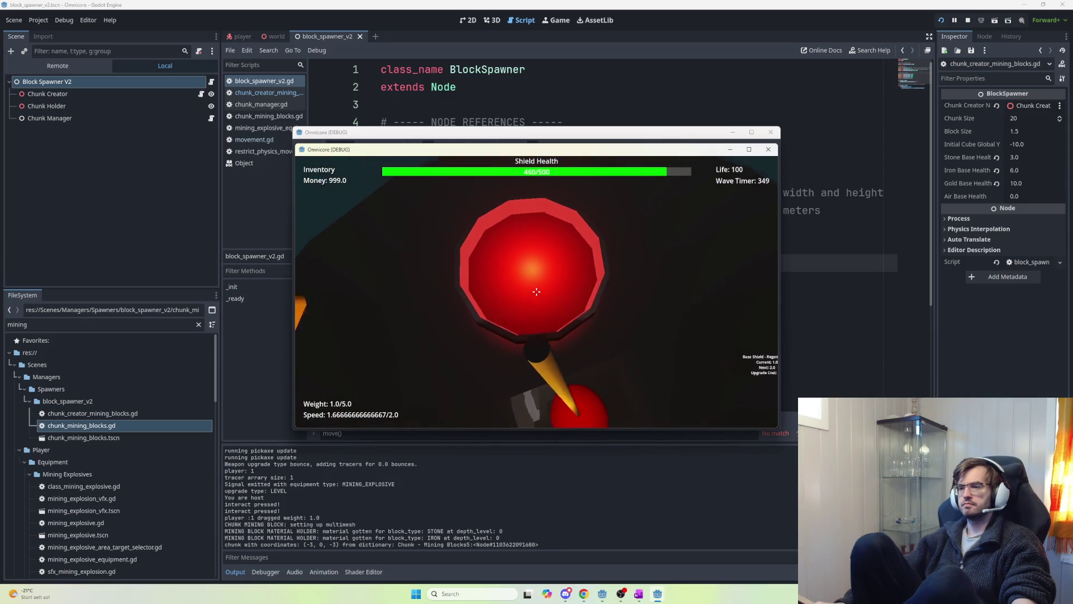
key("e")
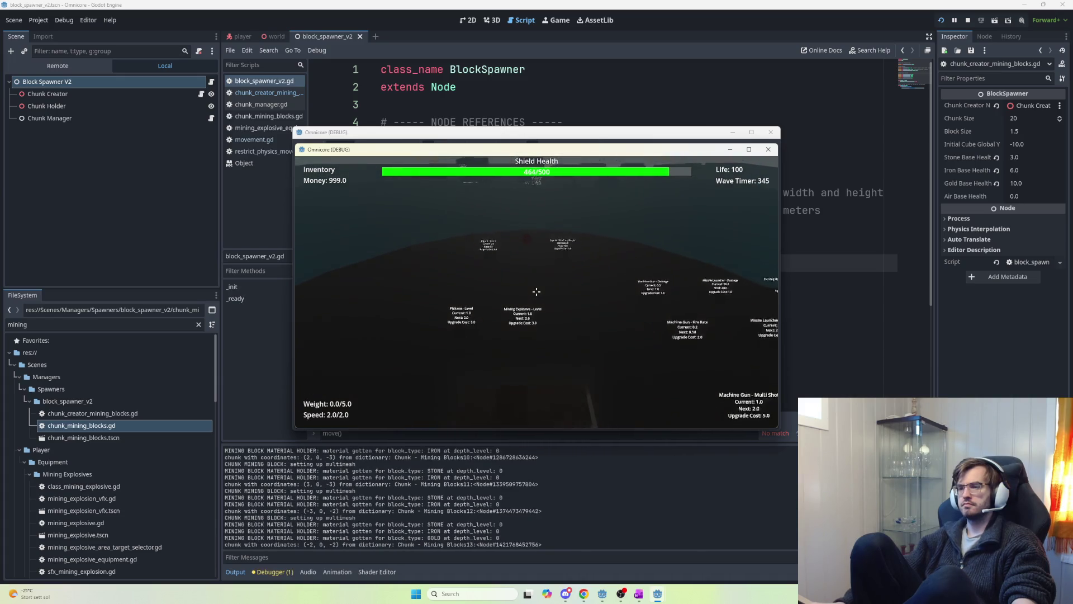
key("w")
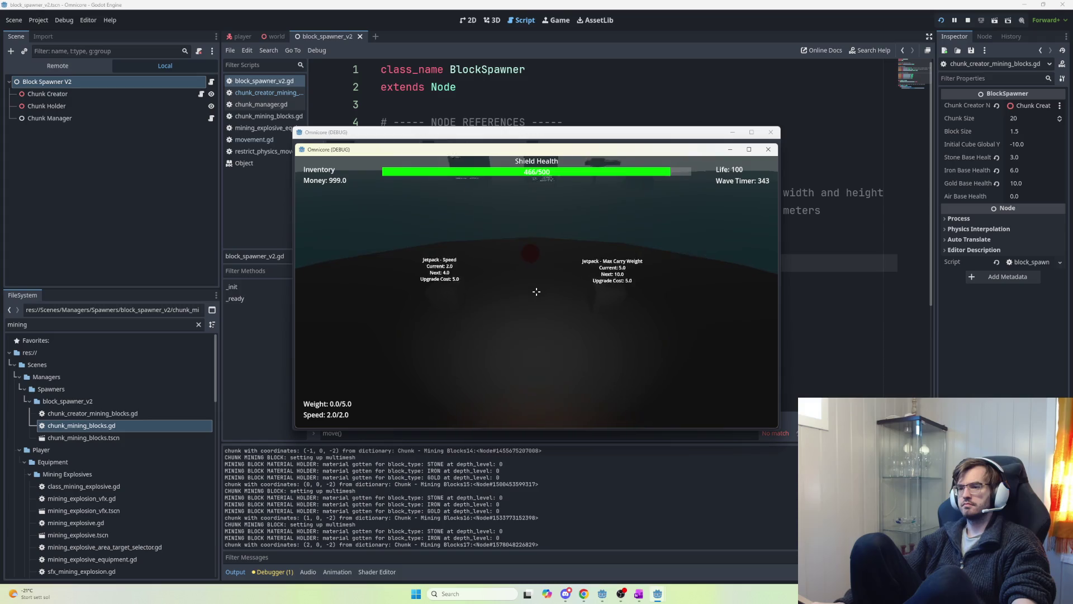
key("e")
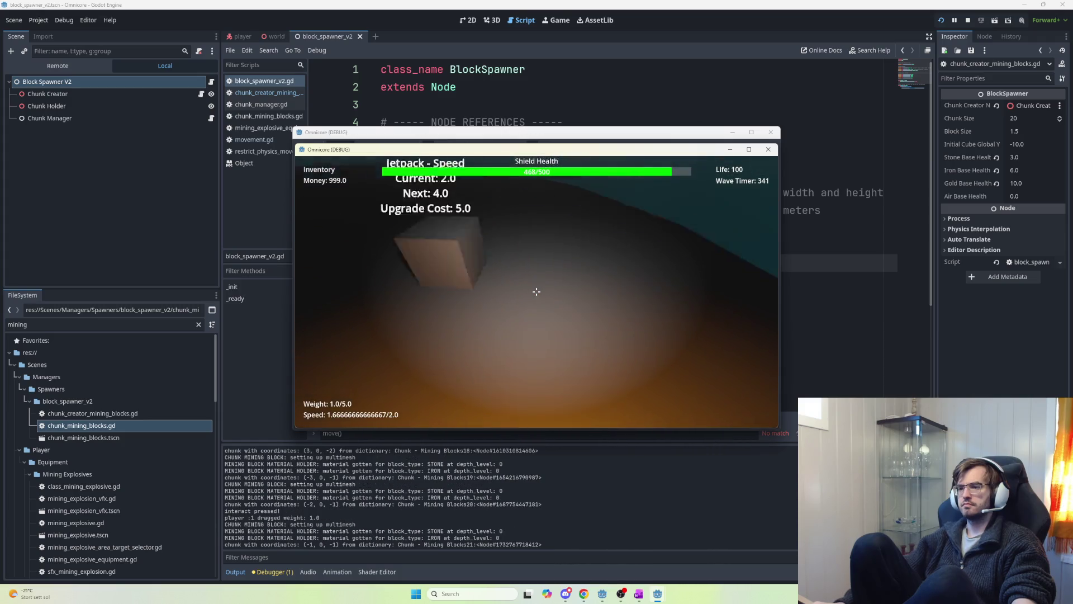
key("space")
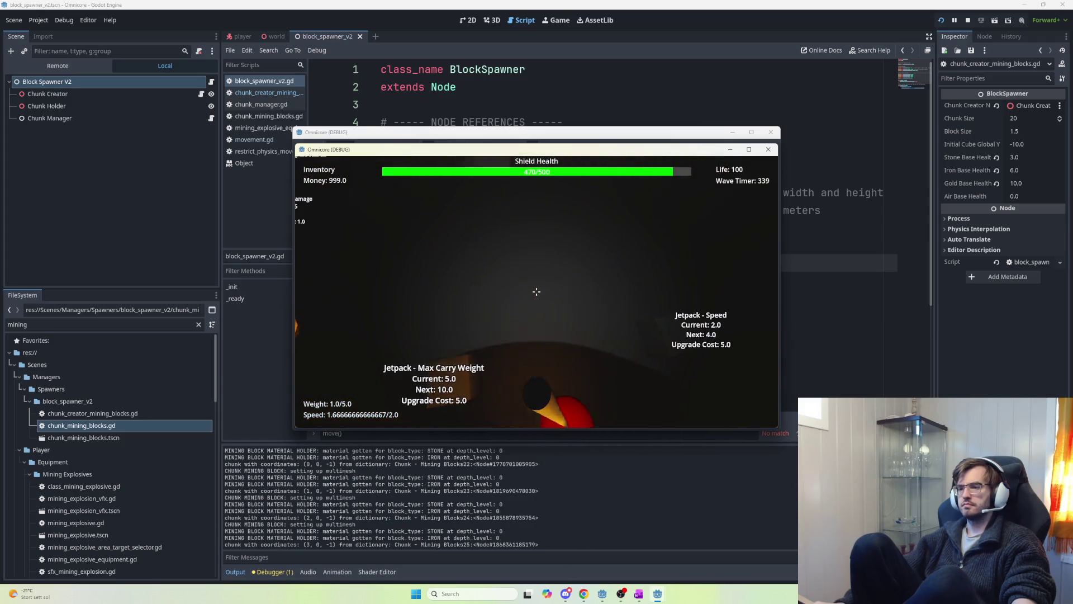
- Move around the red base dome into the block terrain, release the item, and stop the game
key("w")
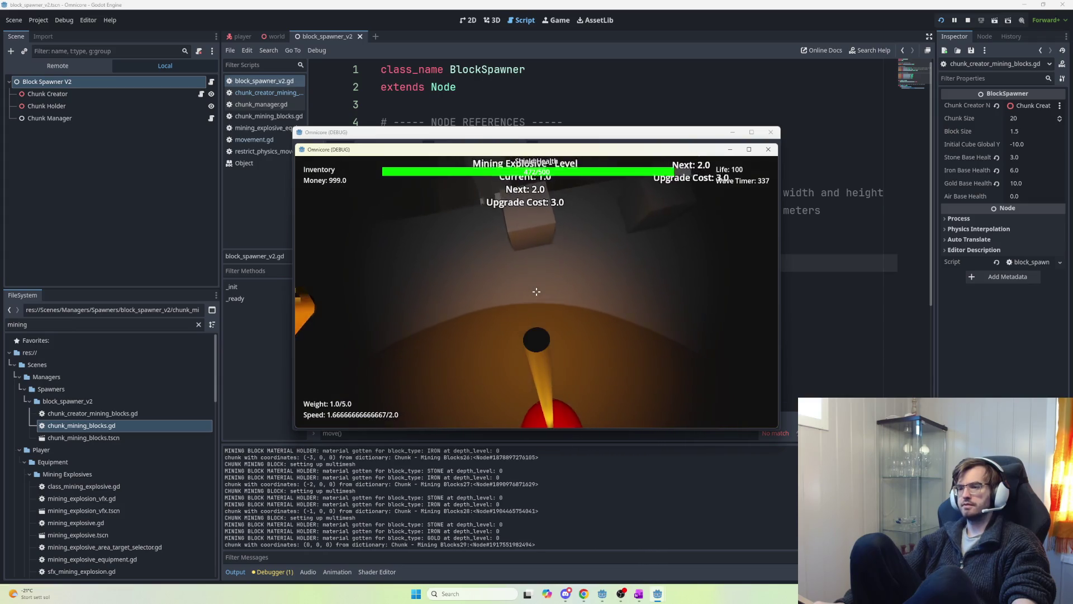
key("w")
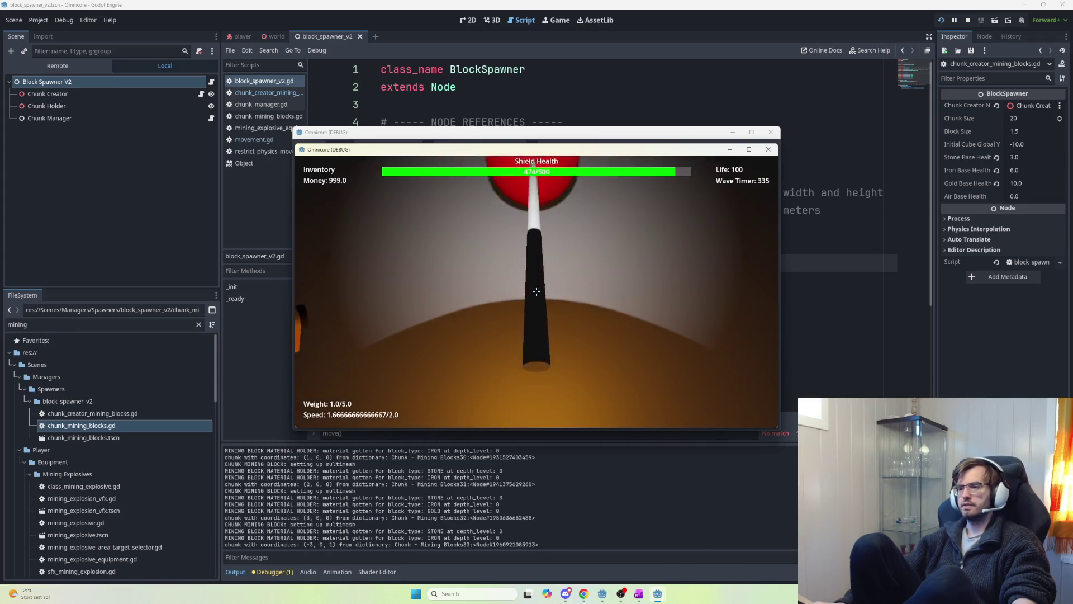
key("w")
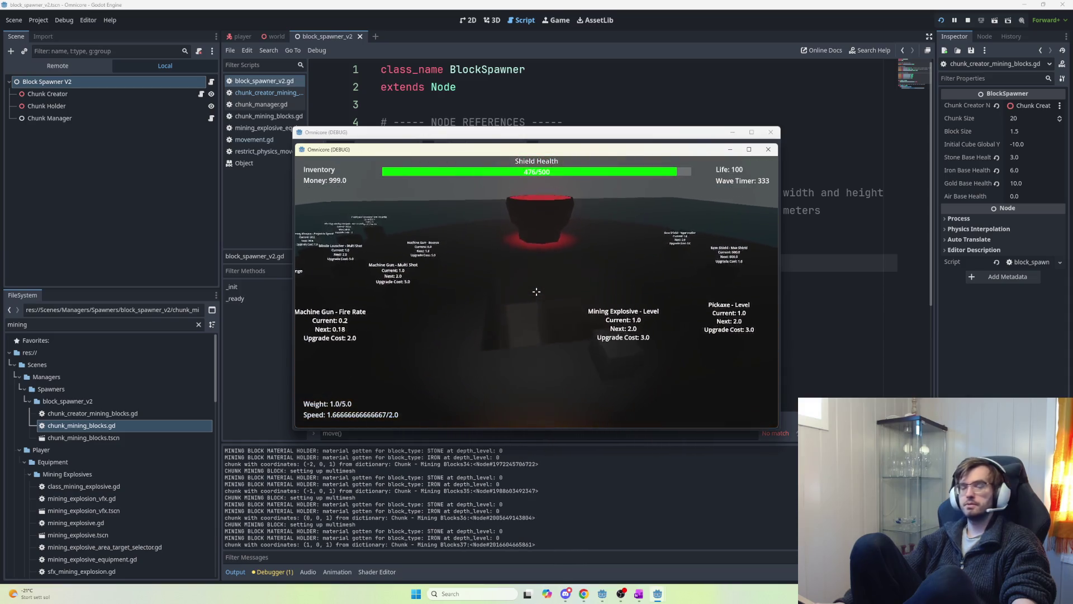
key("w")
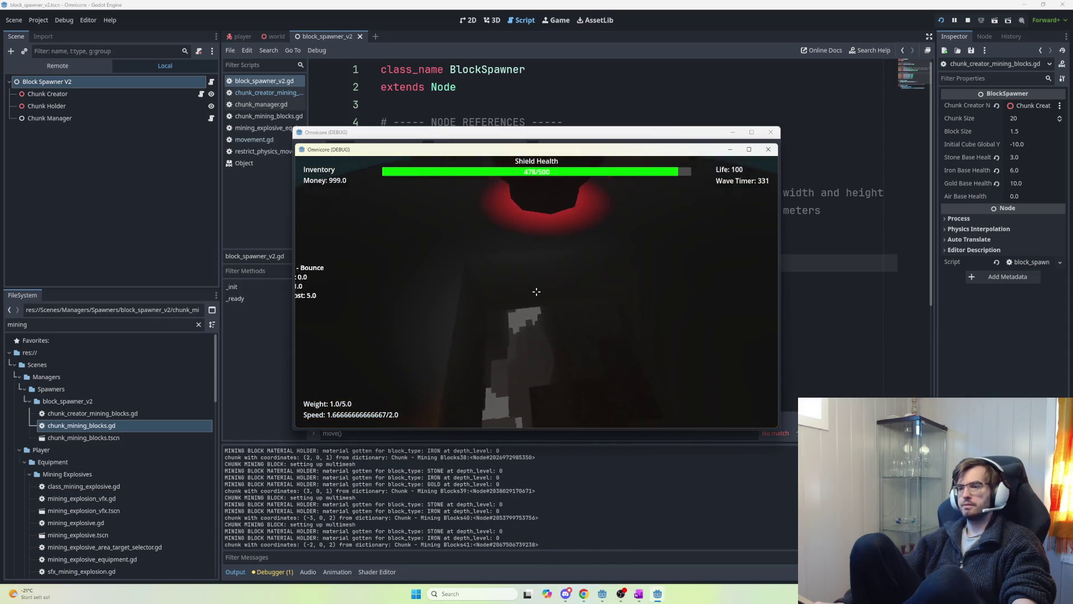
key("w")
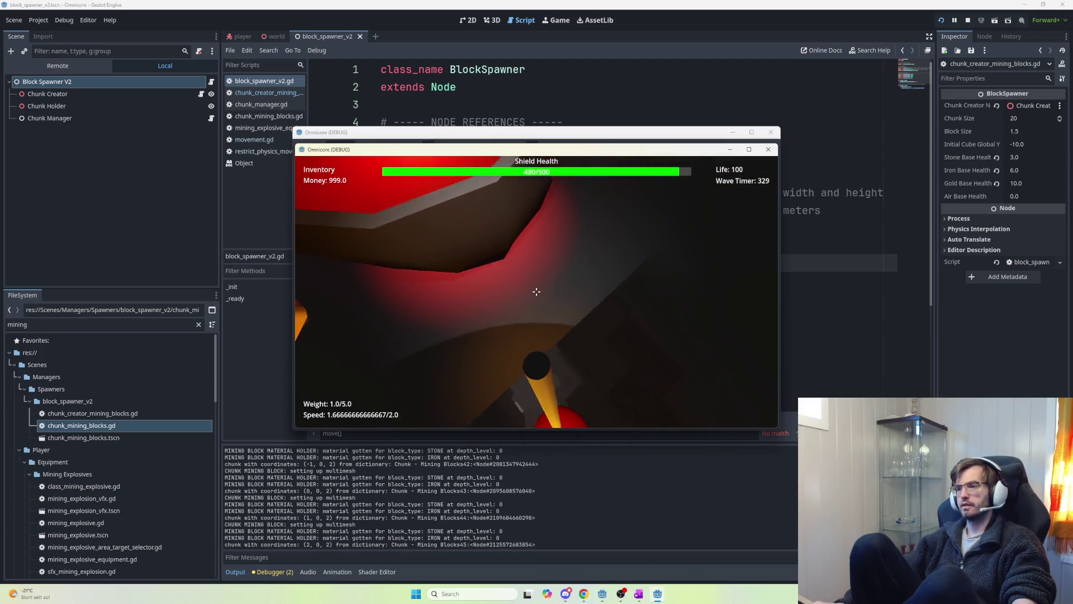
key("w")
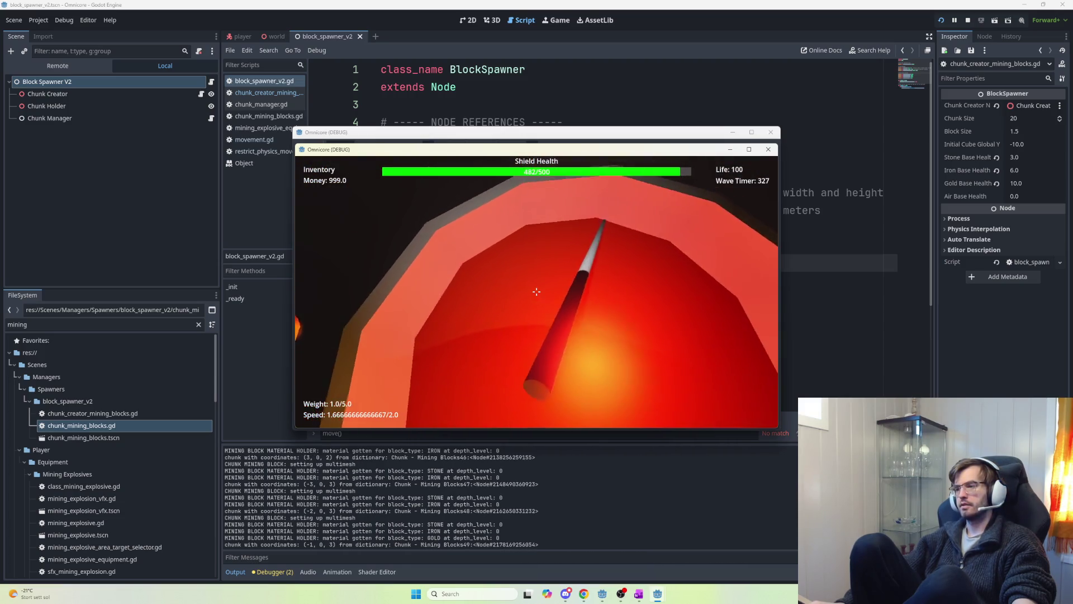
key("w")
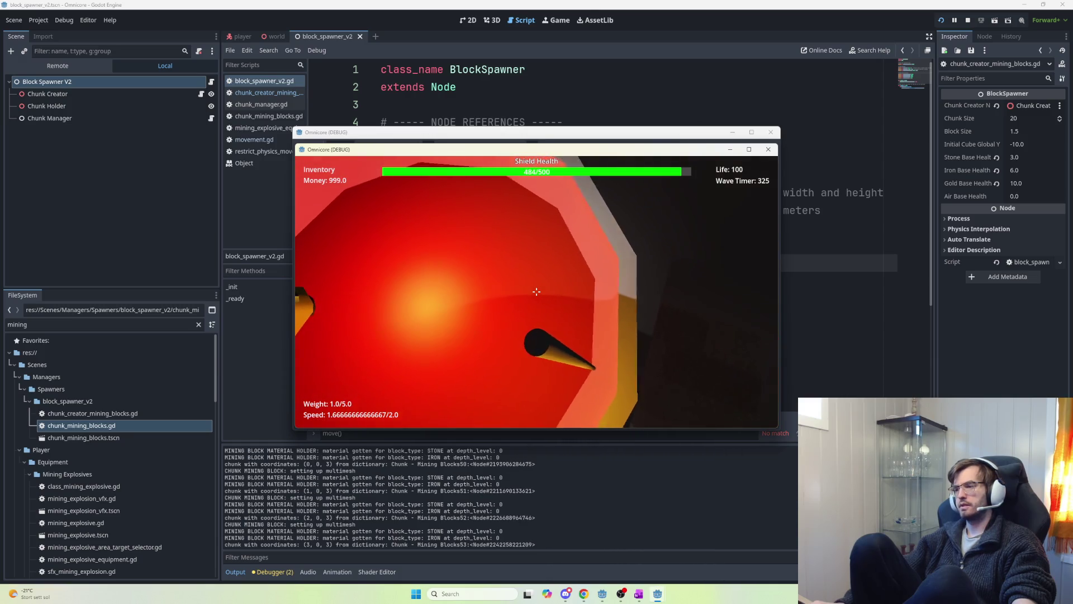
key("w")
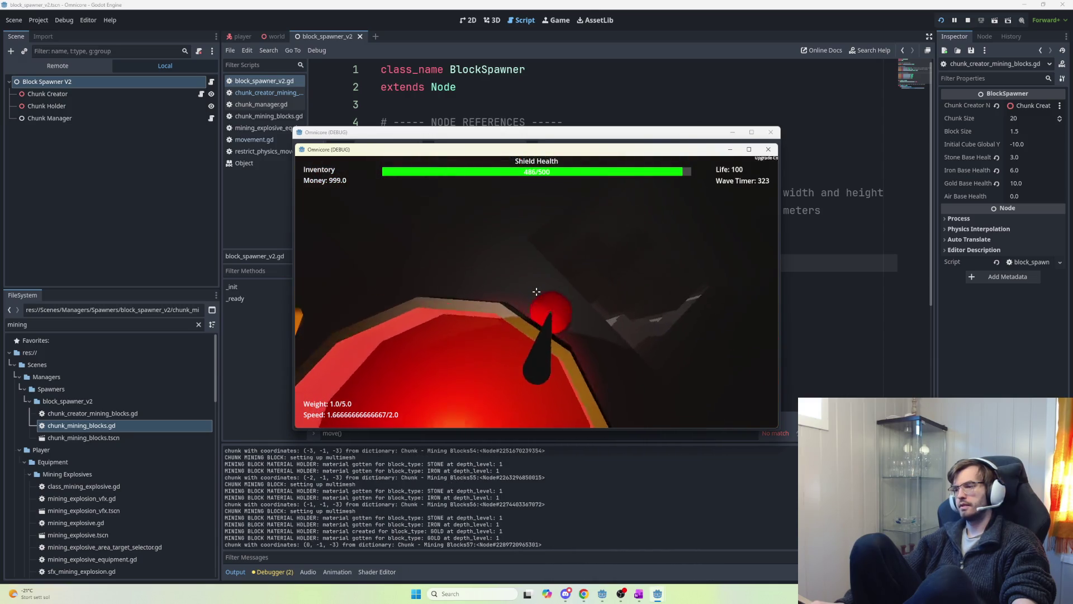
key("w")
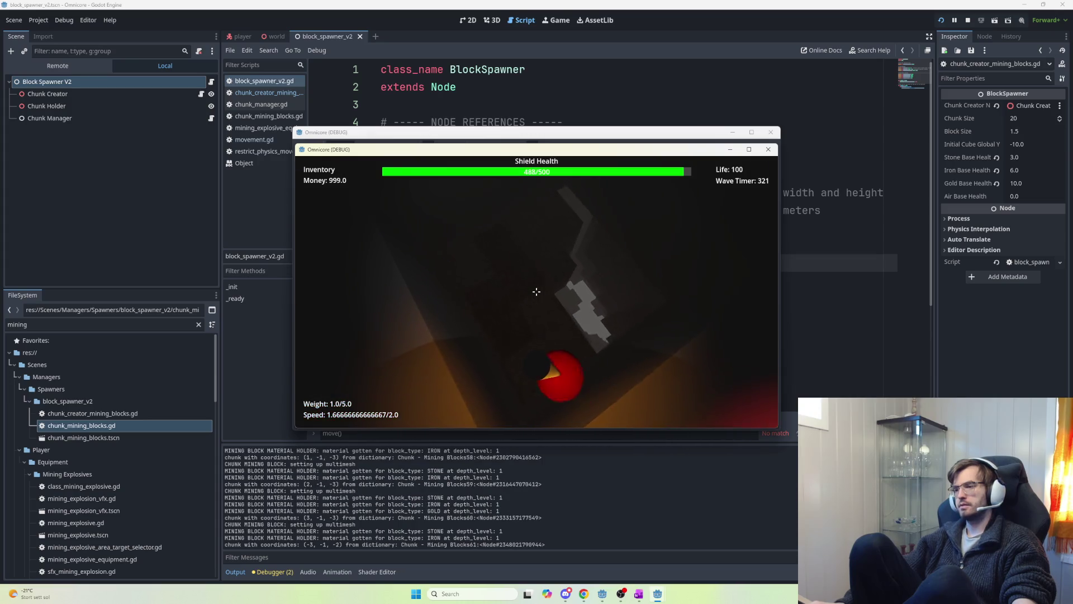
key("w")
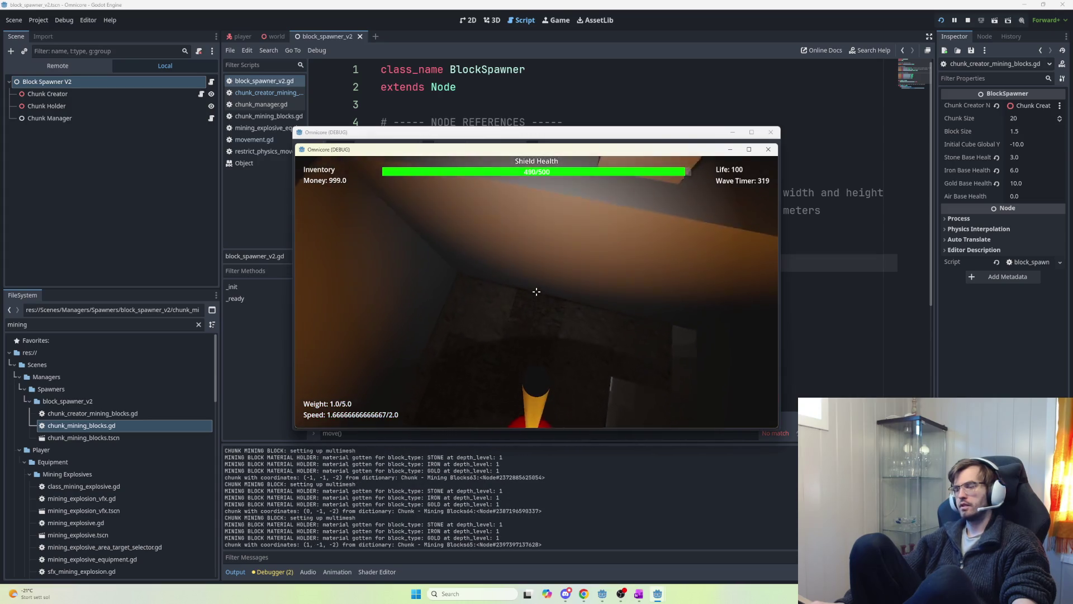
left_click(536, 291)
key("w")
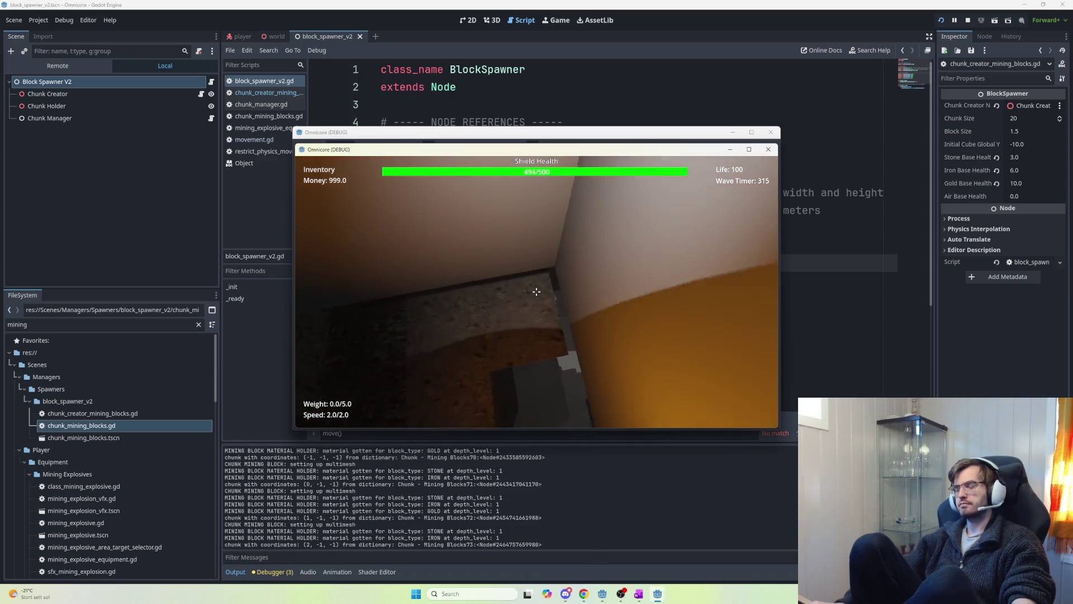
key("Escape")
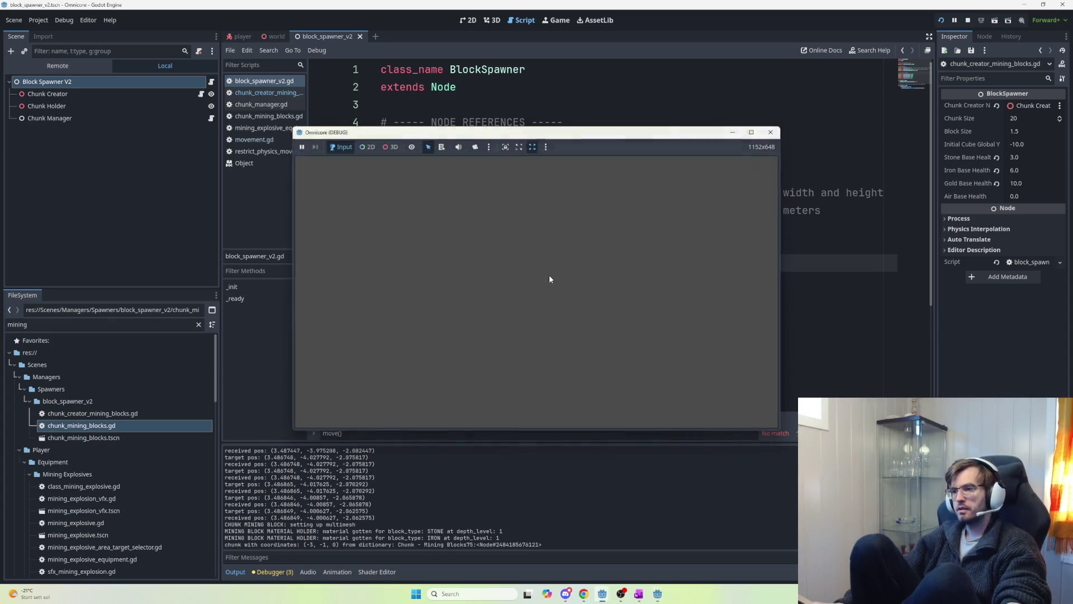
- Filter FileSystem for 'pebbles', pick the Pebbles folder, clear the filter, and open block_pebble.tscn
double_click(66, 325)
type("peb")
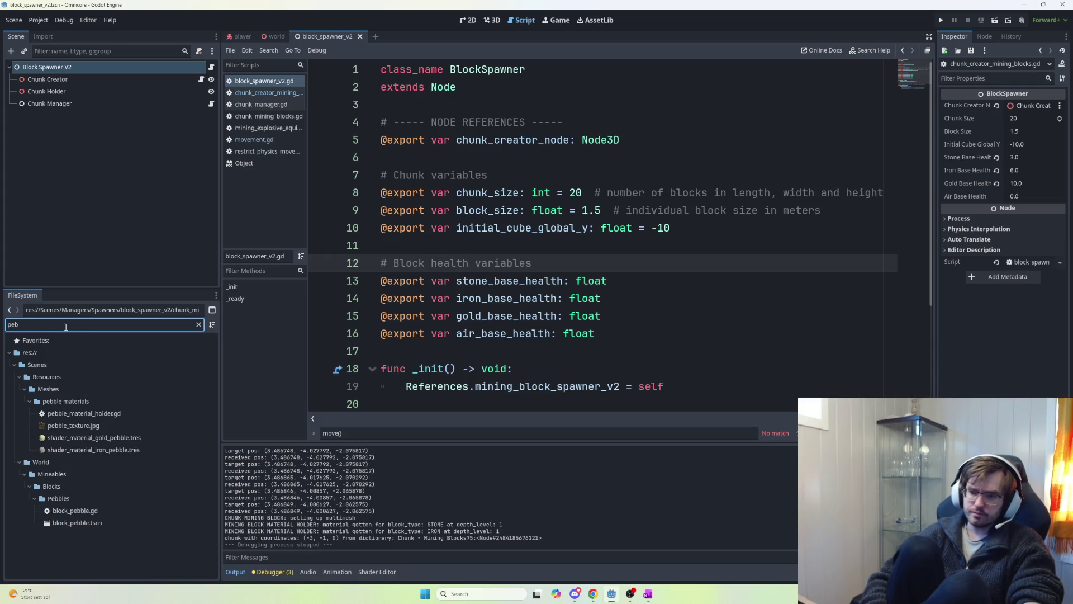
type("bles")
left_click(49, 418)
double_click(45, 325)
key("BackSpace")
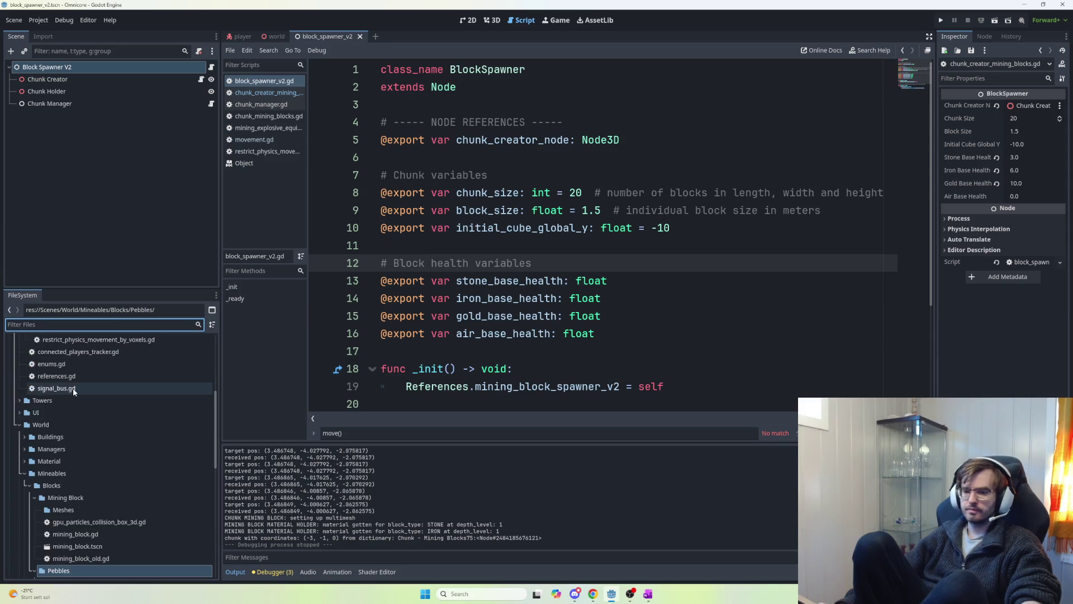
scroll(102, 433, "down", 1)
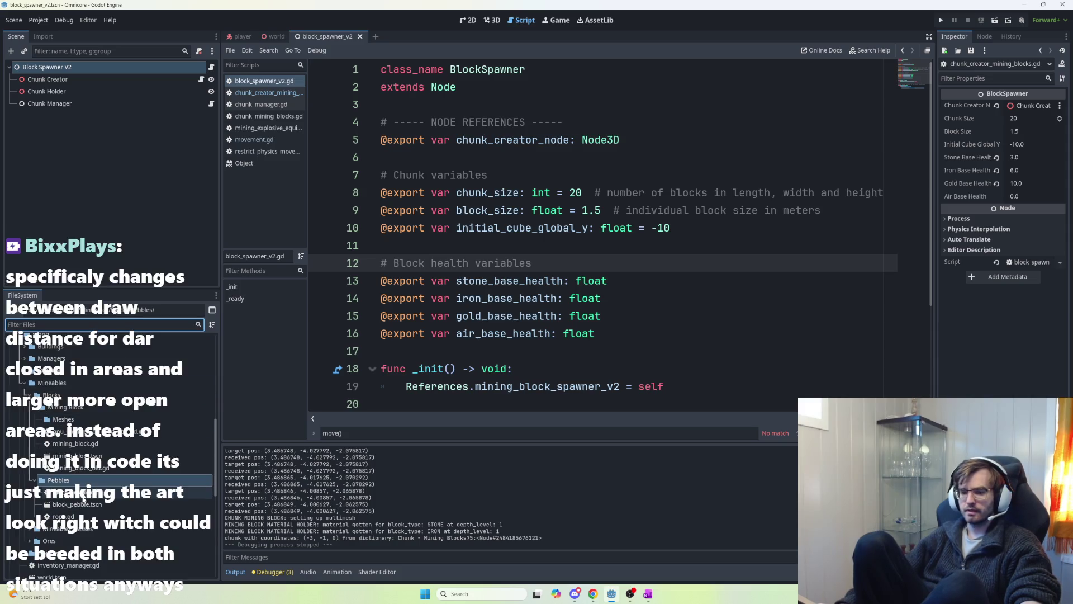
double_click(78, 505)
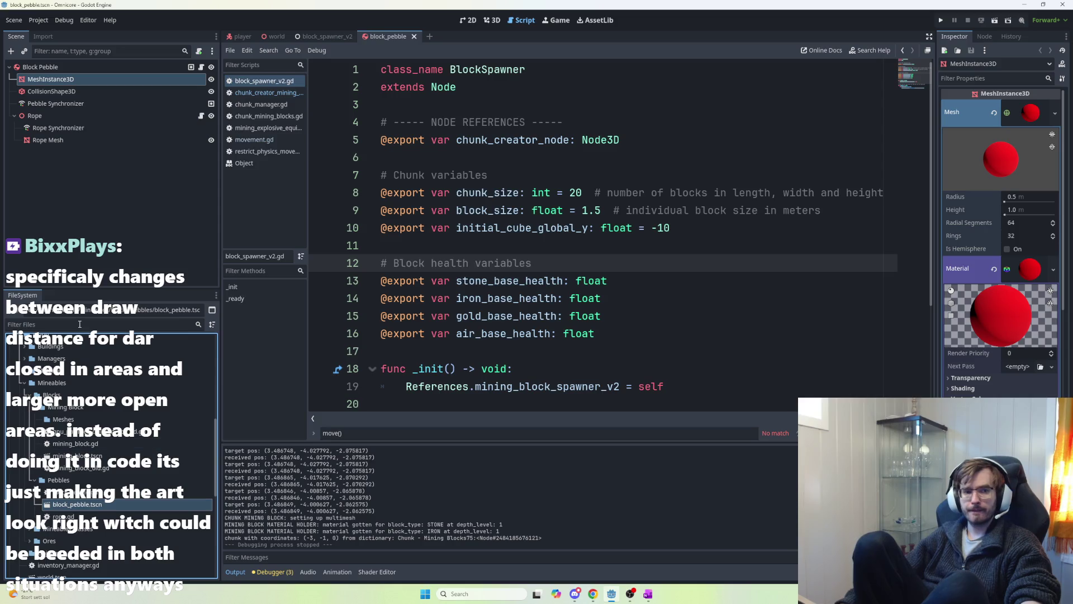